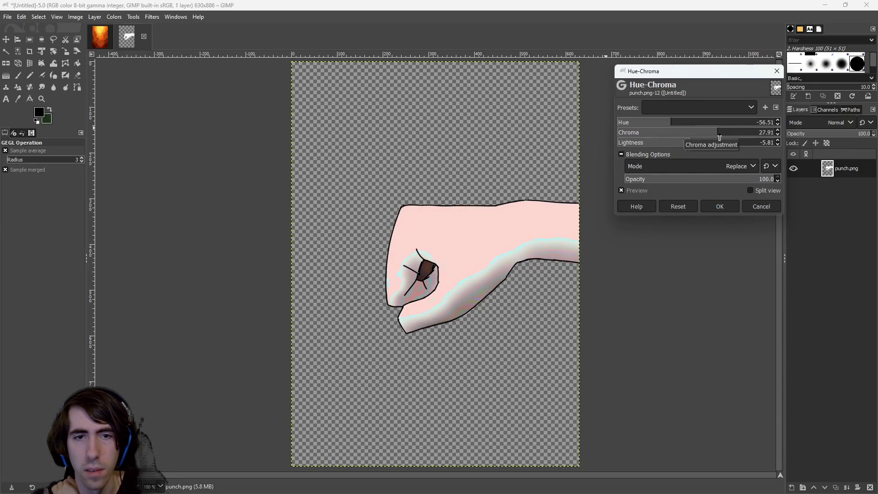
# Discard the trial hue shift in Hue-Chroma so the fist stays plain white
pyautogui.moveTo(692, 123)
pyautogui.mouseDown()
pyautogui.moveTo(722, 123)
pyautogui.moveTo(605, 126)
pyautogui.moveTo(693, 125)
pyautogui.moveTo(668, 127)
pyautogui.moveTo(700, 134)
pyautogui.mouseUp()
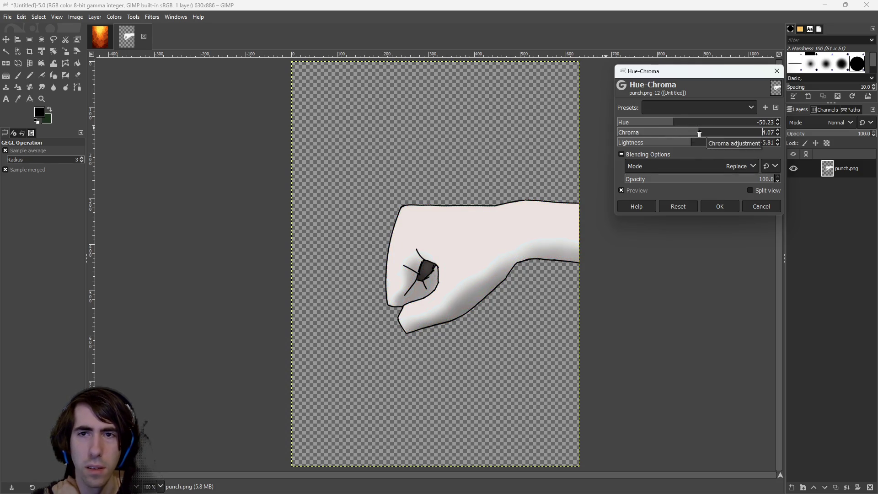
pyautogui.click(753, 208)
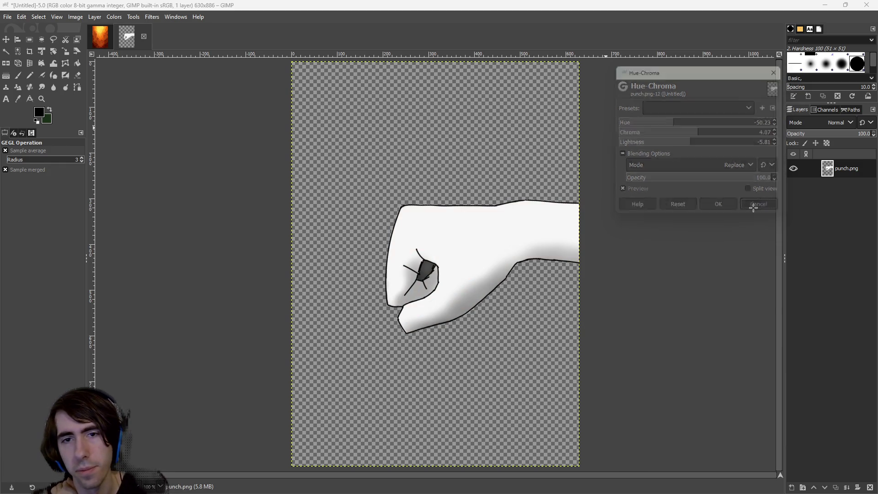
pyautogui.click(112, 17)
pyautogui.click(137, 78)
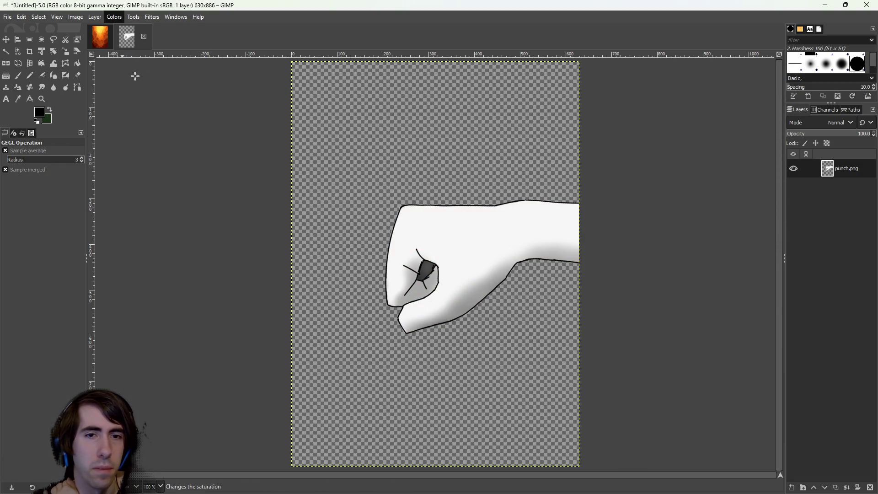
# Drop a trial desaturation and raise Color Temperature to warm the fist to cream
pyautogui.moveTo(680, 127)
pyautogui.mouseDown()
pyautogui.moveTo(732, 128)
pyautogui.moveTo(724, 182)
pyautogui.mouseUp()
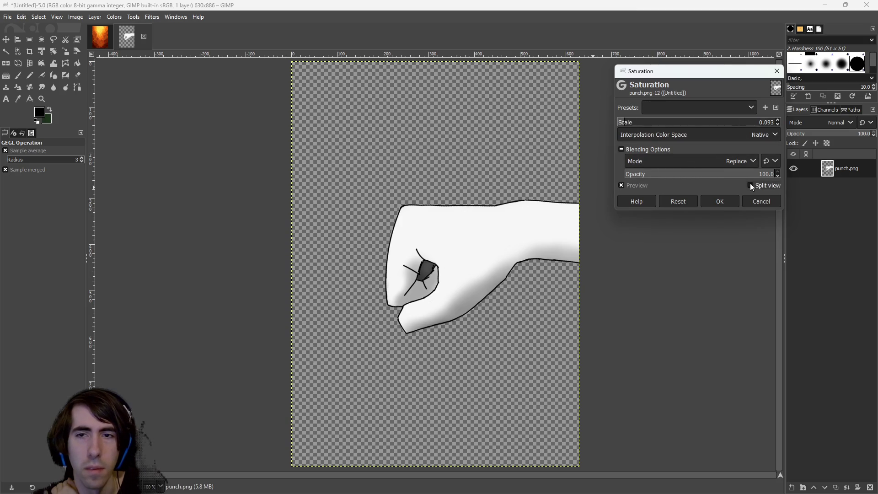
pyautogui.click(761, 201)
pyautogui.click(114, 17)
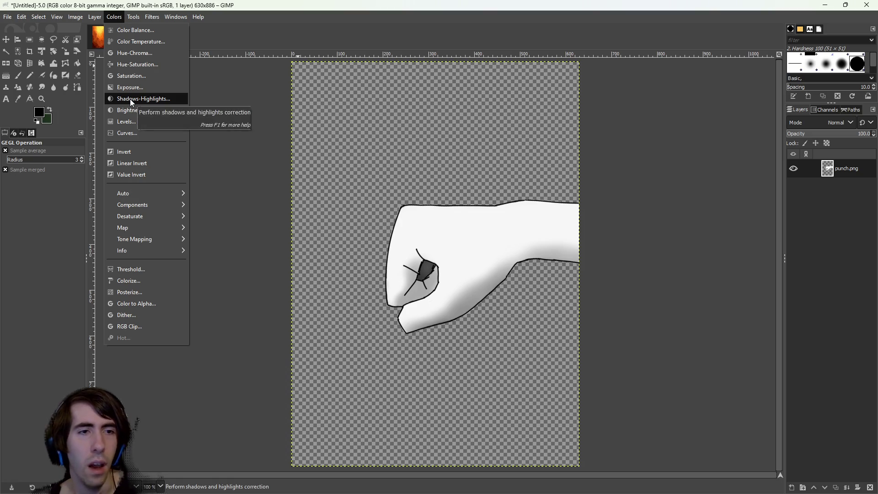
pyautogui.click(152, 45)
pyautogui.moveTo(708, 134)
pyautogui.mouseDown()
pyautogui.moveTo(746, 134)
pyautogui.moveTo(722, 135)
pyautogui.mouseUp()
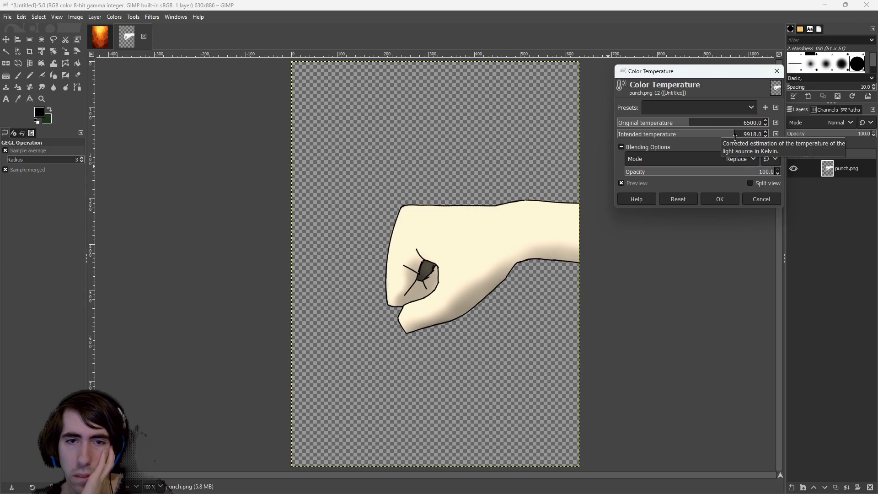
pyautogui.click(715, 199)
# Try Color Balance shifts toward magenta and blue on midtones and highlights, then cancel them
pyautogui.click(114, 17)
pyautogui.click(137, 27)
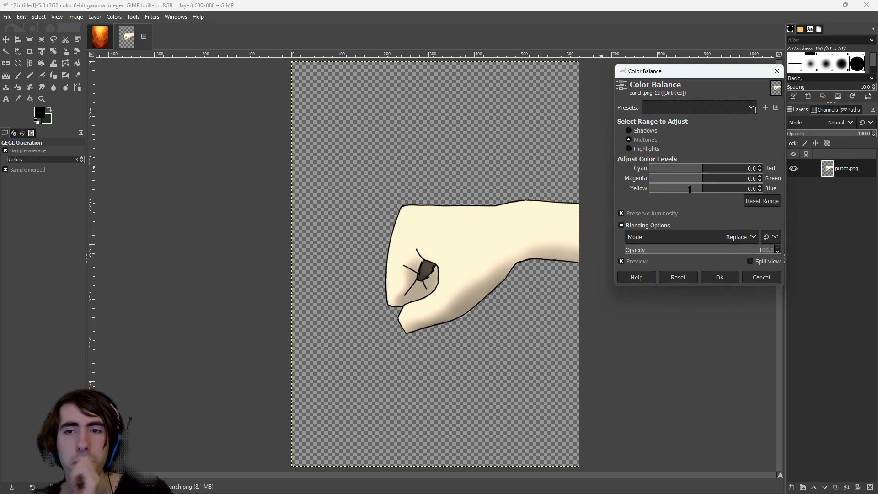
pyautogui.moveTo(695, 182)
pyautogui.mouseDown()
pyautogui.moveTo(711, 169)
pyautogui.moveTo(692, 171)
pyautogui.moveTo(704, 170)
pyautogui.mouseUp()
pyautogui.click(652, 150)
pyautogui.press('Up')
pyautogui.press('Up')
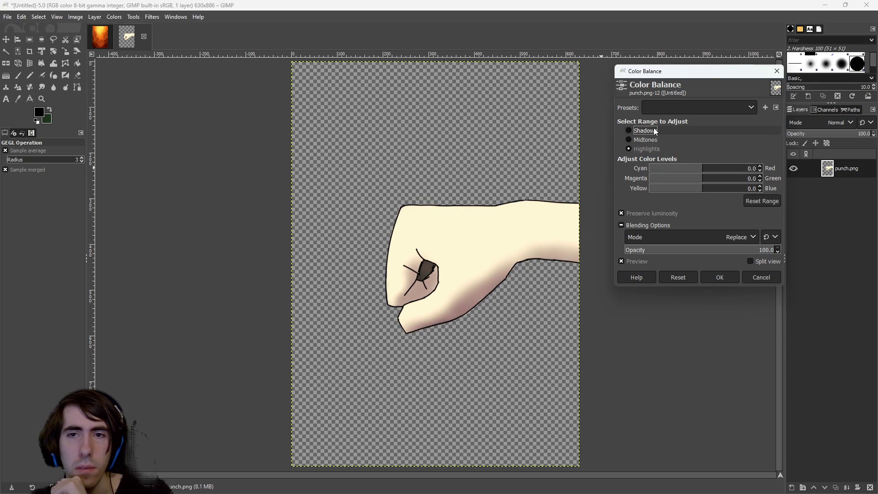
pyautogui.click(652, 150)
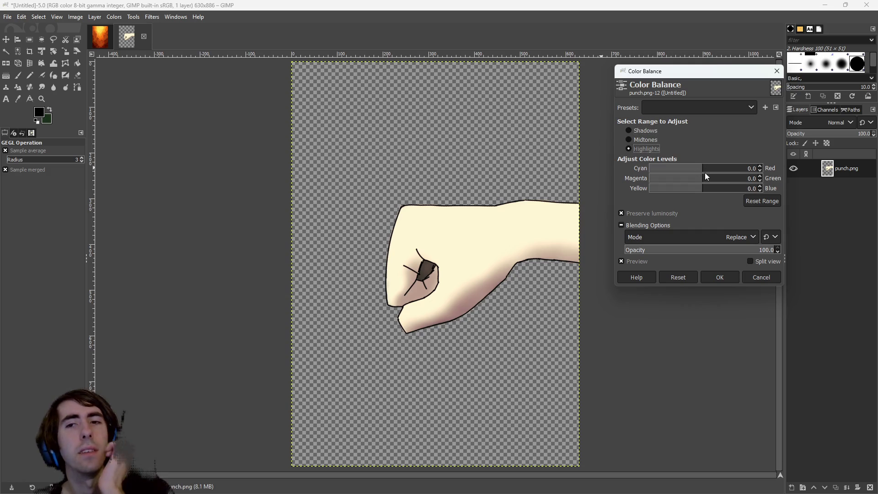
pyautogui.moveTo(696, 178)
pyautogui.mouseDown()
pyautogui.moveTo(682, 180)
pyautogui.moveTo(736, 195)
pyautogui.moveTo(712, 189)
pyautogui.moveTo(720, 169)
pyautogui.moveTo(692, 169)
pyautogui.mouseUp()
pyautogui.click(704, 179)
pyautogui.click(761, 278)
pyautogui.click(113, 17)
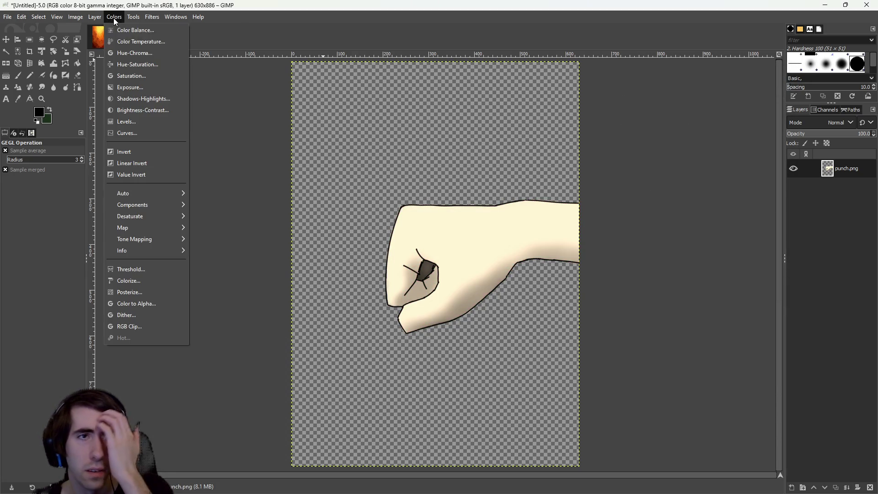
# Apply Hue-Chroma (hue about -26, chroma 1.7, lightness -3.5) to the fist, then add punchBg.png as a layer
pyautogui.click(128, 55)
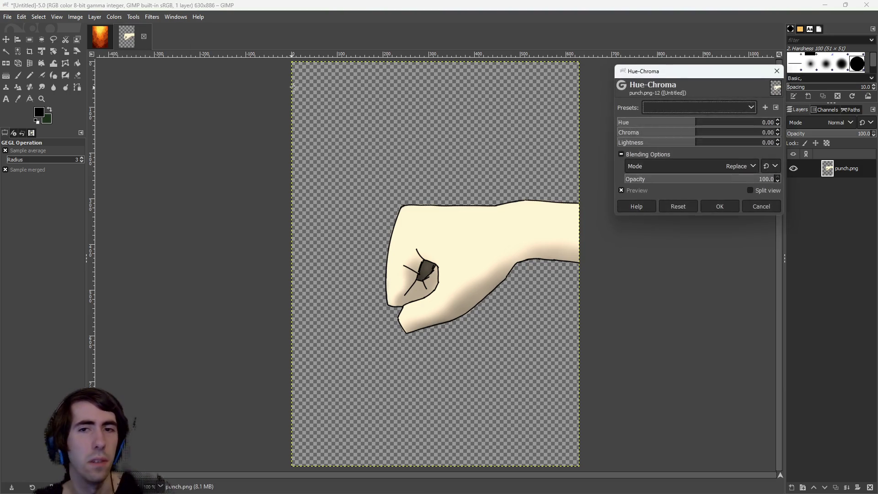
pyautogui.moveTo(689, 132)
pyautogui.mouseDown()
pyautogui.moveTo(661, 130)
pyautogui.moveTo(697, 131)
pyautogui.mouseUp()
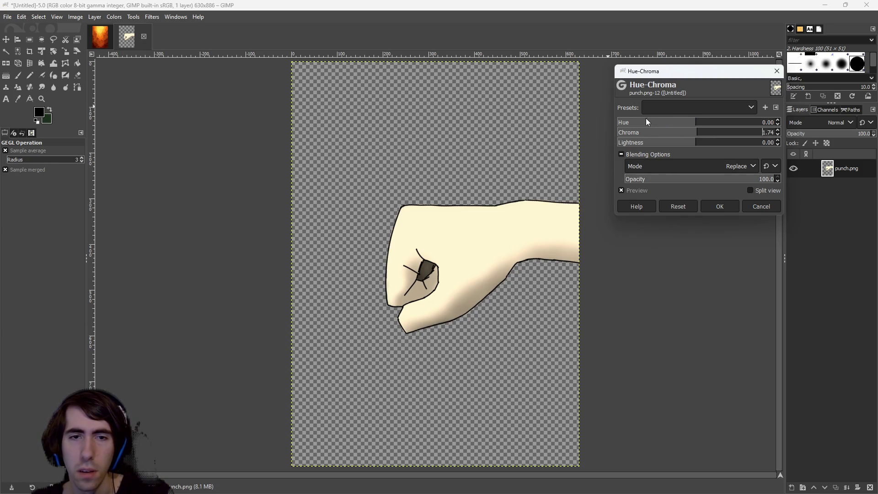
pyautogui.moveTo(635, 120)
pyautogui.mouseDown()
pyautogui.moveTo(647, 121)
pyautogui.moveTo(594, 128)
pyautogui.moveTo(754, 127)
pyautogui.moveTo(651, 142)
pyautogui.moveTo(692, 145)
pyautogui.mouseUp()
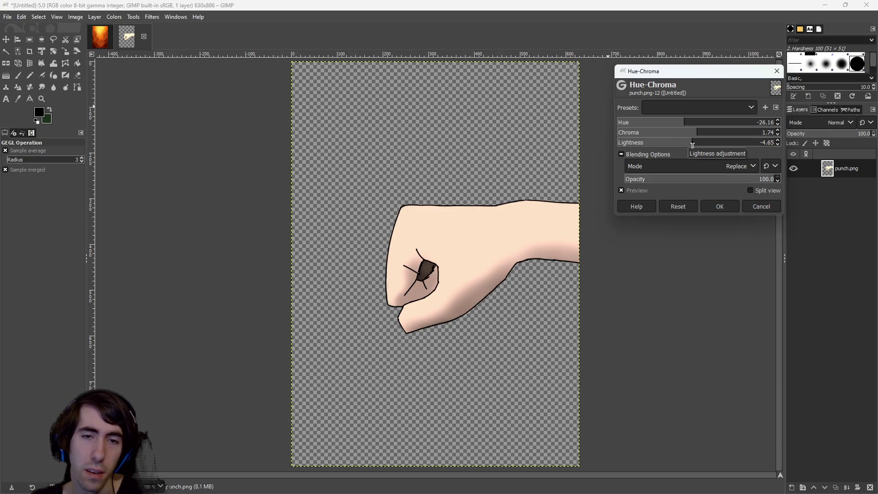
pyautogui.moveTo(692, 146)
pyautogui.mouseDown()
pyautogui.moveTo(676, 145)
pyautogui.moveTo(686, 152)
pyautogui.mouseUp()
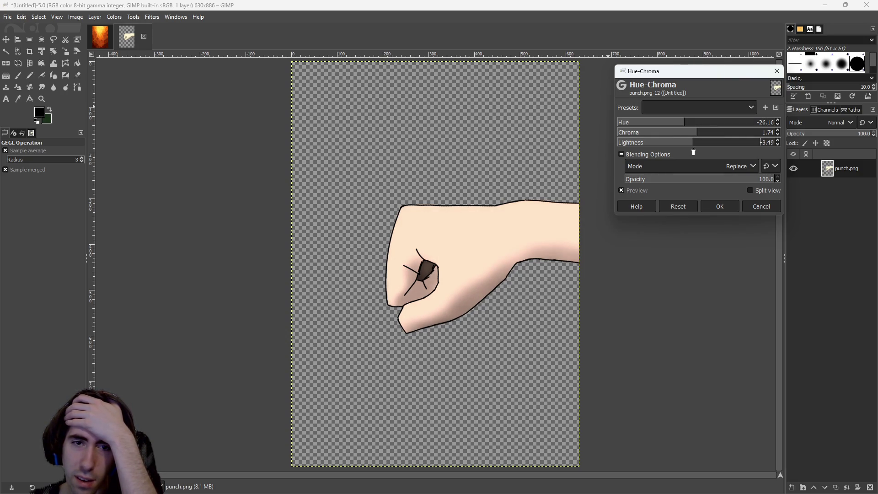
pyautogui.click(720, 212)
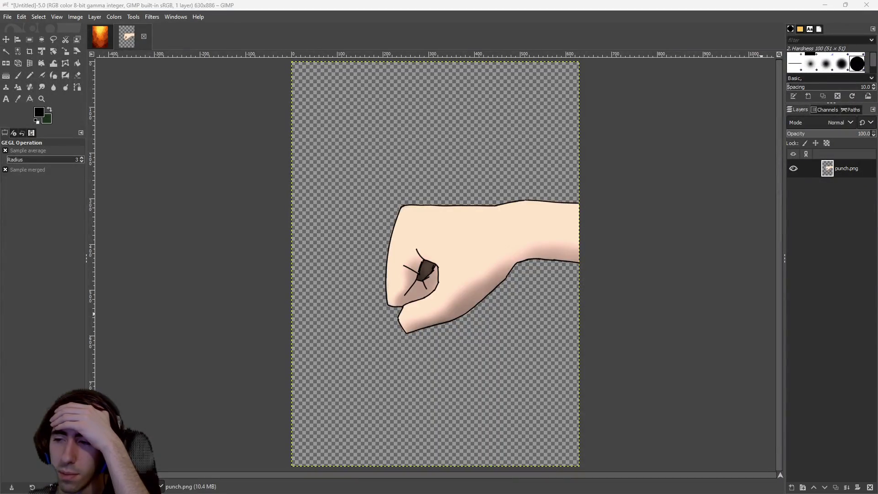
pyautogui.moveTo(616, 278); pyautogui.dragTo(616, 280)
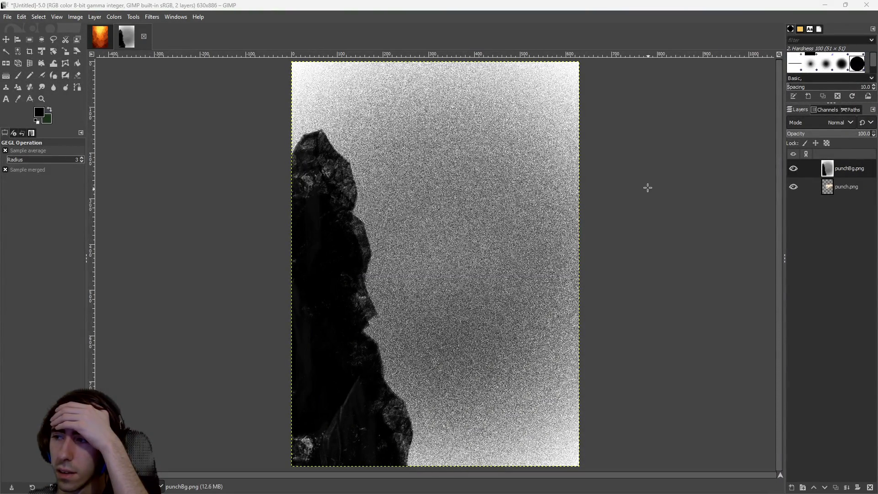
# Move the fist layer above the punchBg cliff background and select it
pyautogui.moveTo(841, 171)
pyautogui.mouseDown()
pyautogui.moveTo(833, 204)
pyautogui.moveTo(831, 196)
pyautogui.mouseUp()
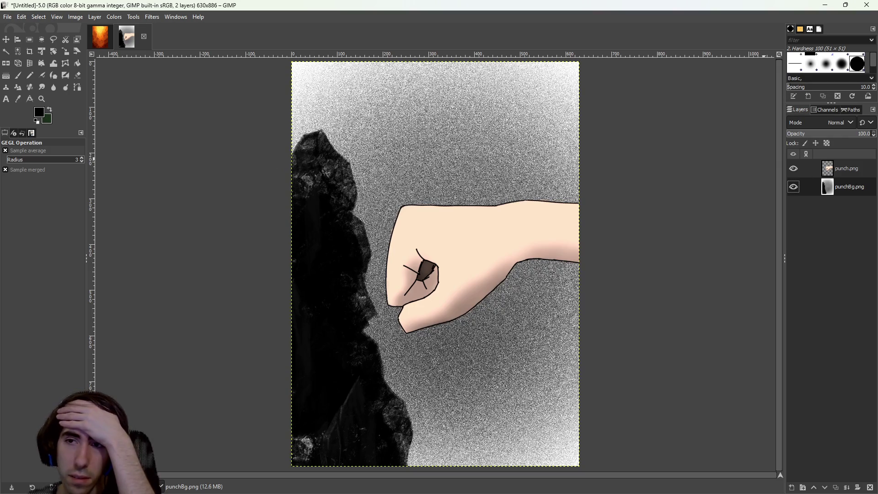
pyautogui.click(831, 167)
pyautogui.click(110, 18)
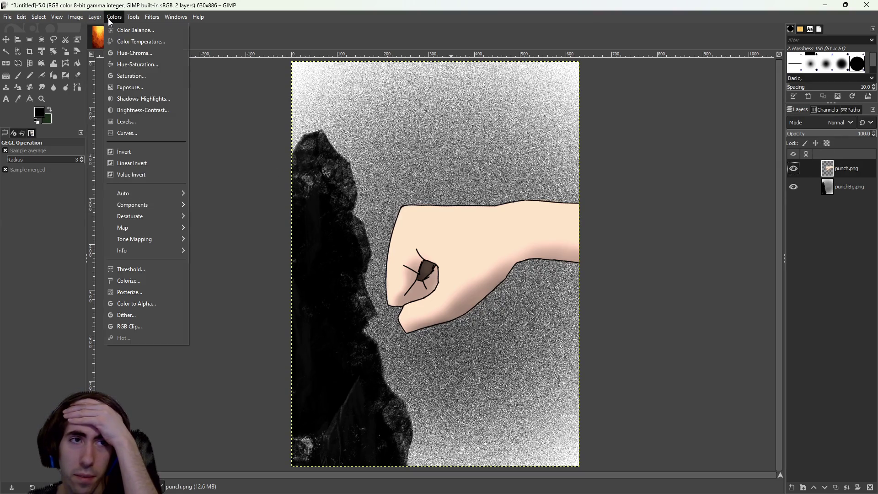
pyautogui.click(147, 41)
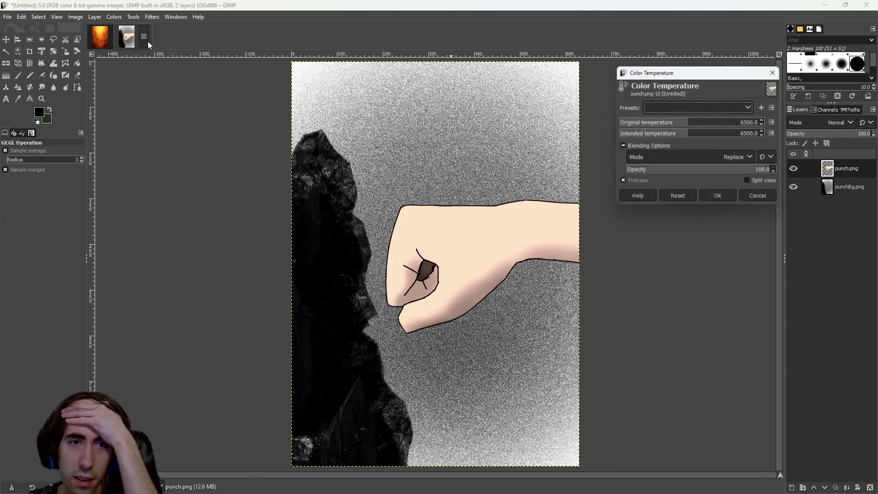
pyautogui.click(777, 71)
# Halve the fist's saturation to about 0.5 with Colors > Saturation
pyautogui.click(114, 17)
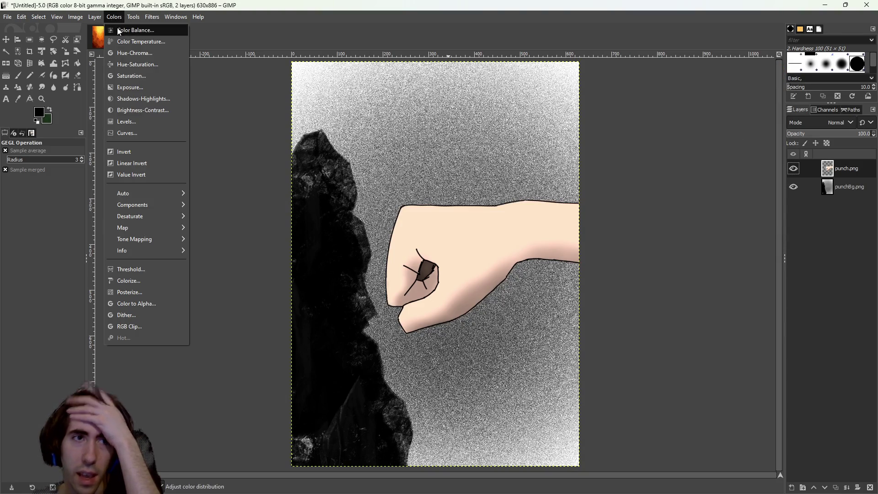
pyautogui.click(130, 76)
pyautogui.moveTo(659, 122); pyautogui.dragTo(657, 122)
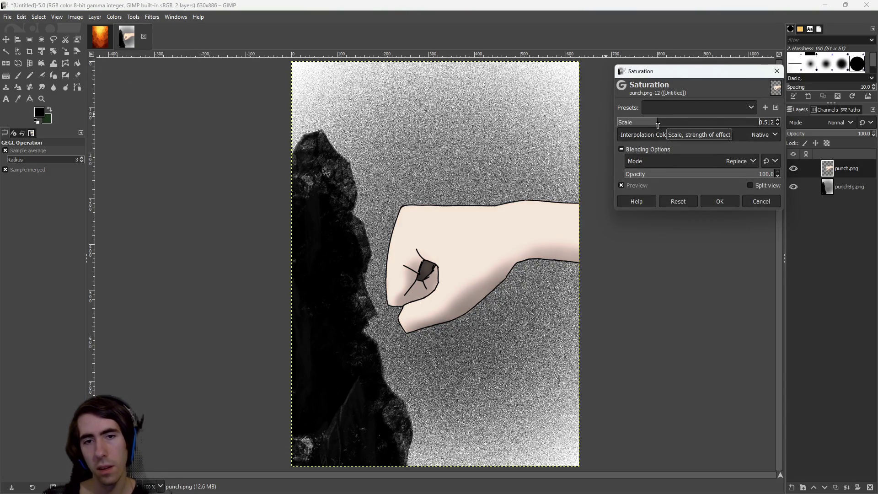
pyautogui.click(717, 202)
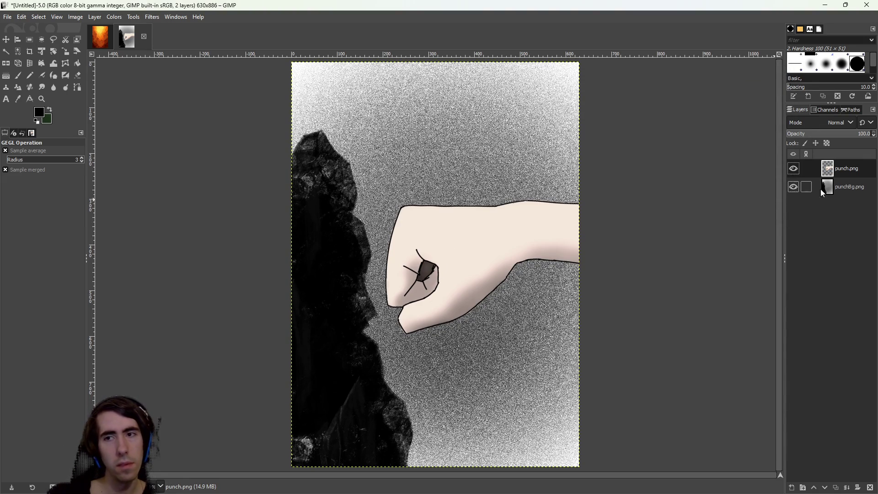
# Give the punchBg layer Hue-Chroma hue -63.84, chroma 15.12 and lightness 7.56
pyautogui.click(816, 190)
pyautogui.click(114, 17)
pyautogui.click(128, 52)
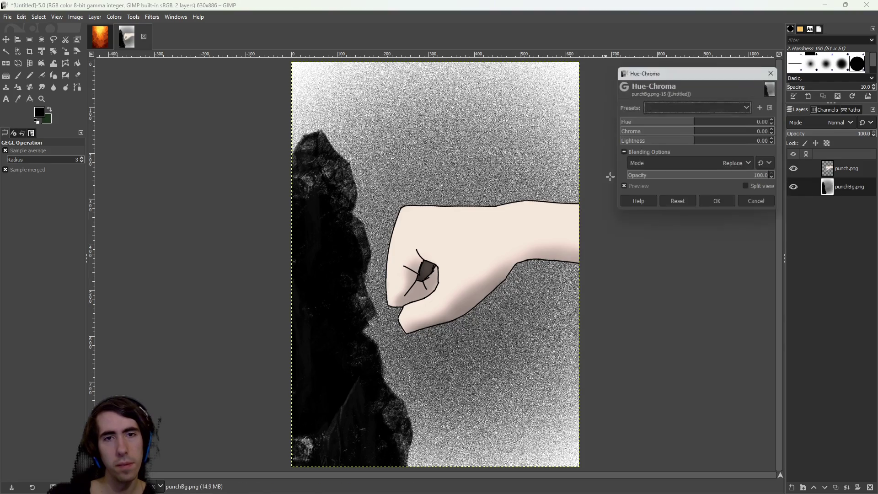
pyautogui.click(629, 123)
pyautogui.moveTo(698, 134)
pyautogui.mouseDown()
pyautogui.moveTo(714, 134)
pyautogui.moveTo(620, 126)
pyautogui.moveTo(769, 128)
pyautogui.moveTo(647, 126)
pyautogui.moveTo(690, 126)
pyautogui.moveTo(674, 127)
pyautogui.moveTo(734, 143)
pyautogui.moveTo(661, 145)
pyautogui.moveTo(725, 144)
pyautogui.moveTo(695, 144)
pyautogui.moveTo(708, 136)
pyautogui.mouseUp()
pyautogui.click(690, 122)
pyautogui.click(742, 136)
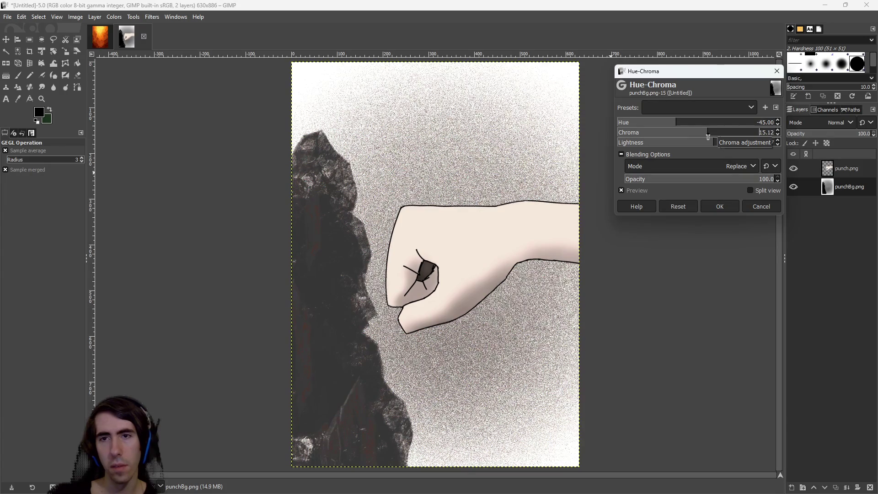
pyautogui.moveTo(696, 143)
pyautogui.mouseDown()
pyautogui.moveTo(702, 121)
pyautogui.moveTo(668, 123)
pyautogui.mouseUp()
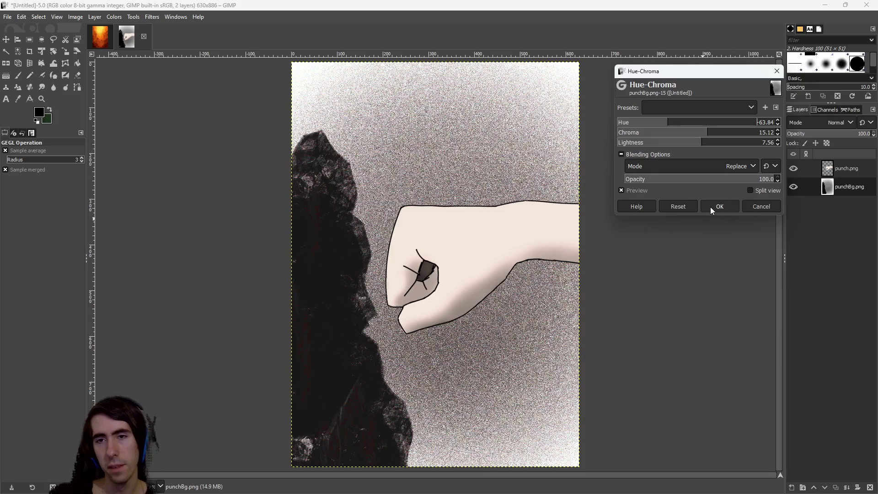
pyautogui.click(711, 208)
pyautogui.click(818, 171)
pyautogui.click(114, 17)
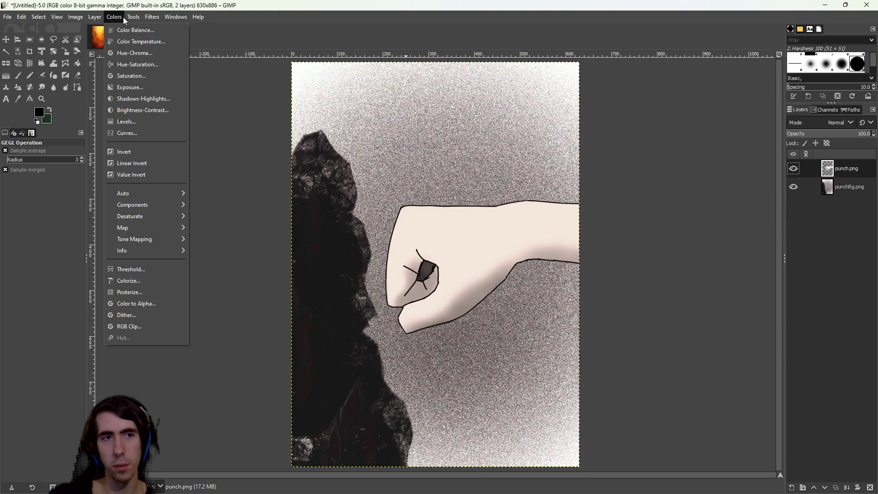
# Try Color Balance, a Hue-Chroma darkening and Hue-Saturation on the fist, cancelling each
pyautogui.click(135, 30)
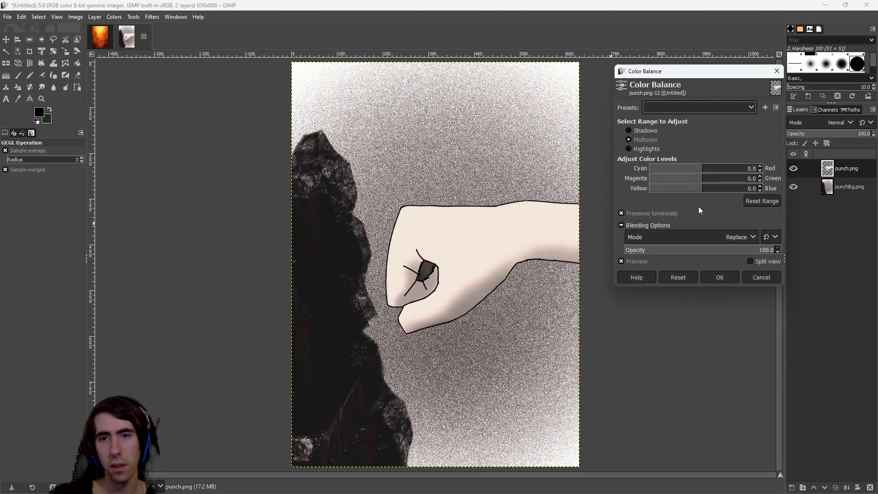
pyautogui.click(753, 274)
pyautogui.click(109, 19)
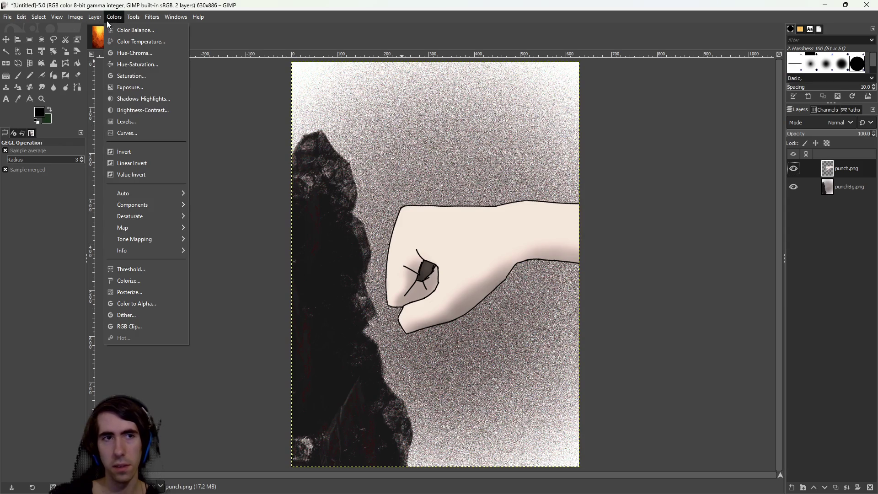
pyautogui.click(136, 52)
pyautogui.moveTo(696, 148)
pyautogui.mouseDown()
pyautogui.moveTo(654, 148)
pyautogui.moveTo(678, 148)
pyautogui.mouseUp()
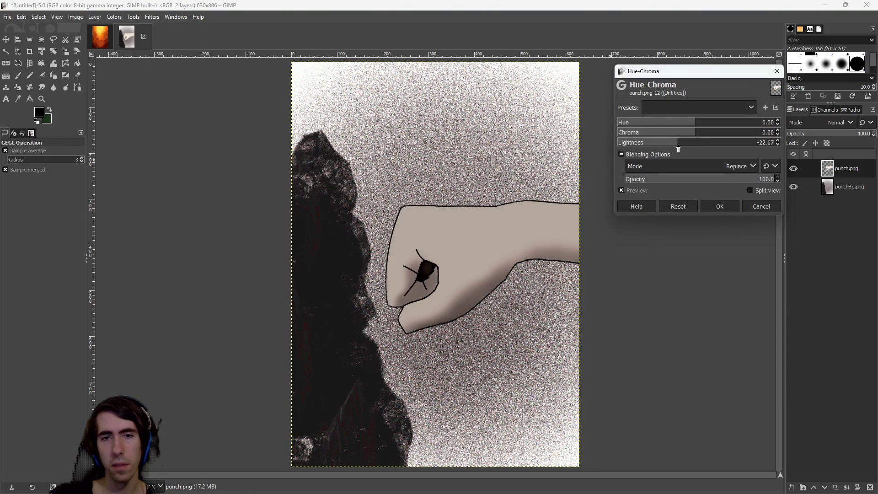
pyautogui.click(766, 205)
pyautogui.click(114, 17)
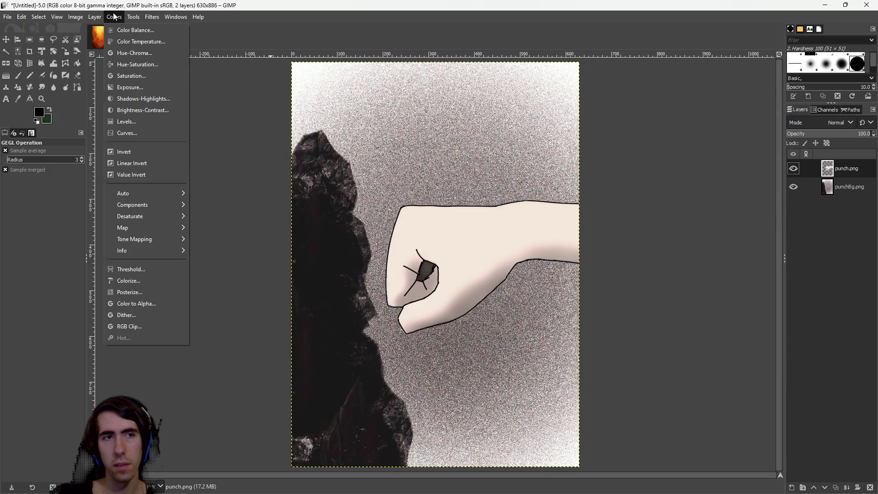
pyautogui.click(139, 66)
pyautogui.click(761, 325)
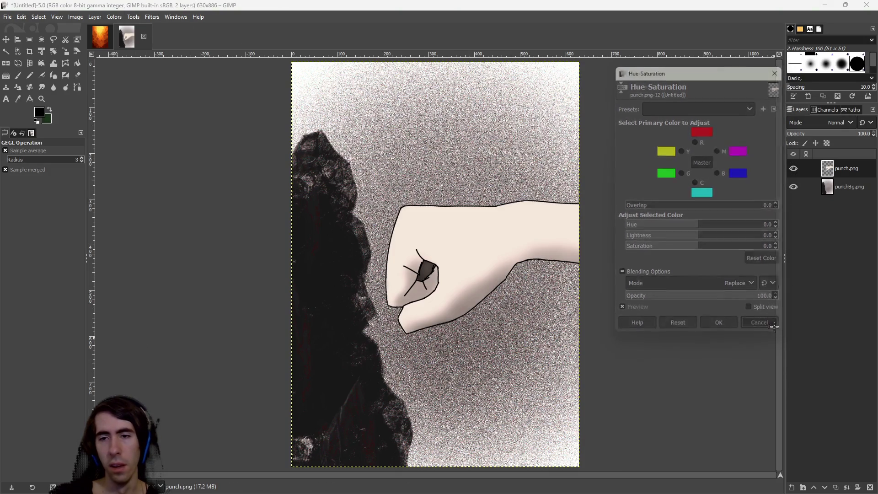
# Try another Color Balance and a Hue-Chroma hue shift on the fist, discarding both
pyautogui.click(114, 16)
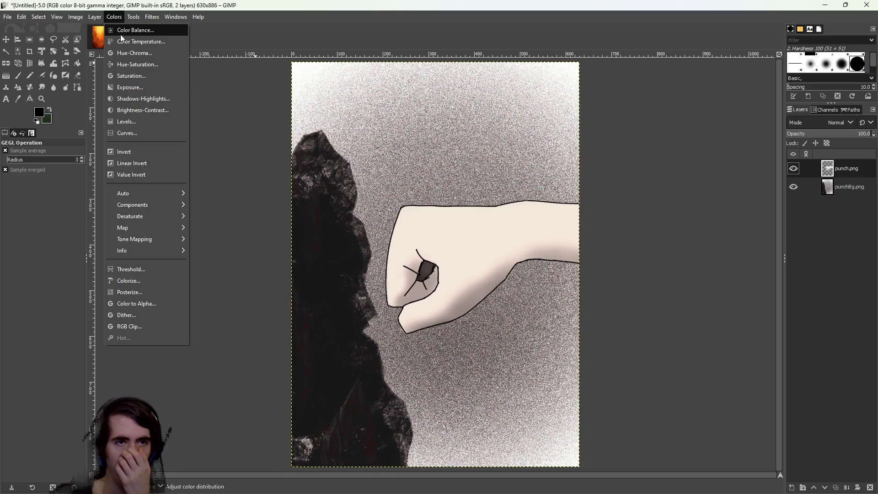
pyautogui.click(120, 32)
pyautogui.click(758, 278)
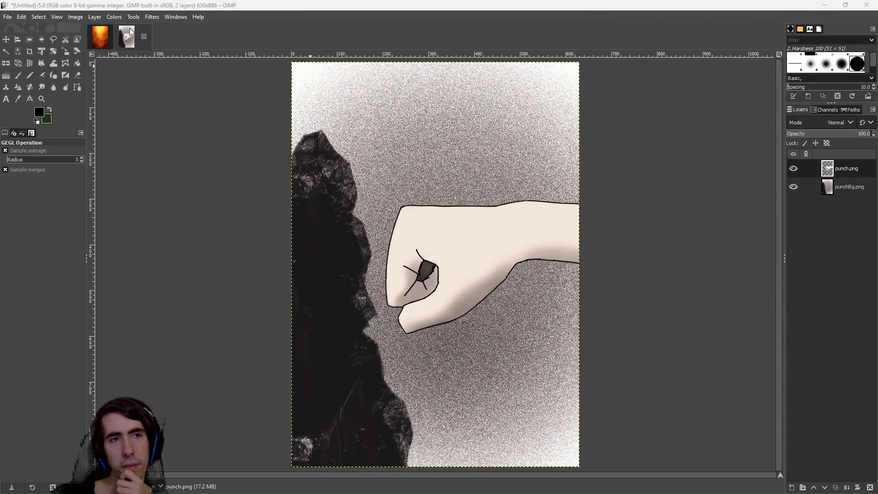
pyautogui.click(101, 18)
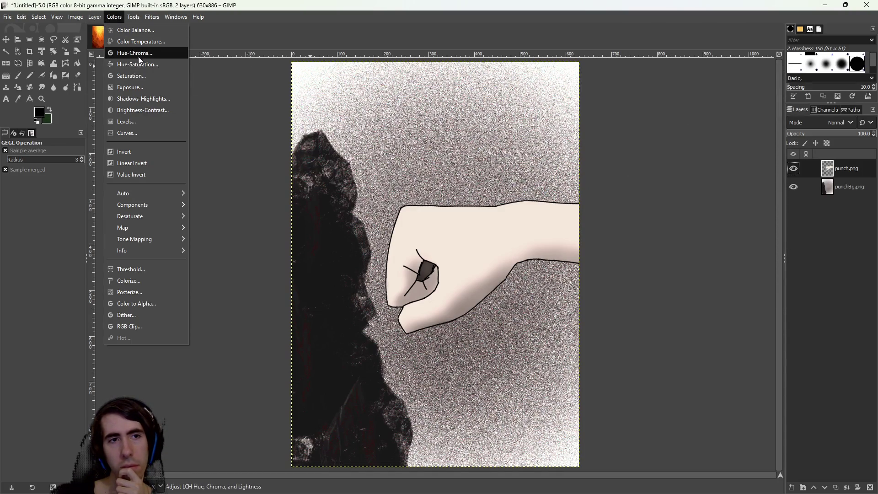
pyautogui.click(137, 53)
pyautogui.click(682, 123)
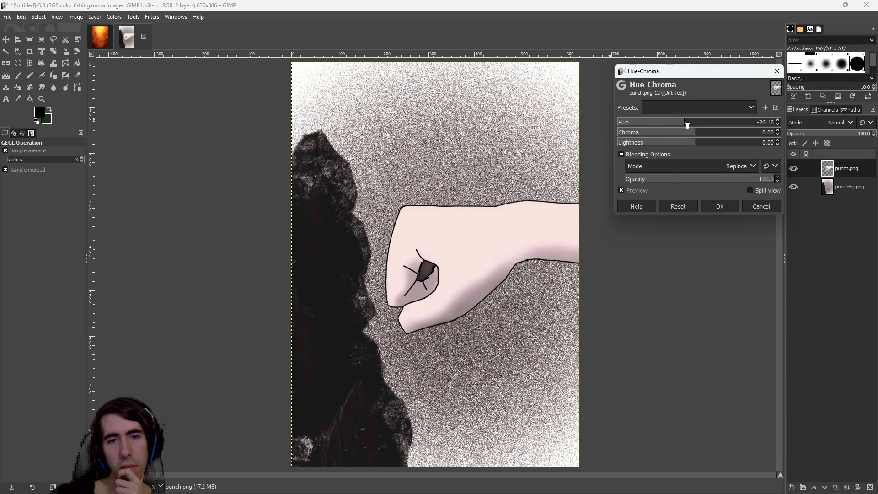
pyautogui.click(776, 207)
# Apply a Hue-Chroma chroma reduction to the fist, then undo it
pyautogui.click(113, 17)
pyautogui.click(137, 53)
pyautogui.moveTo(691, 133)
pyautogui.mouseDown()
pyautogui.moveTo(702, 135)
pyautogui.moveTo(679, 146)
pyautogui.mouseUp()
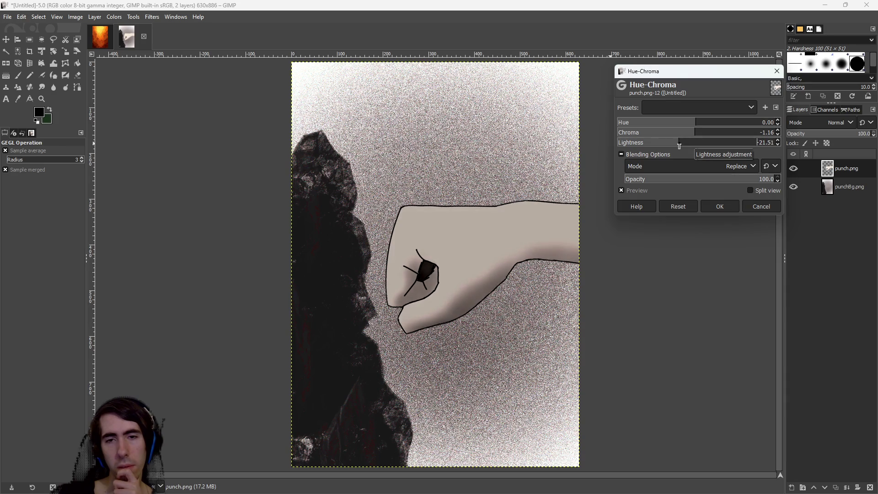
pyautogui.click(716, 209)
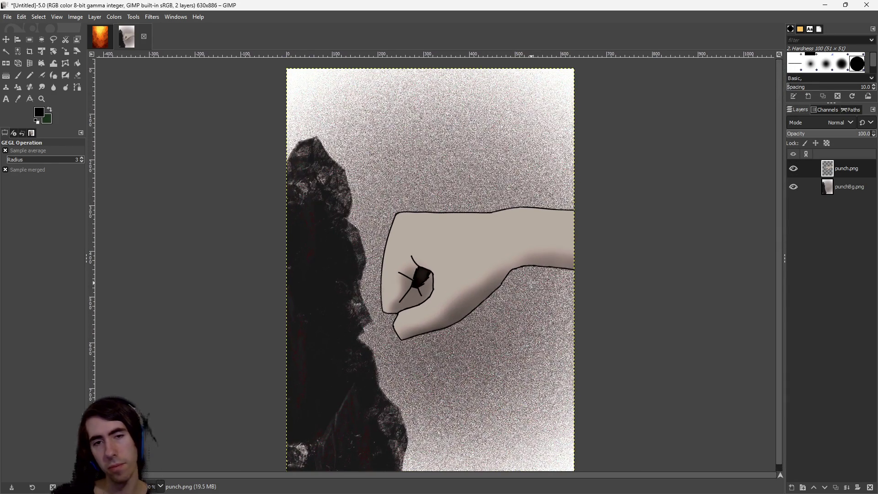
pyautogui.hotkey('ctrl', 'z')
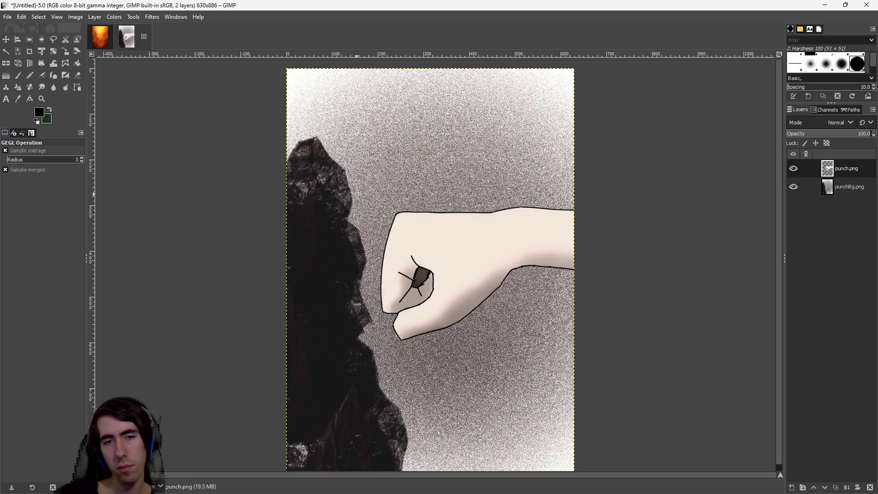
# Set the fist's Hue-Chroma lightness to about -8.14 and apply it
pyautogui.click(118, 19)
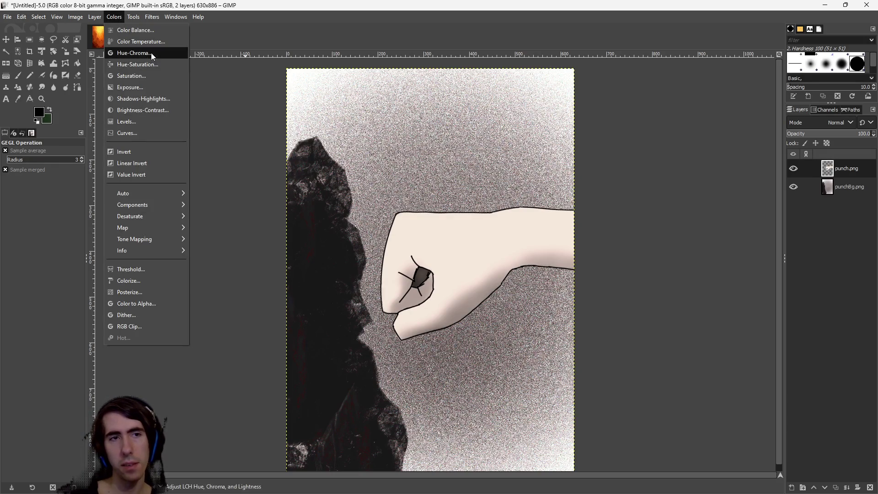
pyautogui.click(135, 53)
pyautogui.click(680, 143)
pyautogui.moveTo(680, 146); pyautogui.dragTo(688, 146)
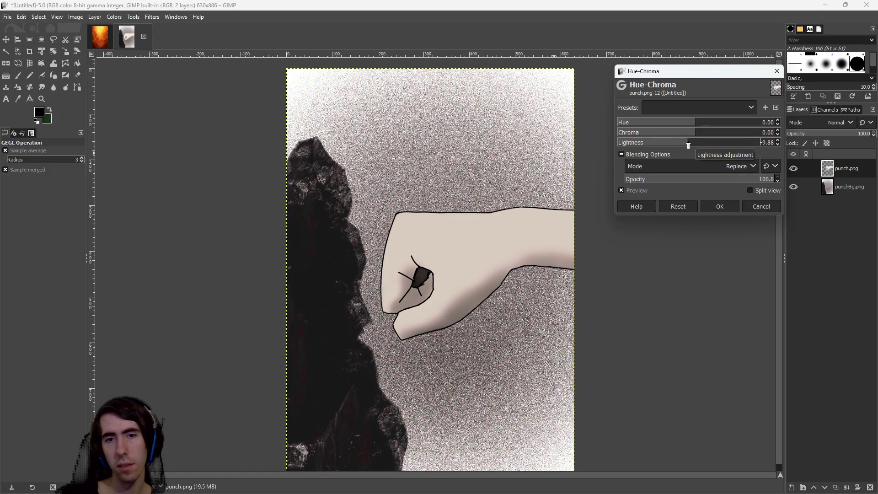
pyautogui.moveTo(688, 146); pyautogui.dragTo(689, 145)
pyautogui.click(720, 208)
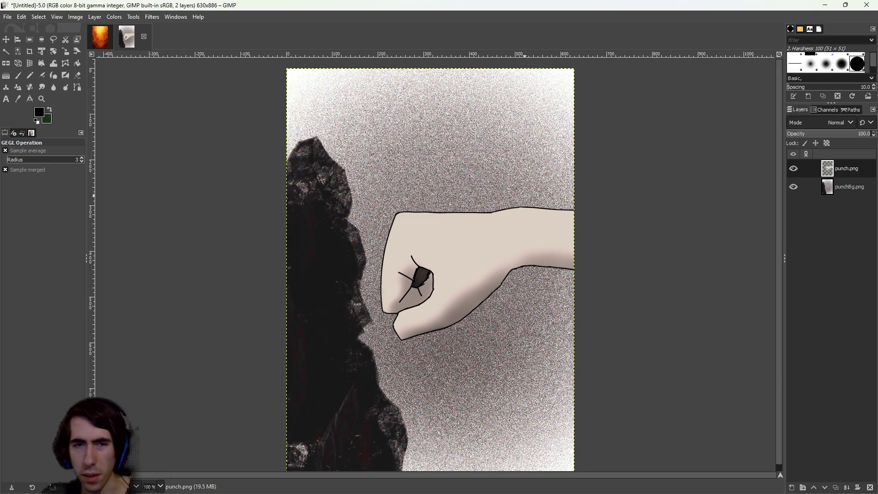
pyautogui.scroll(-1, 594, 231)
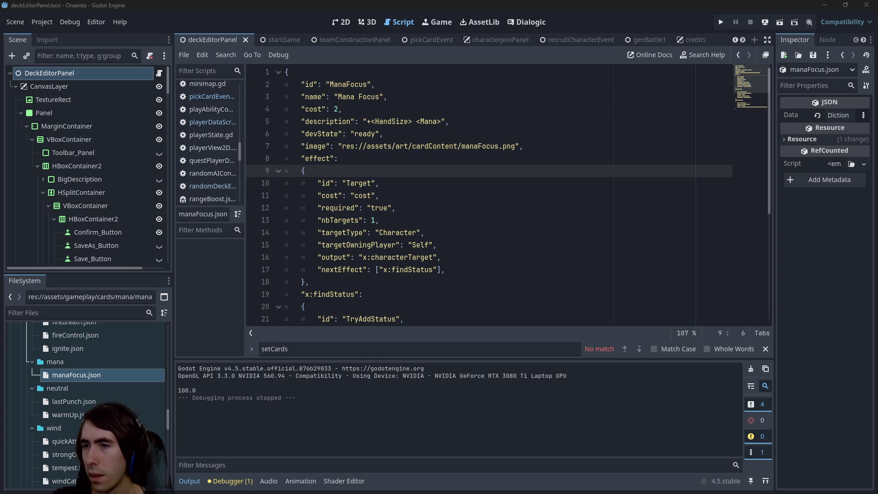
# Browse the FileSystem dock, collapsing the statusIcons folder, to reach the cardContent art
pyautogui.moveTo(544, 480)
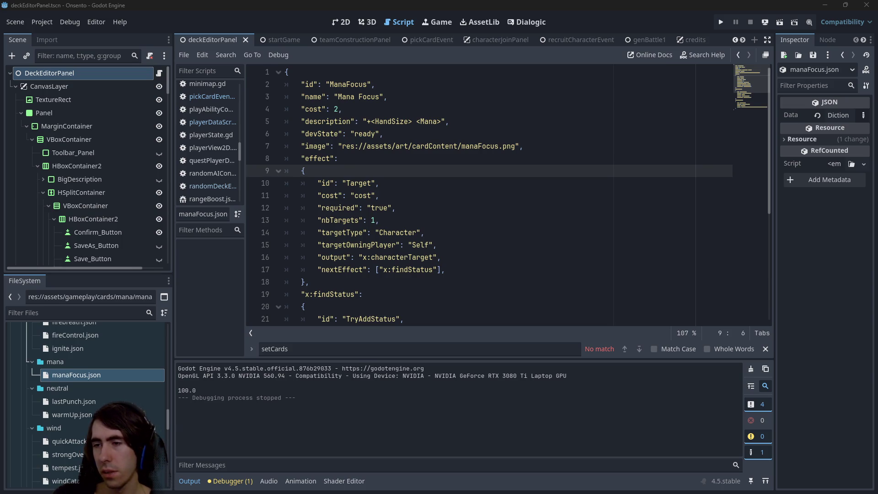
pyautogui.doubleClick(85, 371)
pyautogui.scroll(1, 77, 394)
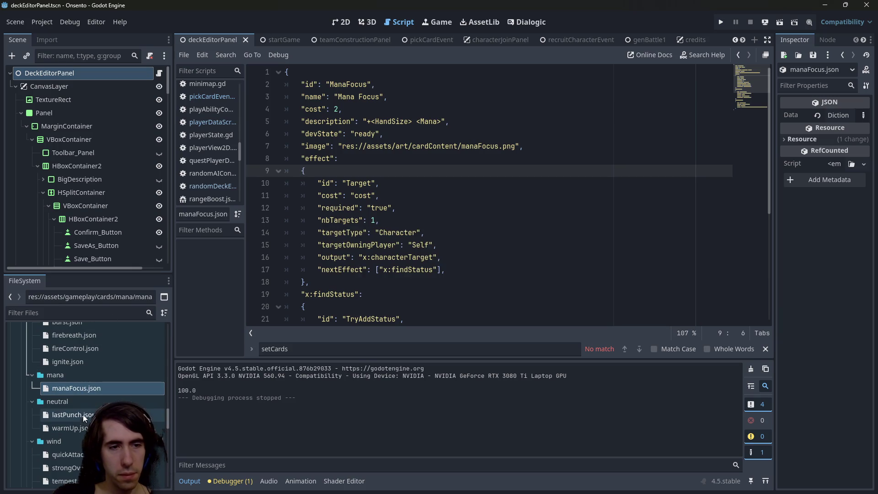
pyautogui.scroll(5, 95, 391)
pyautogui.scroll(8, 94, 391)
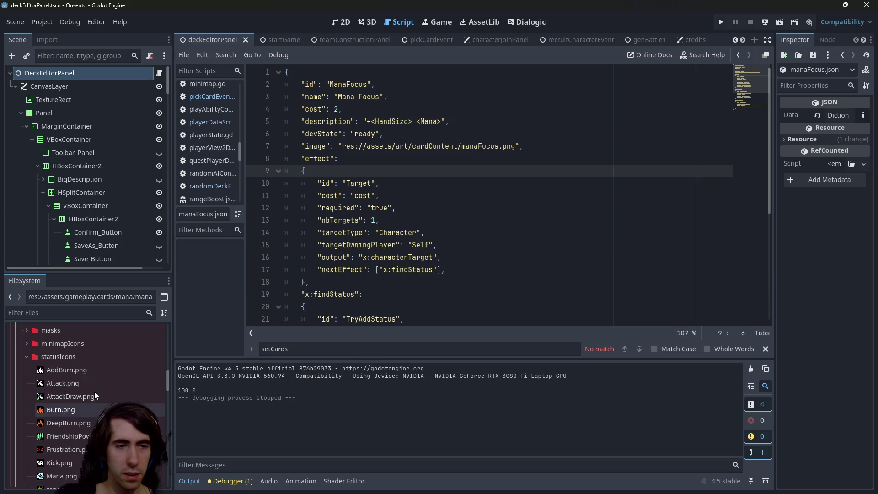
pyautogui.doubleClick(89, 362)
pyautogui.scroll(-10, 86, 366)
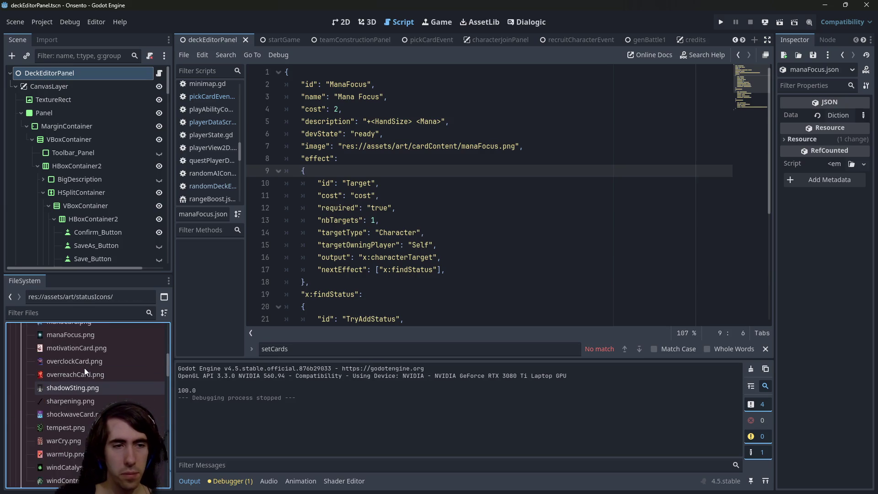
pyautogui.scroll(3, 83, 368)
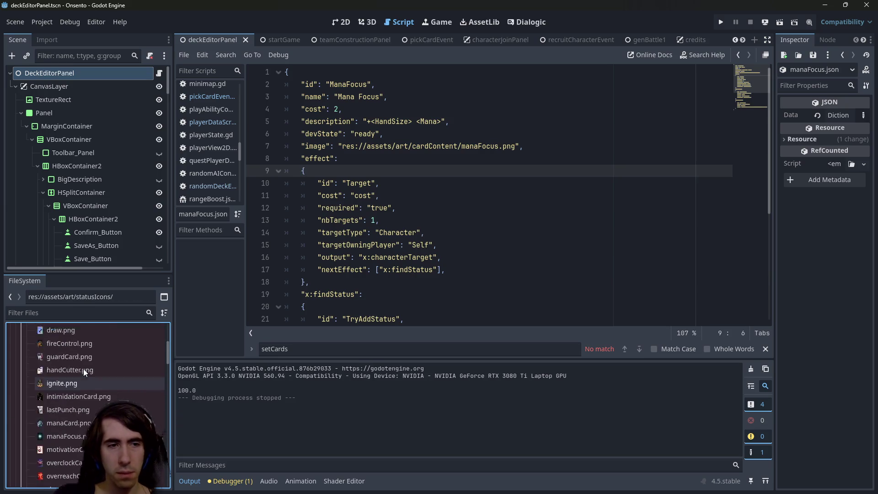
pyautogui.scroll(3, 83, 368)
pyautogui.scroll(-2, 83, 368)
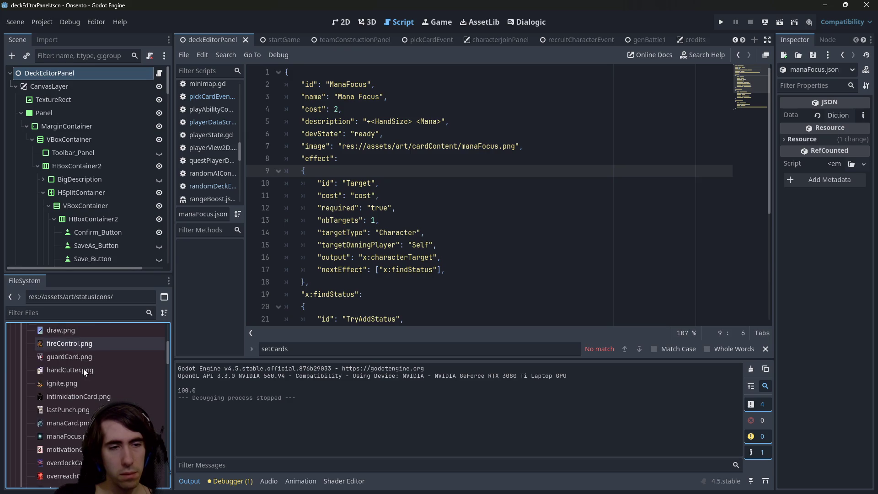
pyautogui.scroll(-5, 83, 369)
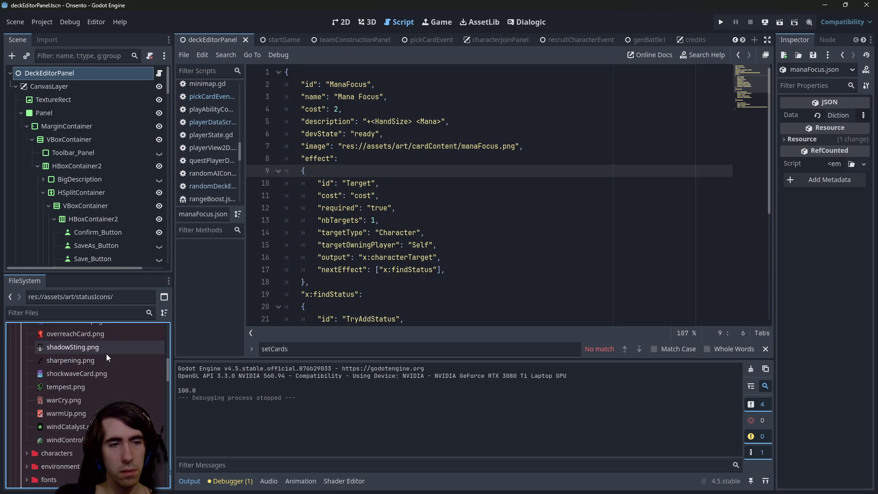
pyautogui.scroll(2, 107, 357)
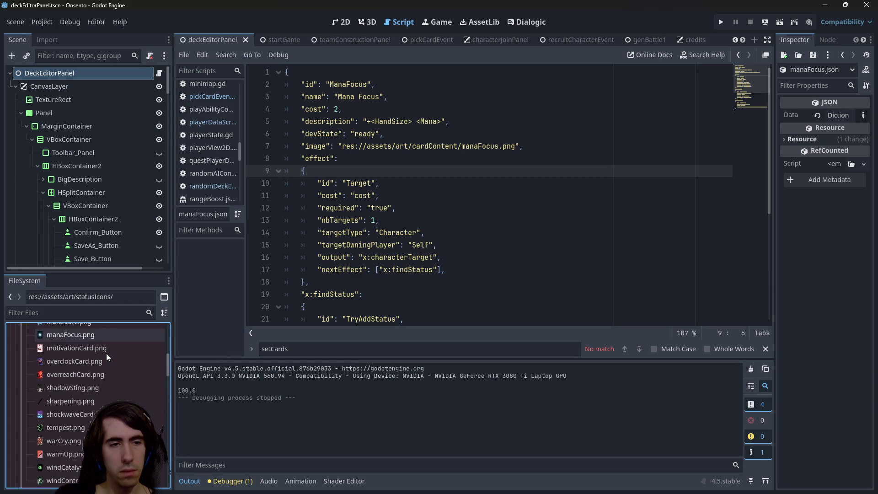
pyautogui.scroll(5, 90, 391)
# Copy the path of lastPunch.png and preview it in the Inspector
pyautogui.click(82, 429)
pyautogui.rightClick(83, 429)
pyautogui.click(126, 330)
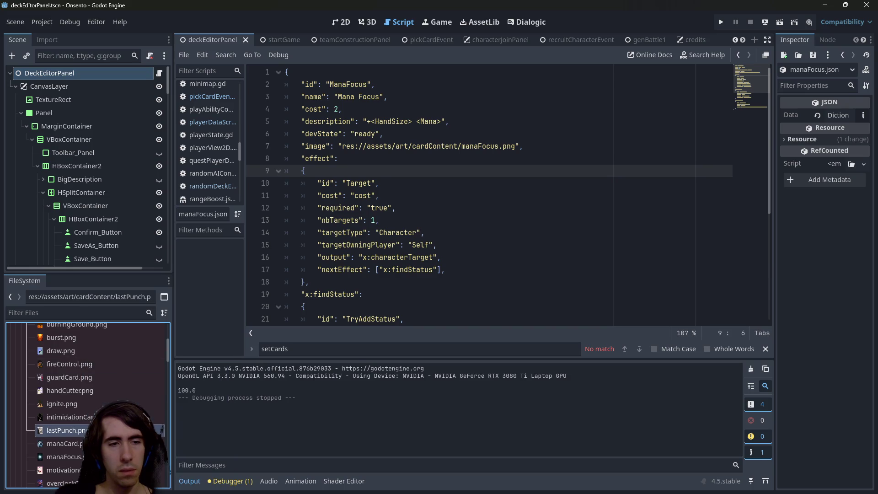
pyautogui.click(82, 429)
# Open the lastPunch.json card definition
pyautogui.scroll(-2, 105, 415)
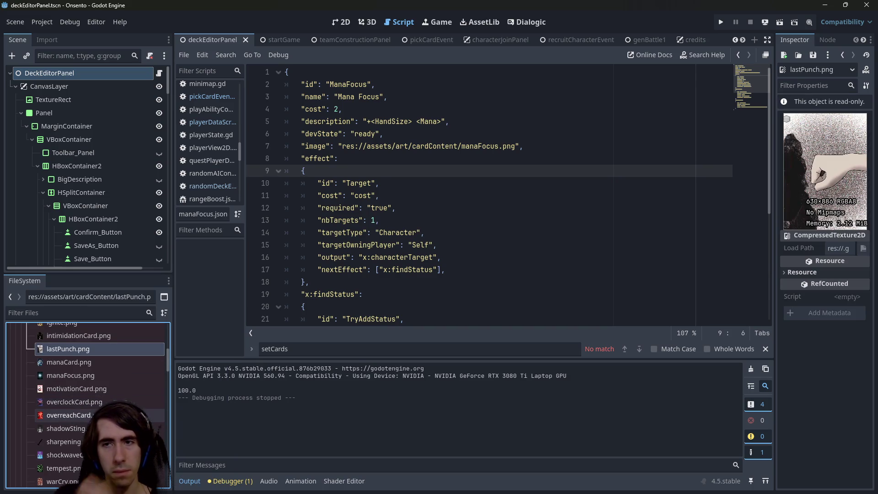
pyautogui.scroll(-2, 92, 403)
pyautogui.scroll(-5, 87, 401)
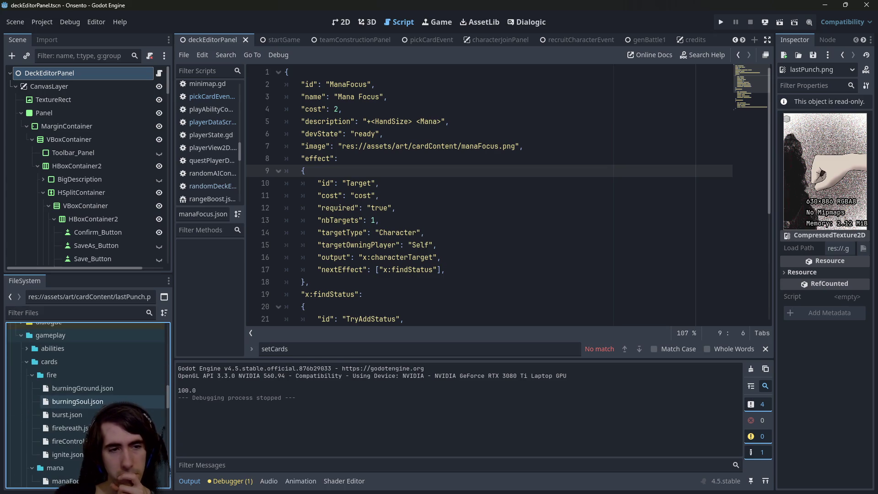
pyautogui.scroll(-3, 91, 398)
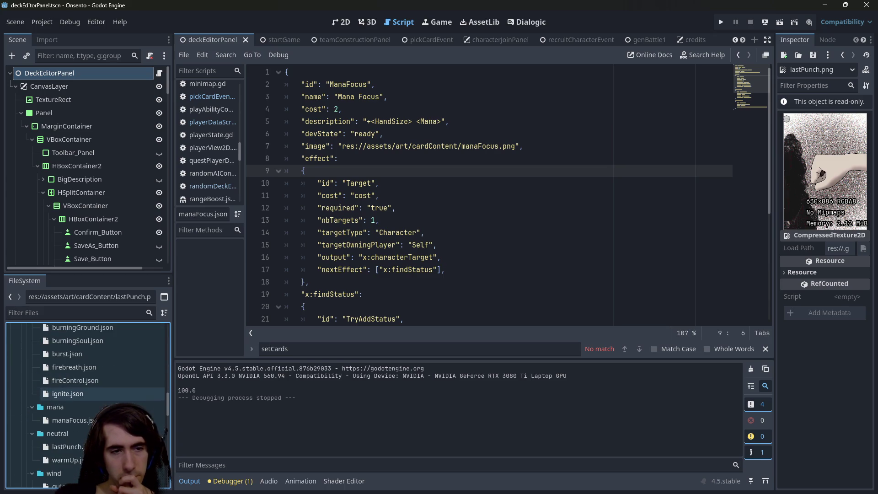
pyautogui.scroll(-1, 73, 403)
pyautogui.doubleClick(73, 406)
# Replace lastPunch.json's image path with res://assets/art/cardContent/lastPunch.png and save
pyautogui.scroll(3, 391, 204)
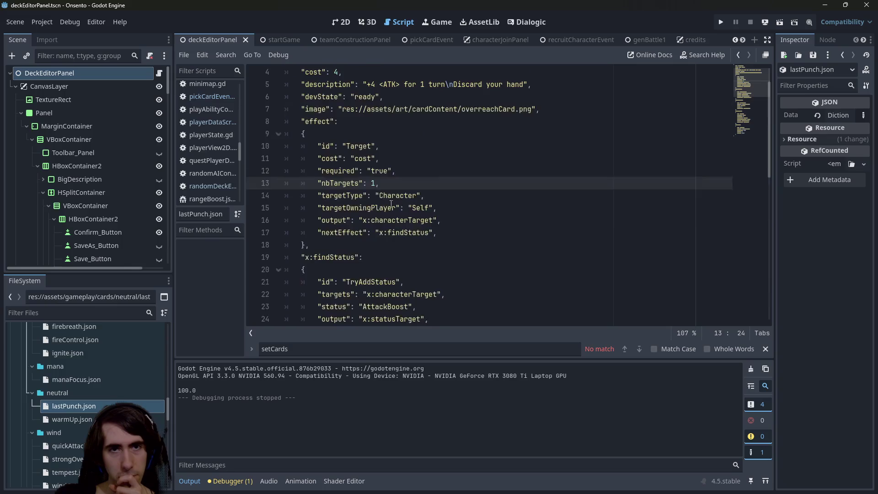
pyautogui.scroll(1, 391, 203)
pyautogui.moveTo(342, 146); pyautogui.dragTo(551, 145)
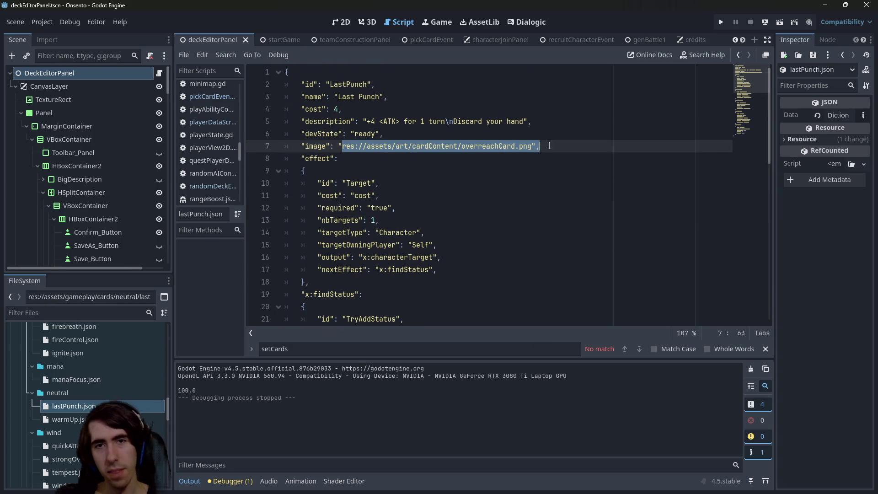
pyautogui.hotkey('ctrl', 'v')
pyautogui.hotkey('ctrl', 's')
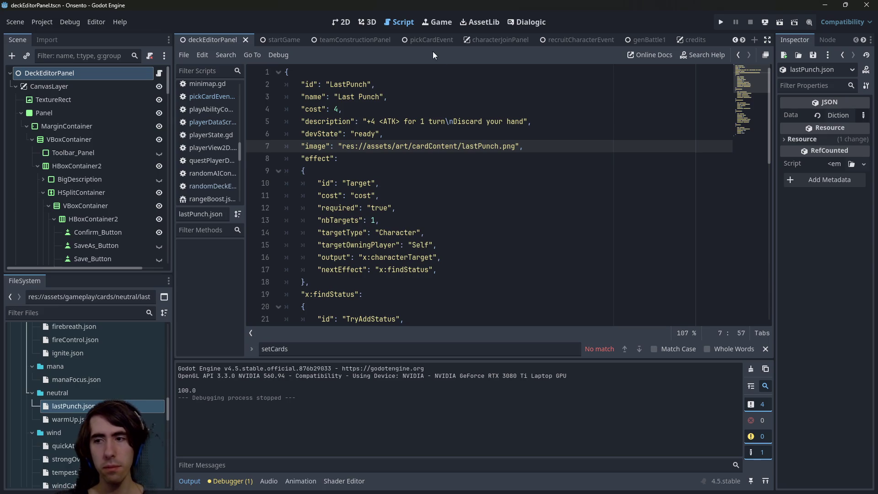
pyautogui.click(345, 22)
pyautogui.click(399, 22)
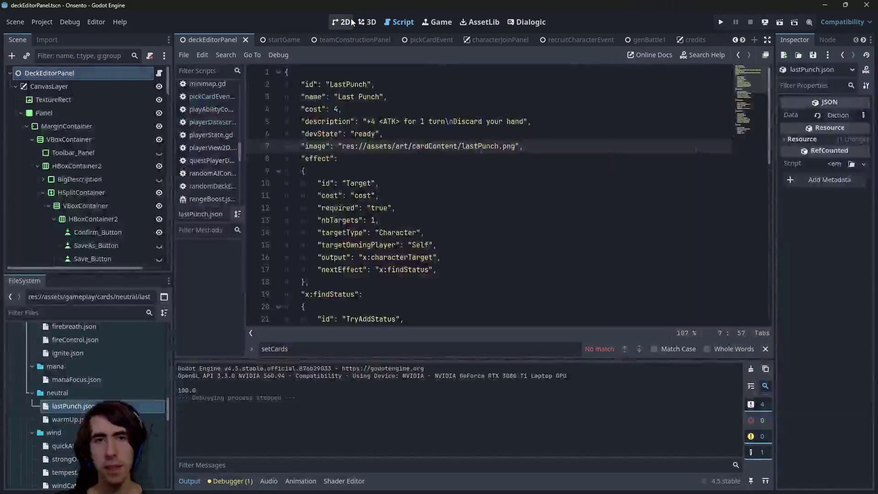
# Run the game and scroll the deck editor's Storage list to check Last Punch and the permanent cards
pyautogui.click(779, 23)
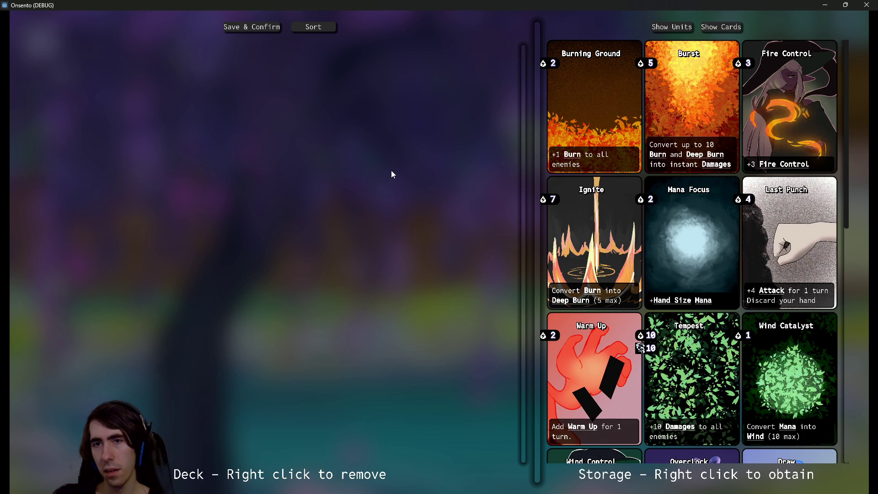
pyautogui.scroll(-3, 676, 248)
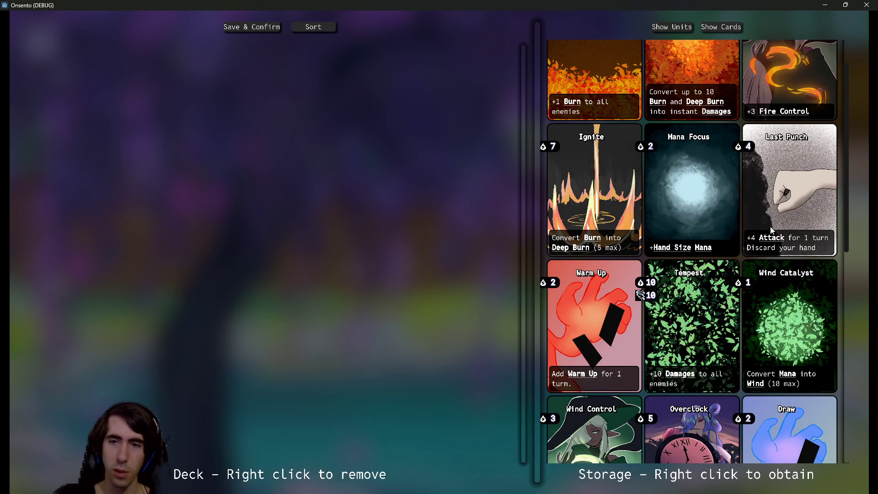
pyautogui.scroll(-3, 761, 233)
pyautogui.scroll(-3, 760, 231)
pyautogui.scroll(4, 760, 232)
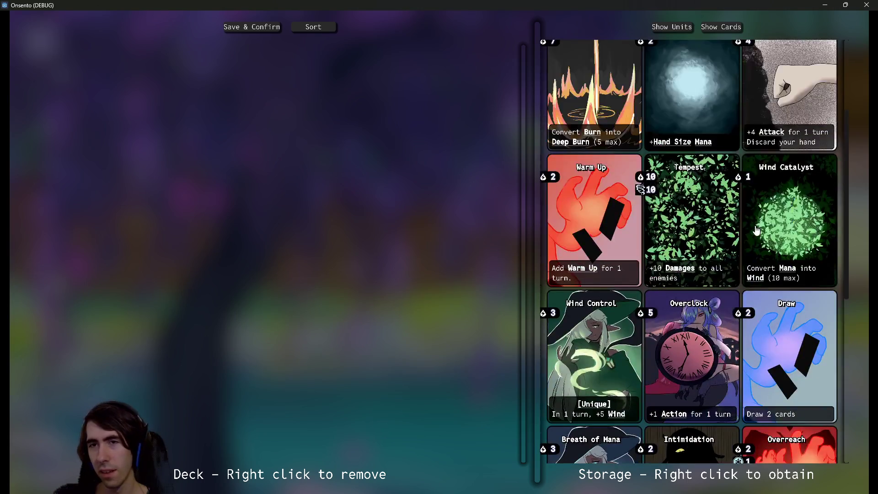
pyautogui.scroll(1, 757, 307)
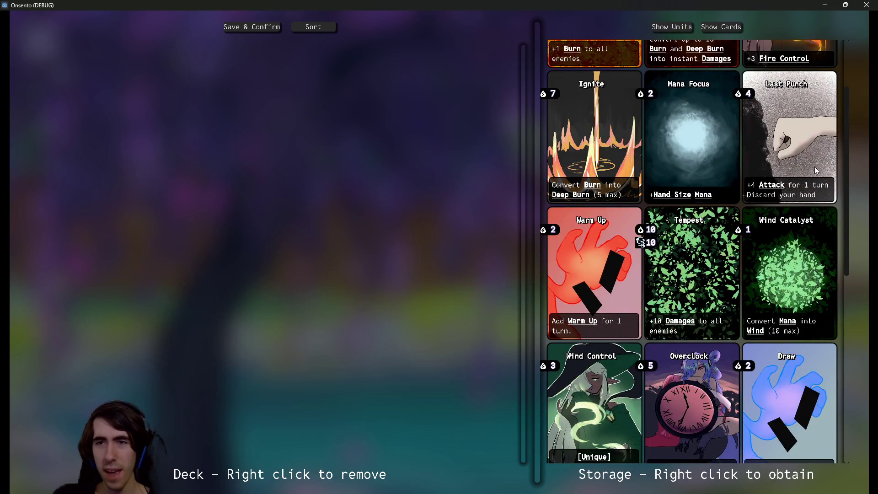
pyautogui.scroll(-3, 807, 168)
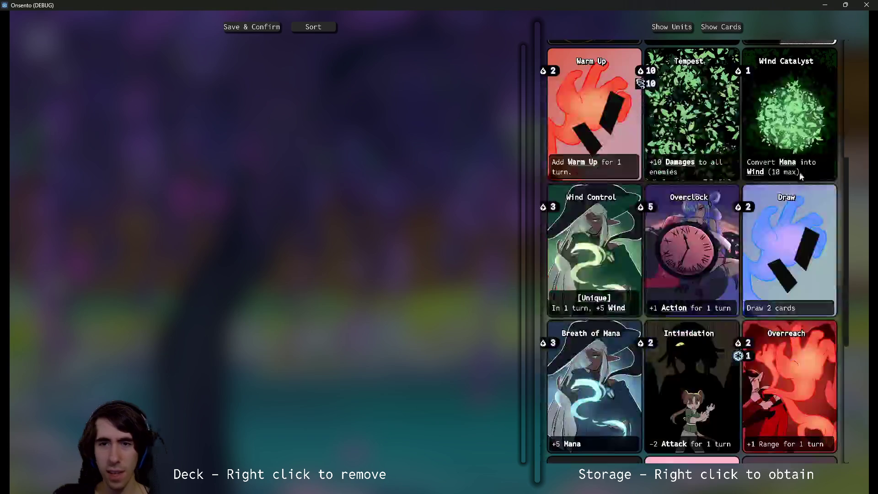
pyautogui.scroll(3, 775, 182)
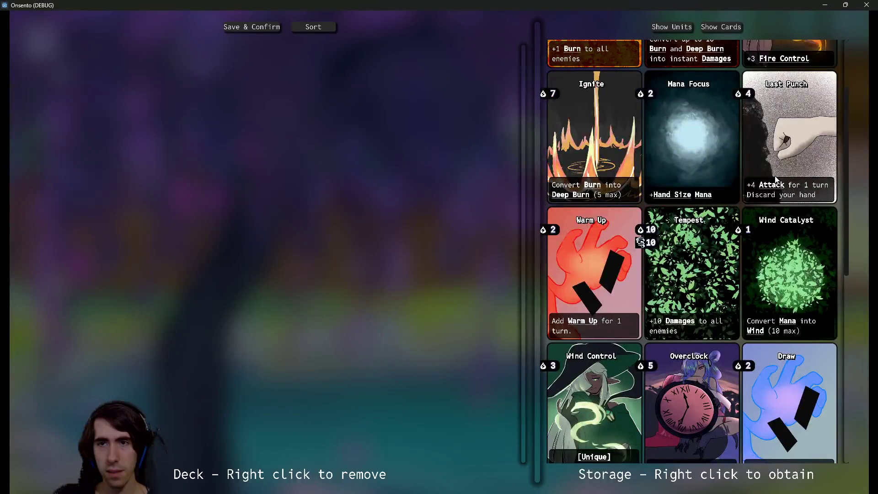
pyautogui.scroll(2, 777, 179)
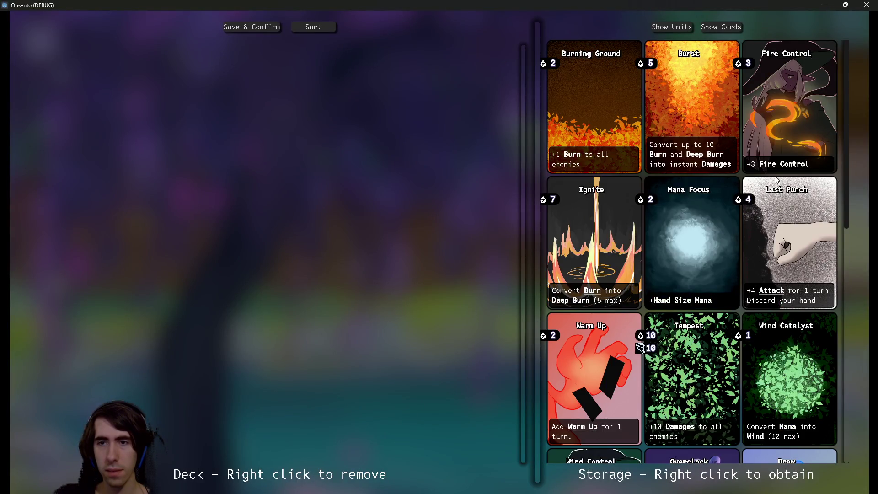
pyautogui.scroll(-1, 776, 179)
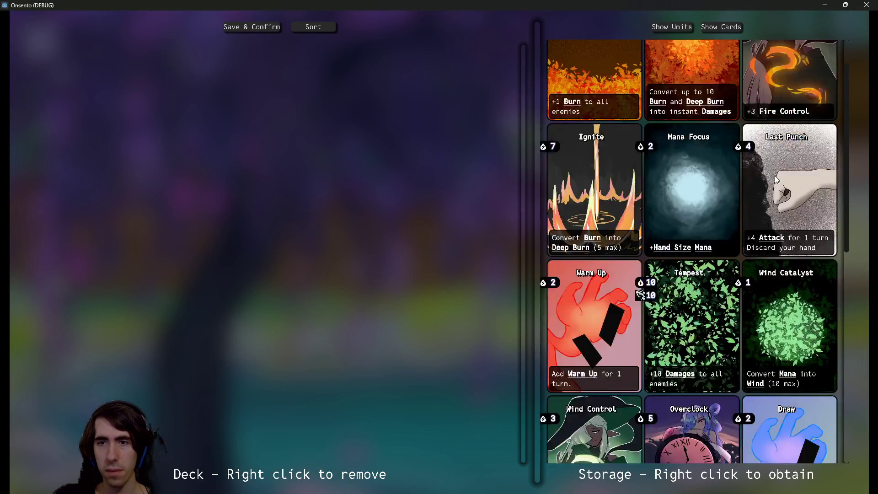
pyautogui.scroll(-3, 775, 176)
pyautogui.scroll(-4, 775, 176)
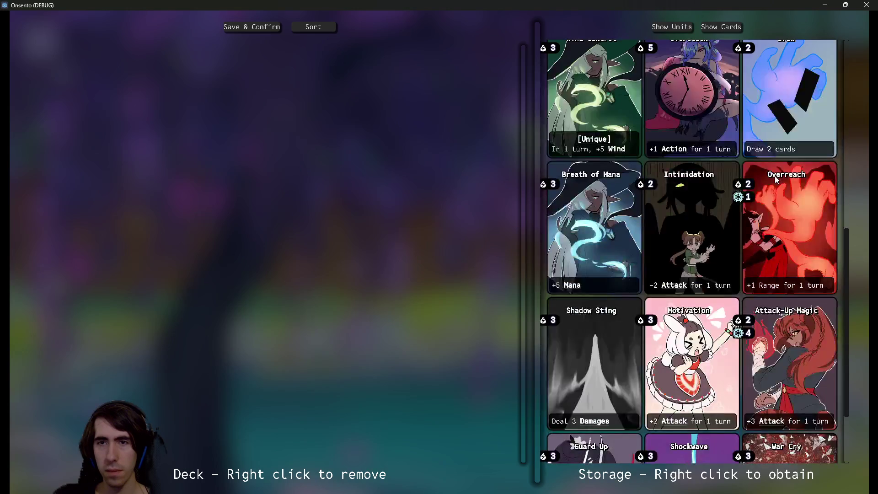
pyautogui.scroll(-2, 775, 175)
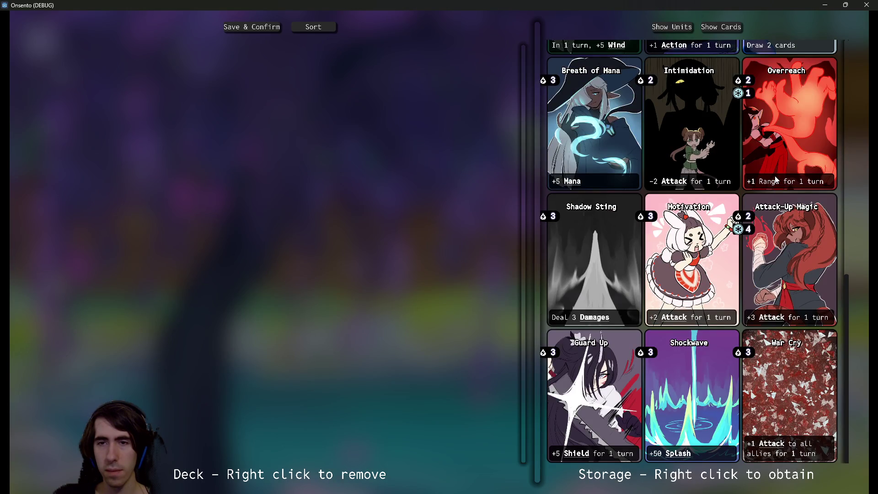
pyautogui.scroll(9, 776, 180)
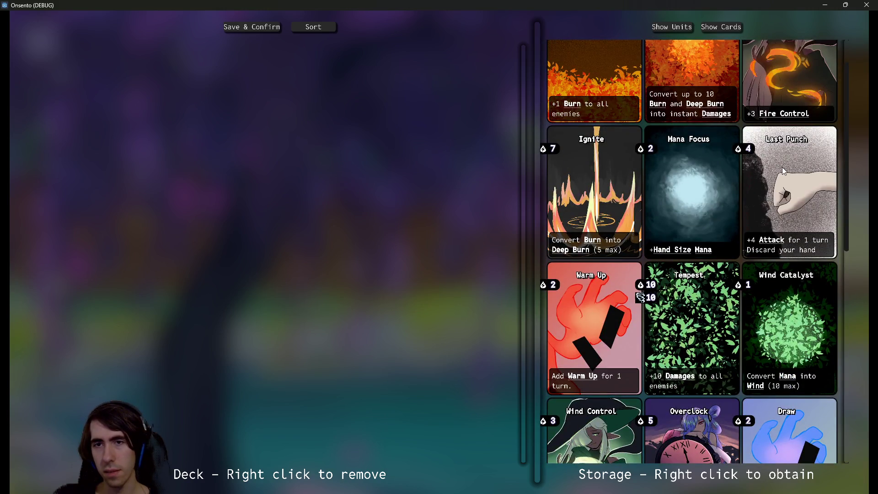
# Add Last Punch and Mana Focus to the deck, remove the extra Last Punch, and close the game
pyautogui.rightClick(784, 171)
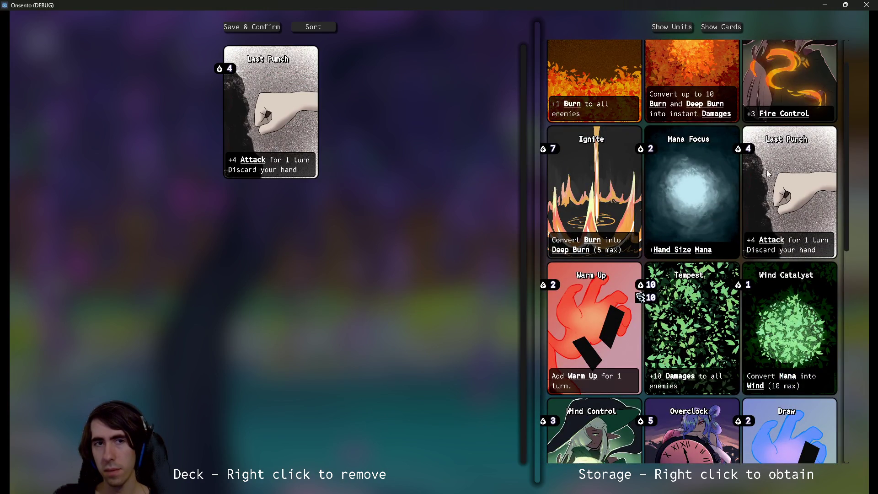
pyautogui.rightClick(778, 172)
pyautogui.rightClick(724, 180)
pyautogui.rightClick(271, 129)
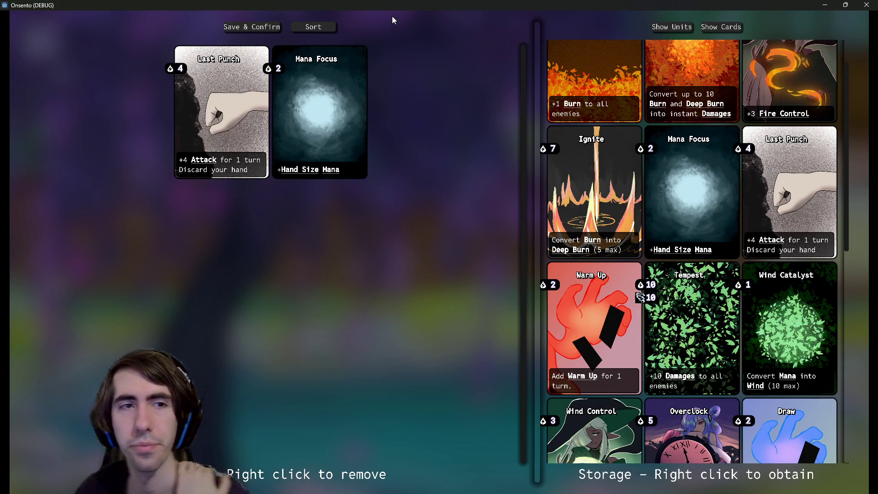
pyautogui.click(867, 4)
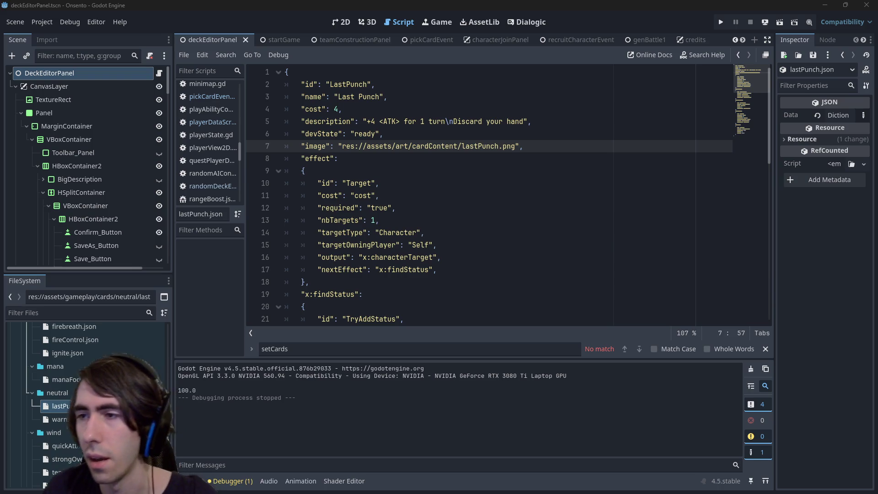
# Stage the new png card textures with git add *.png* and check git status
pyautogui.hotkey('alt', 'Tab')
pyautogui.write('git')
pyautogui.write(' add *.png*')
pyautogui.press('Return')
pyautogui.write('git status')
pyautogui.press('Return')
# Commit the staged files with the message "[MAD-237] new card textures added"
pyautogui.write('git add')
pyautogui.press('BackSpace')
pyautogui.press('BackSpace')
pyautogui.press('BackSpace')
pyautogui.write('commit -m "')
pyautogui.write('"')
pyautogui.press('Left')
pyautogui.write('[MAD-')
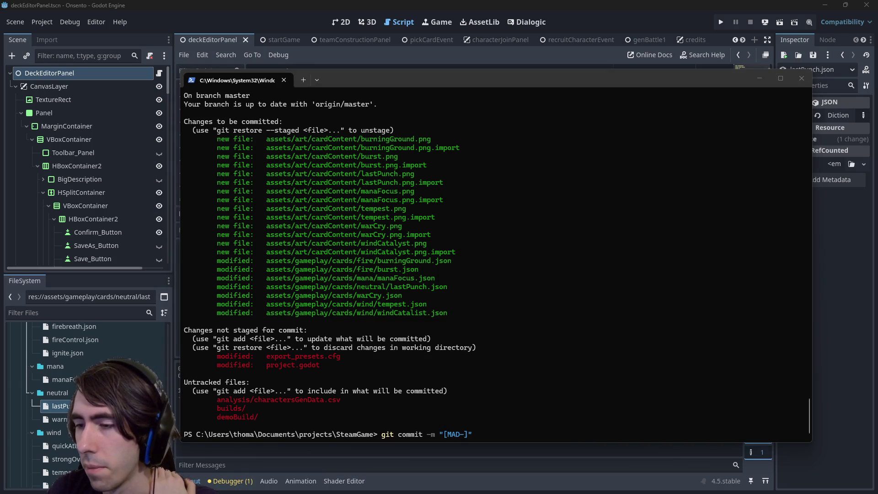
pyautogui.hotkey('alt', 'Tab')
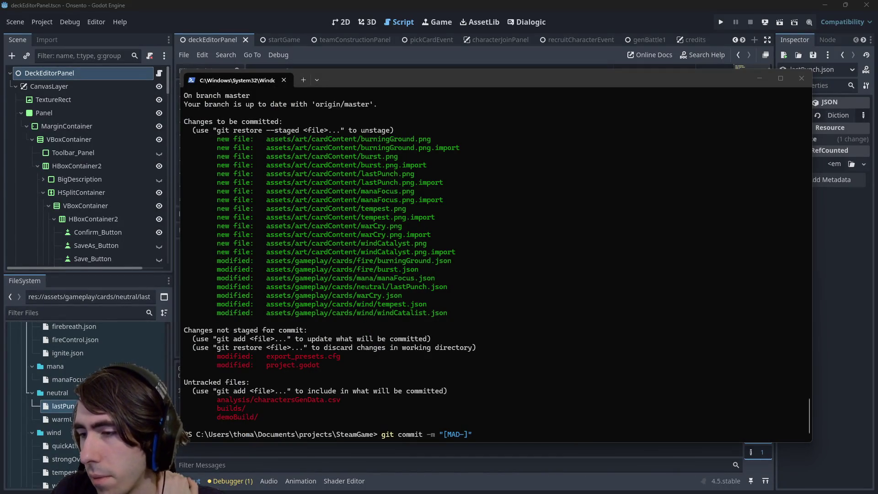
pyautogui.hotkey('alt', 'Tab')
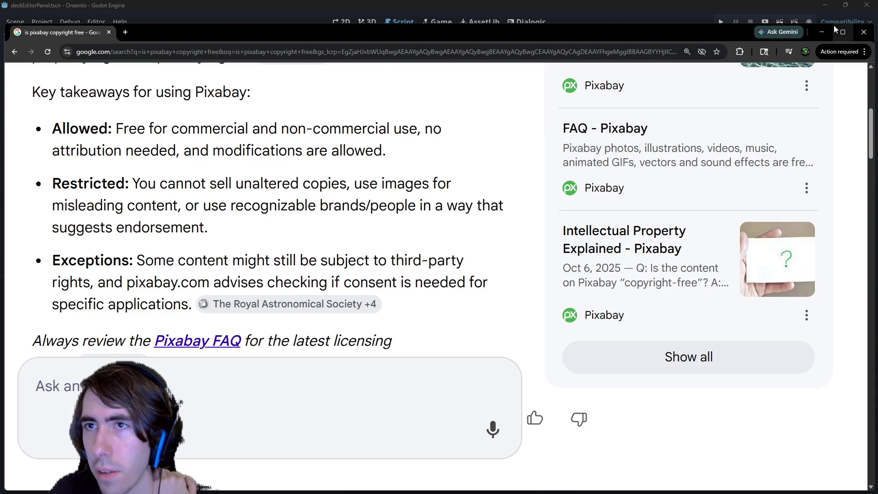
pyautogui.hotkey('alt', 'Tab')
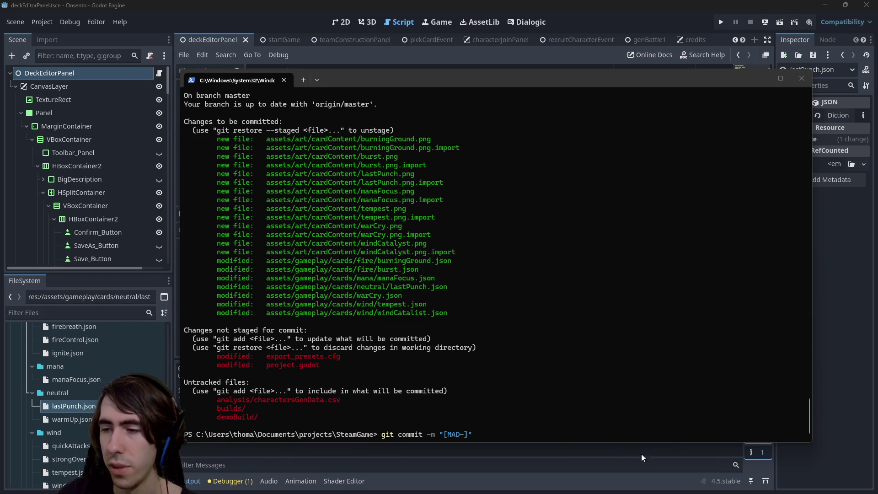
pyautogui.write('237] La')
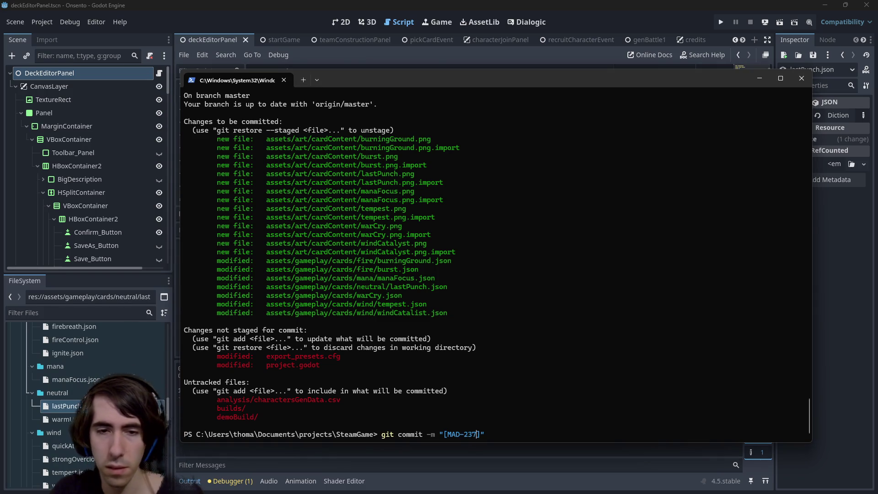
pyautogui.write('st Pucnh')
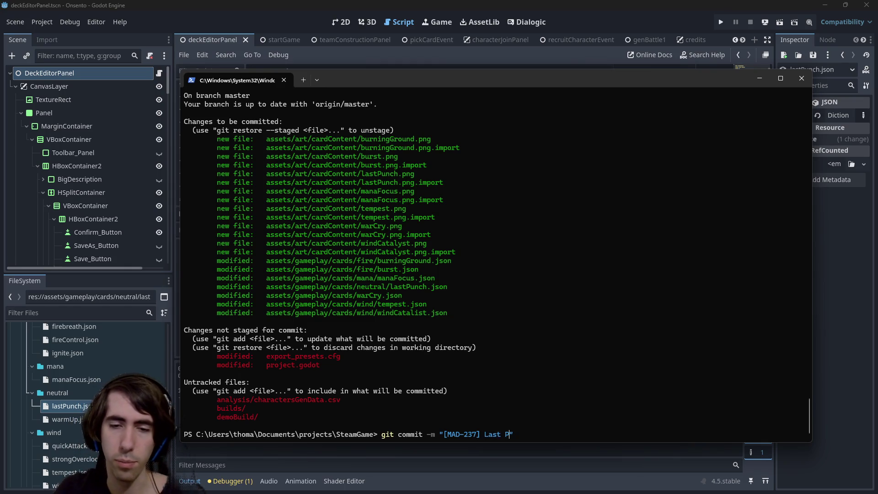
pyautogui.hotkey('ctrl', 'BackSpace')
pyautogui.hotkey('ctrl', 'BackSpace')
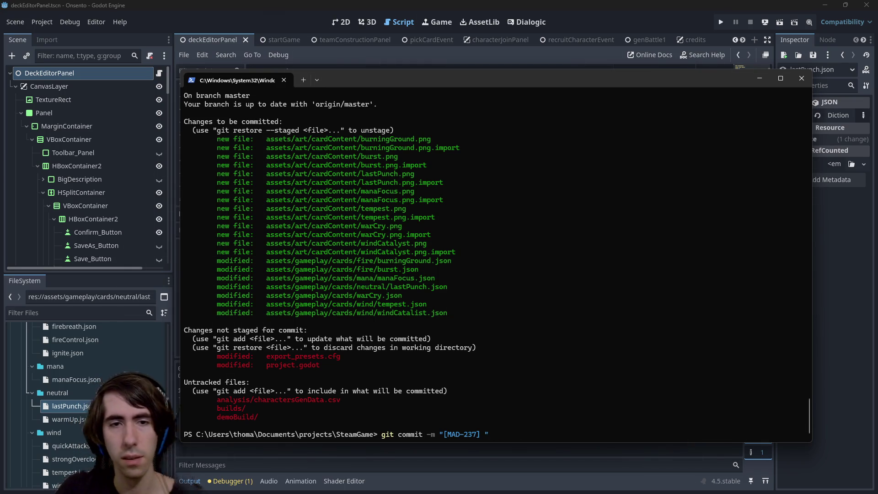
pyautogui.write('card add')
pyautogui.hotkey('ctrl', 'BackSpace')
pyautogui.hotkey('ctrl', 'BackSpace')
pyautogui.write('new card textures added')
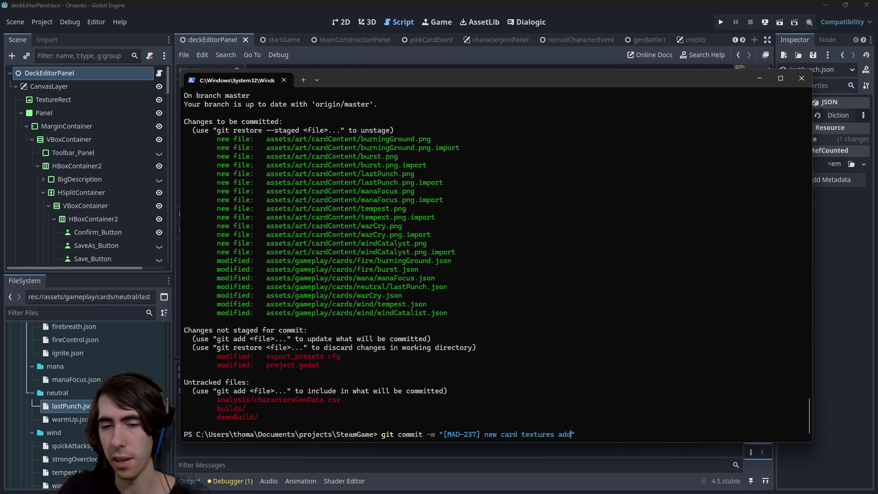
pyautogui.press('Return')
# Push the commit to the remote, then return to Godot's 2D deck editor view
pyautogui.write('git push')
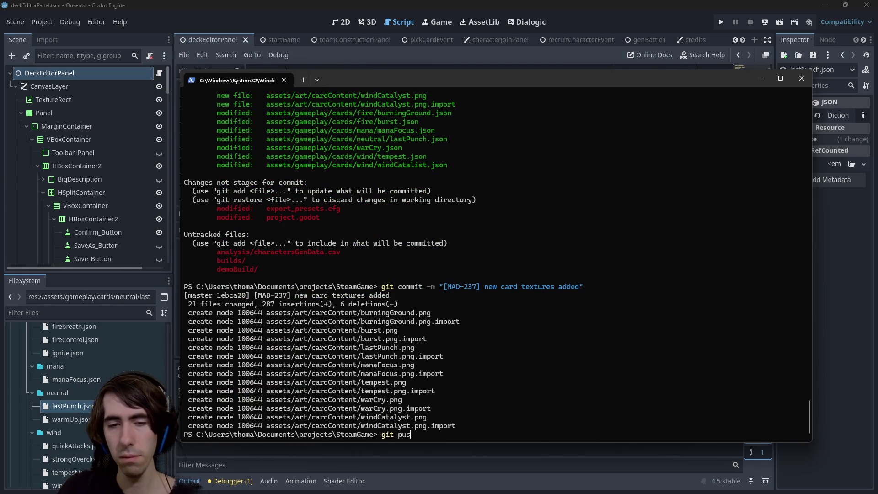
pyautogui.press('Return')
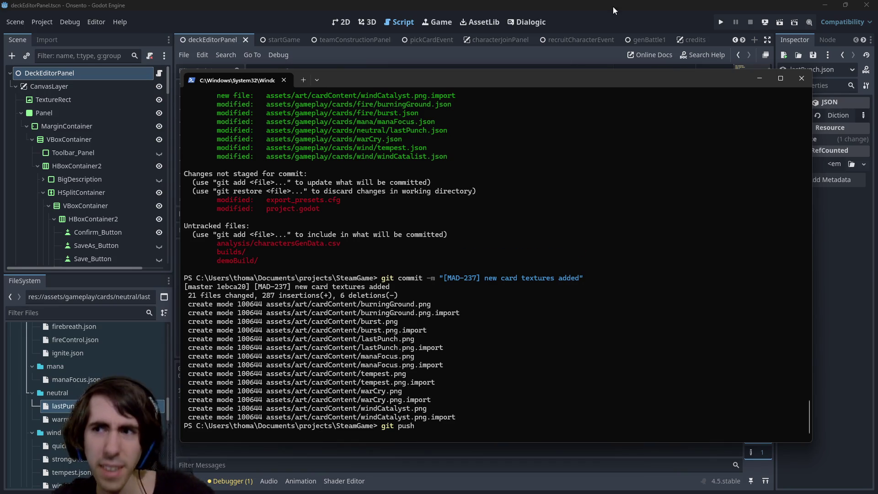
pyautogui.press('Return')
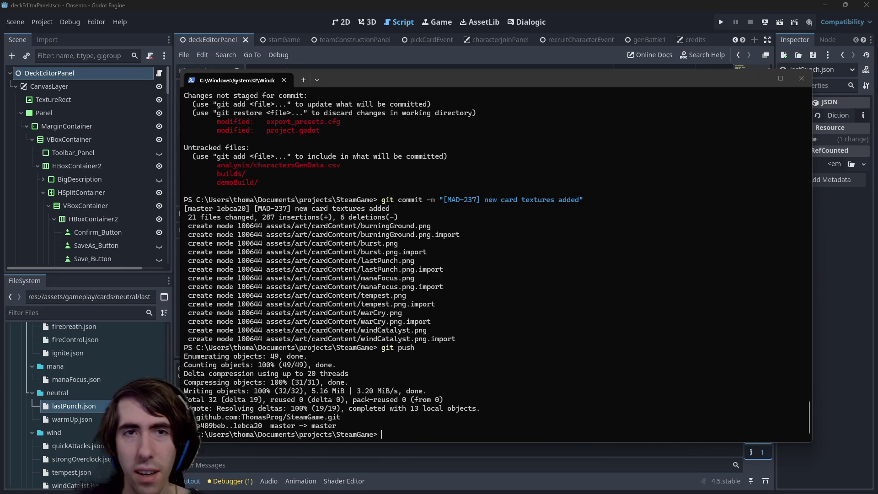
pyautogui.click(488, 4)
pyautogui.click(340, 22)
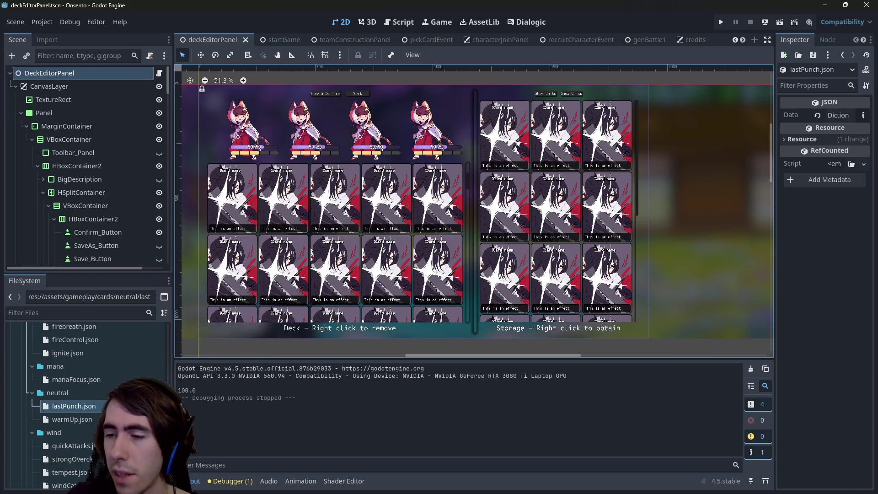
# Leave the deck editor layout and switch to the onsento todo notes
pyautogui.hotkey('alt', 'Tab')
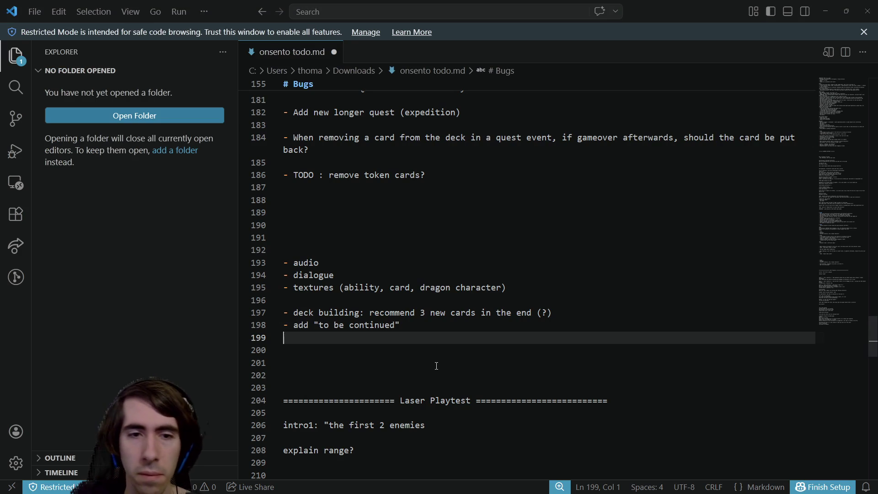
# Remove the finished textures to-do and add a 'new characters? (painter etc)' item
pyautogui.moveTo(544, 287); pyautogui.dragTo(220, 287)
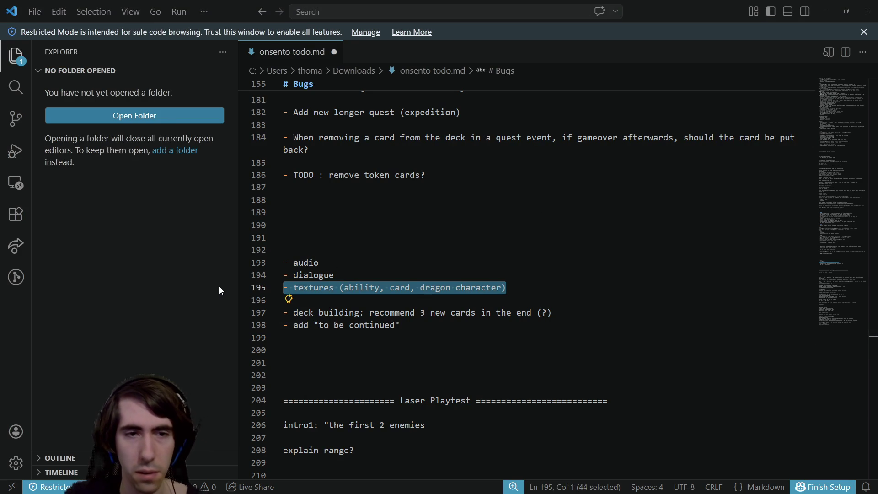
pyautogui.press('BackSpace')
pyautogui.press('BackSpace')
pyautogui.press('Down')
pyautogui.press('Down')
pyautogui.press('Down')
pyautogui.press('Down')
pyautogui.press('Down')
pyautogui.write('-new')
pyautogui.press('BackSpace')
pyautogui.press('BackSpace')
pyautogui.press('BackSpace')
pyautogui.write('new charcaters?')
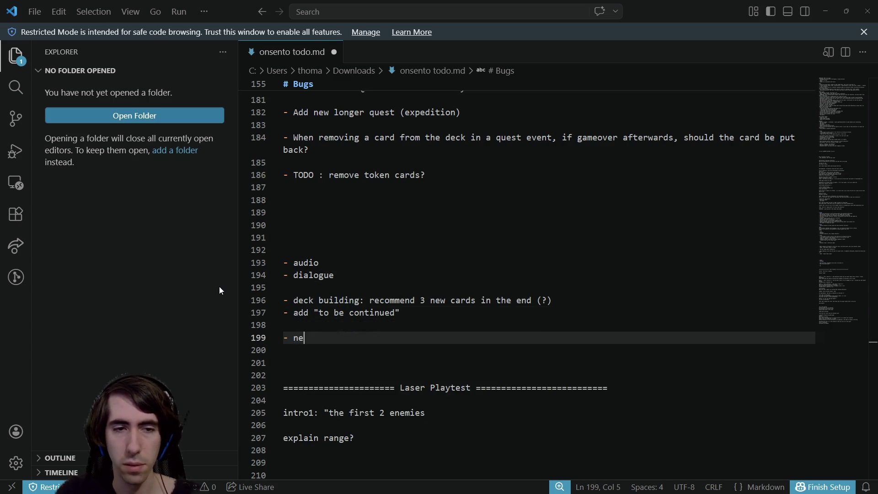
pyautogui.write(' (pa')
pyautogui.press('BackSpace')
pyautogui.press('BackSpace')
pyautogui.write('painter etc')
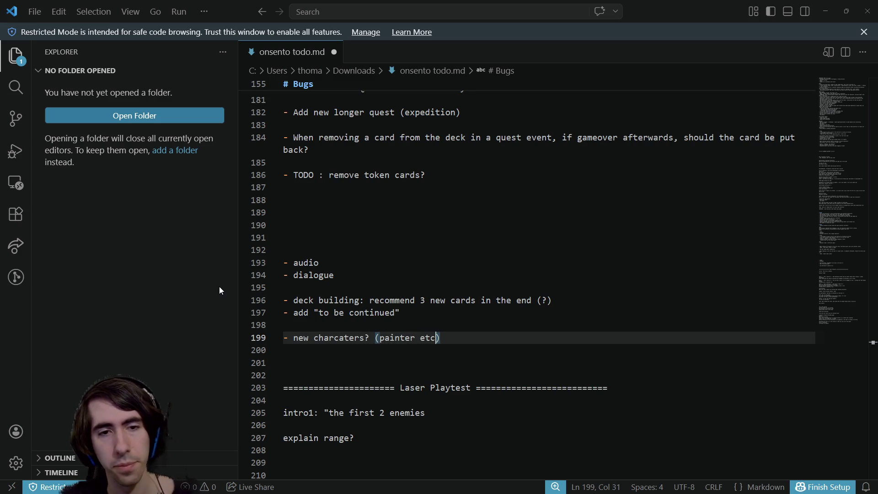
pyautogui.doubleClick(334, 338)
pyautogui.write('cj')
pyautogui.press('BackSpace')
pyautogui.write('haracters')
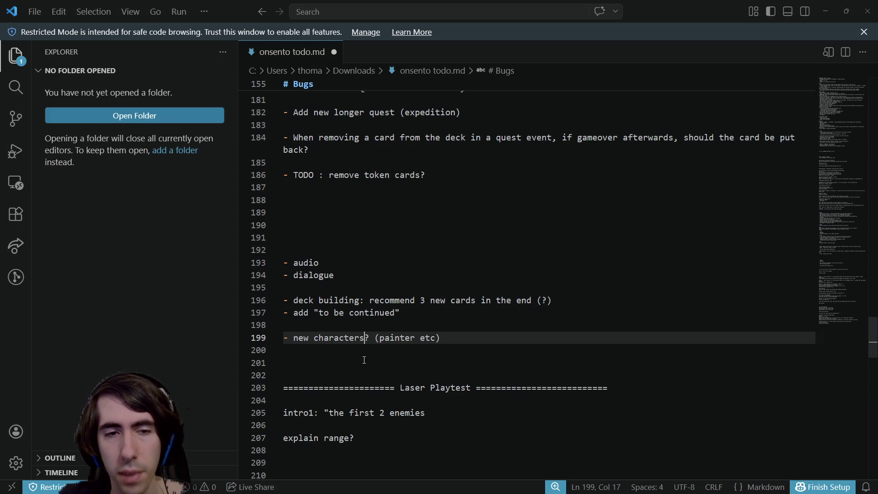
# Find and select the line 223 Bugs note about the Make your team shaders
pyautogui.click(365, 361)
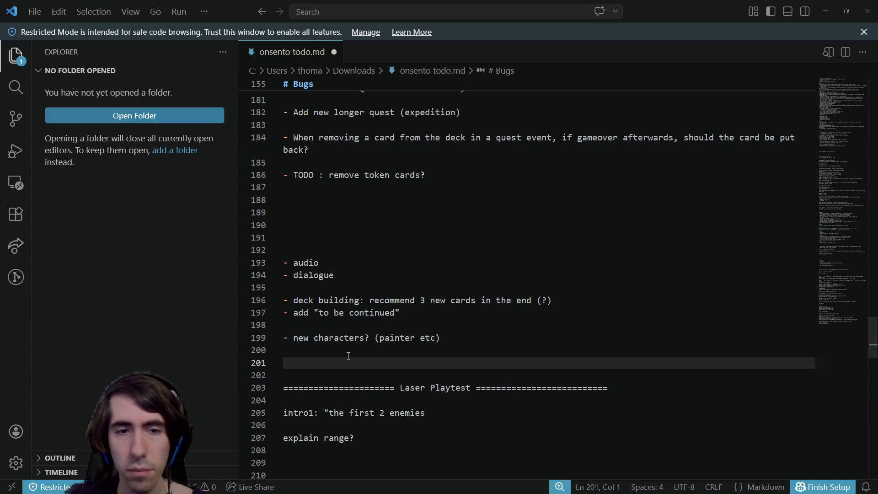
pyautogui.click(348, 355)
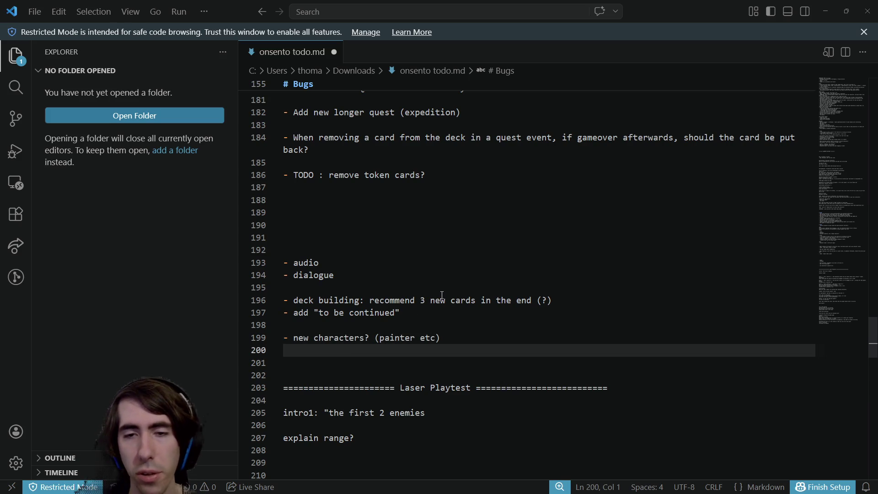
pyautogui.click(404, 321)
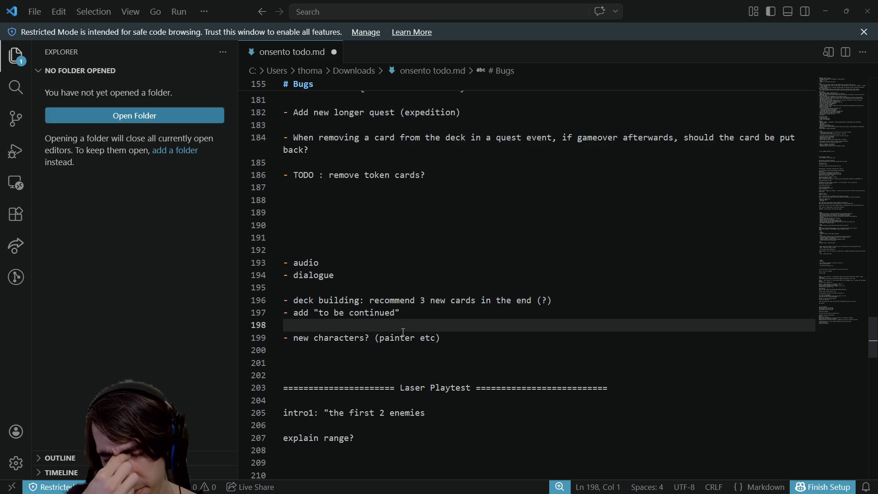
pyautogui.scroll(-3, 403, 332)
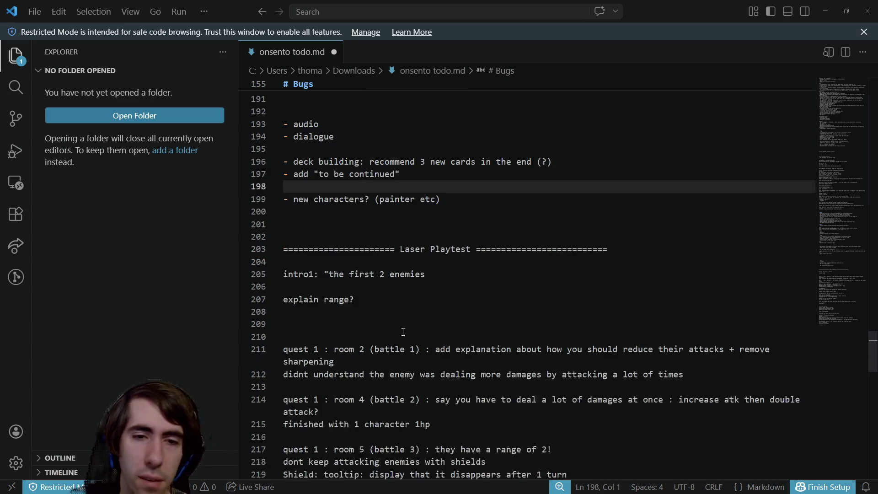
pyautogui.scroll(-4, 403, 332)
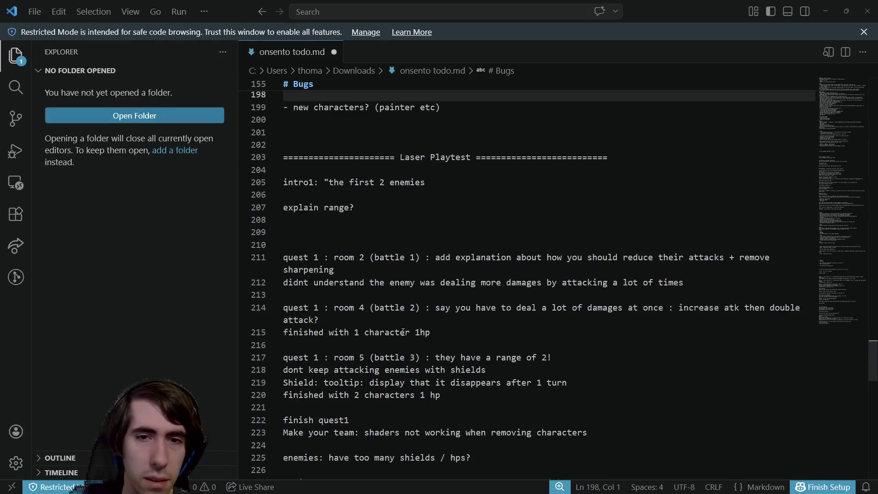
pyautogui.scroll(-2, 403, 332)
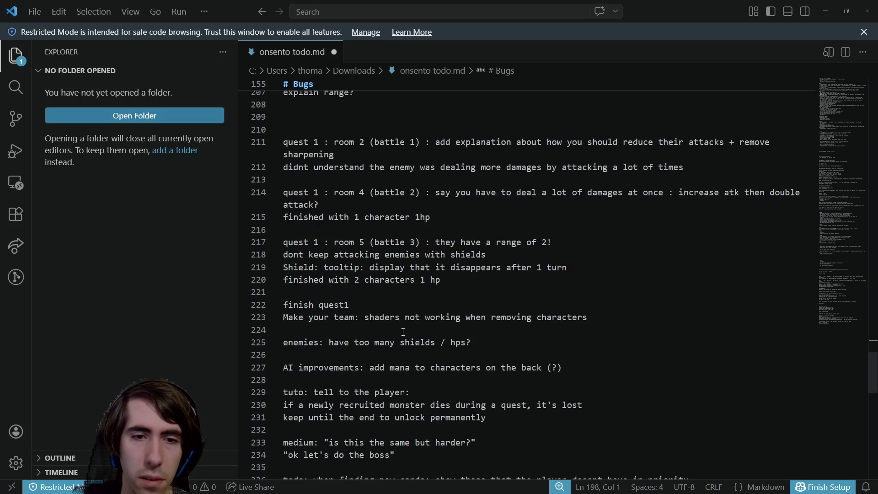
pyautogui.click(403, 331)
pyautogui.moveTo(588, 317)
pyautogui.mouseDown()
pyautogui.moveTo(365, 318)
pyautogui.moveTo(580, 325)
pyautogui.moveTo(278, 318)
pyautogui.mouseUp()
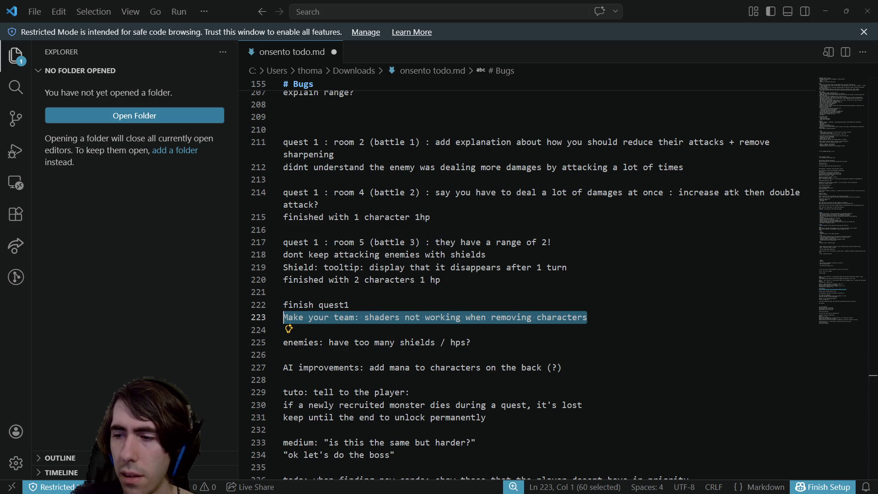
pyautogui.hotkey('alt', 'Tab')
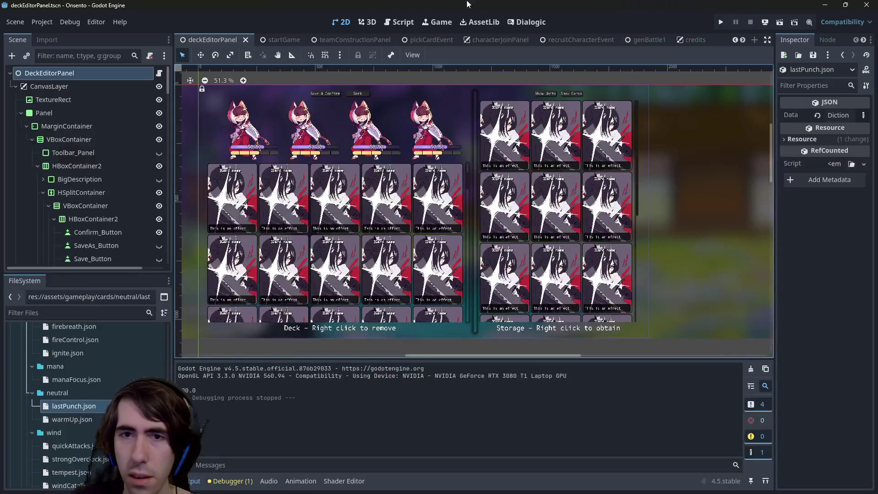
# Open deckConstructionPanel.tscn via a 'deck cons' quick search
pyautogui.hotkey('shift', 'alt', 'o')
pyautogui.write('deck ')
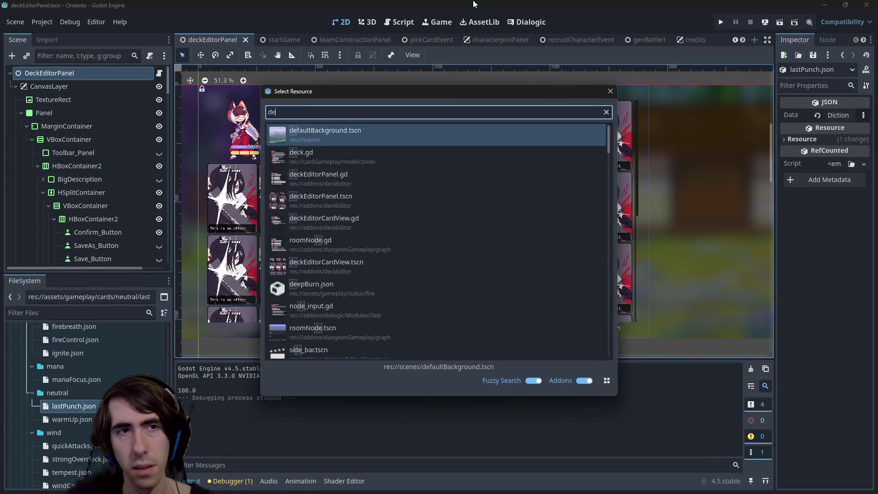
pyautogui.write('const')
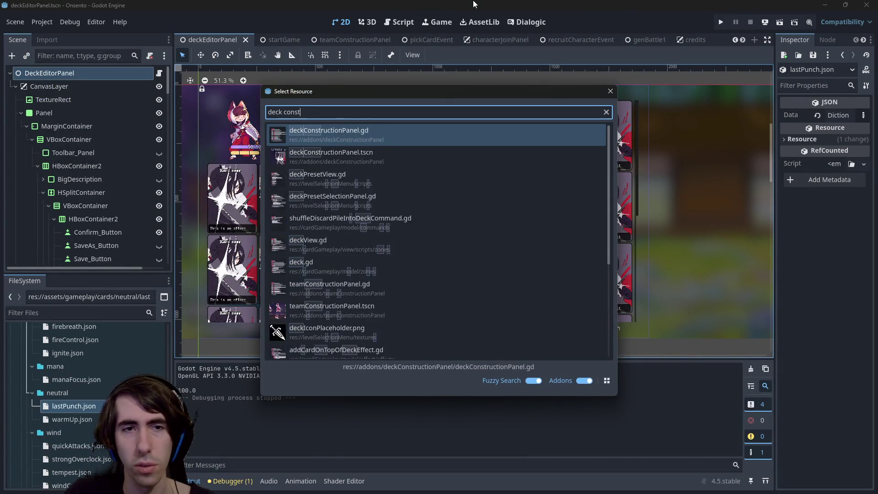
pyautogui.press('Down')
pyautogui.press('Return')
# Test-run the deck construction scene, check its empty Create your deck screen, then close it
pyautogui.click(780, 22)
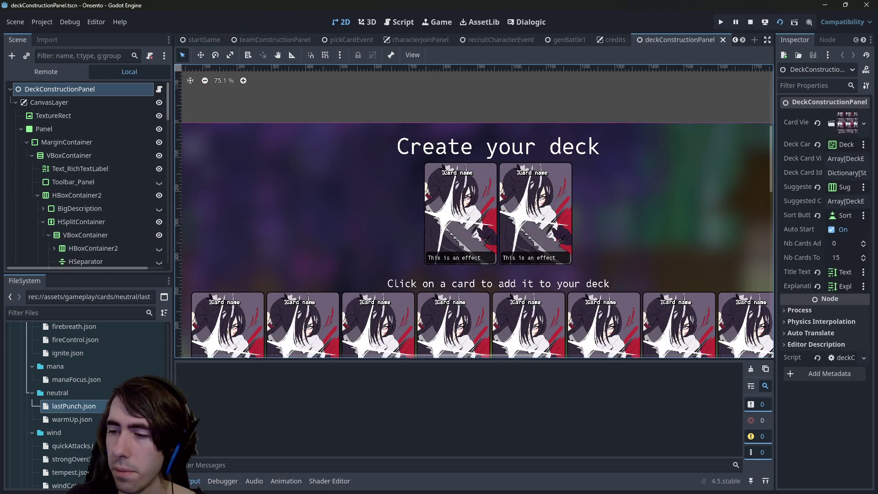
pyautogui.hotkey('alt', 'Tab')
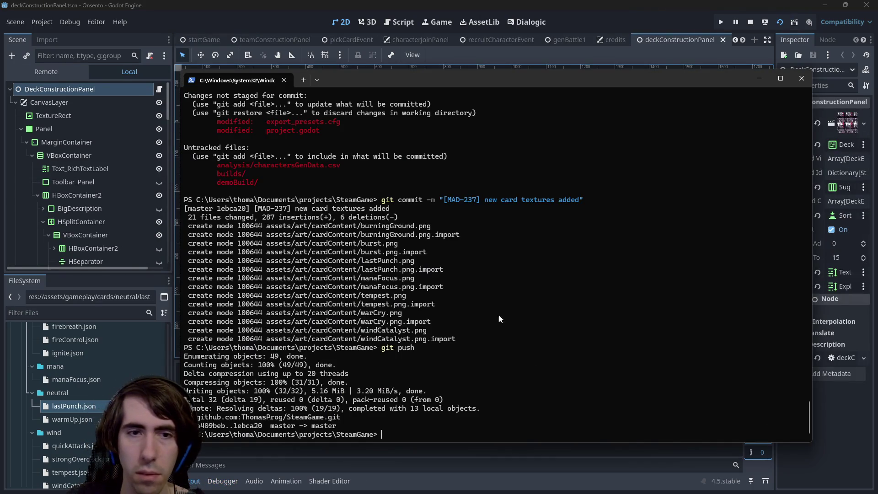
pyautogui.hotkey('alt', 'Tab')
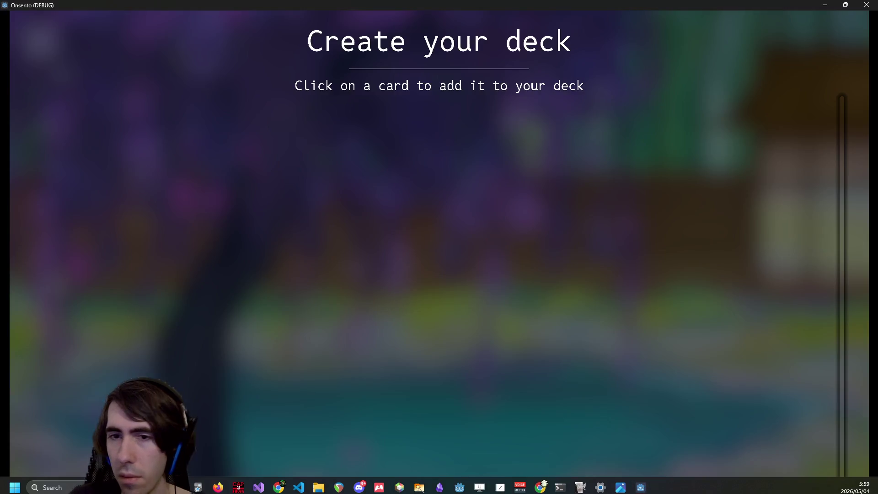
pyautogui.click(860, 4)
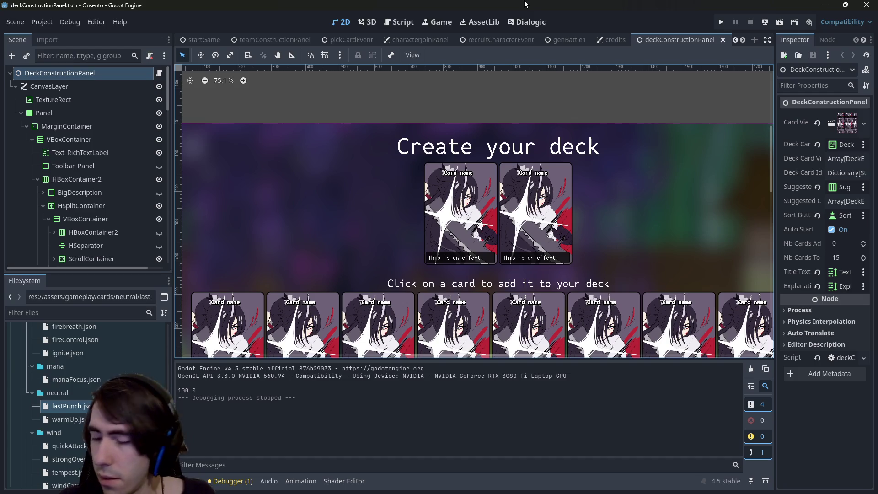
# Open deckEditorPanel.gd and locate the debug-only 'os.' check on lines 184–185
pyautogui.click(397, 13)
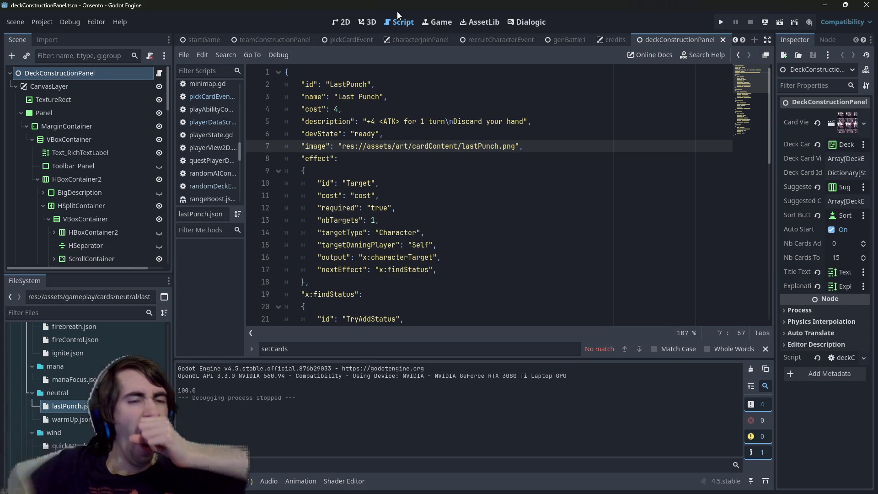
pyautogui.hotkey('shift', 'alt', 'o')
pyautogui.write('deckeditorpanel')
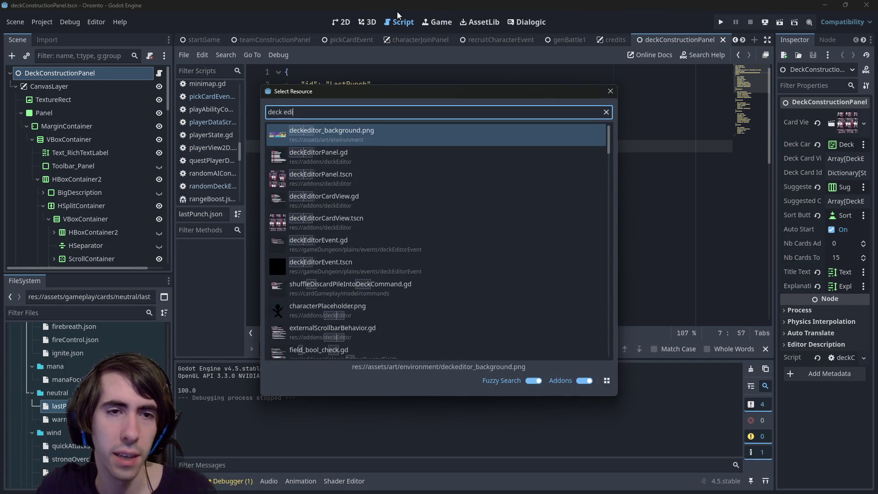
pyautogui.press('Return')
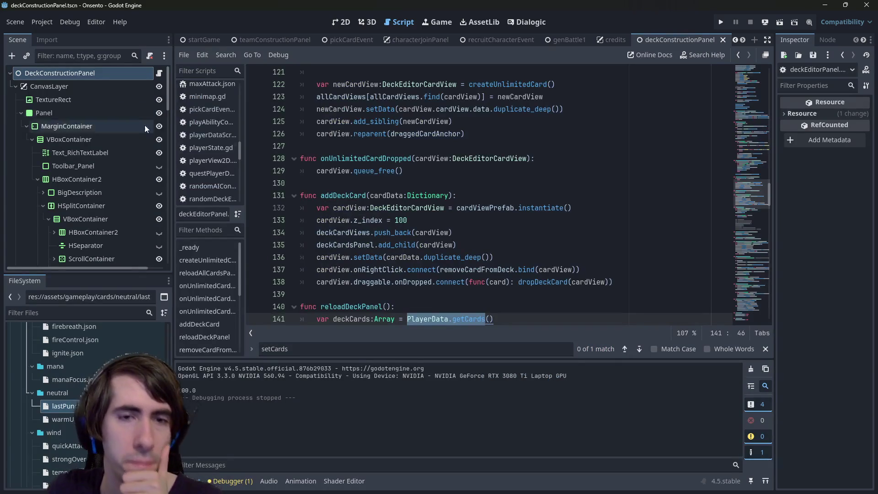
pyautogui.scroll(4, 373, 187)
pyautogui.click(373, 184)
pyautogui.hotkey('ctrl', 'f')
pyautogui.write('os.')
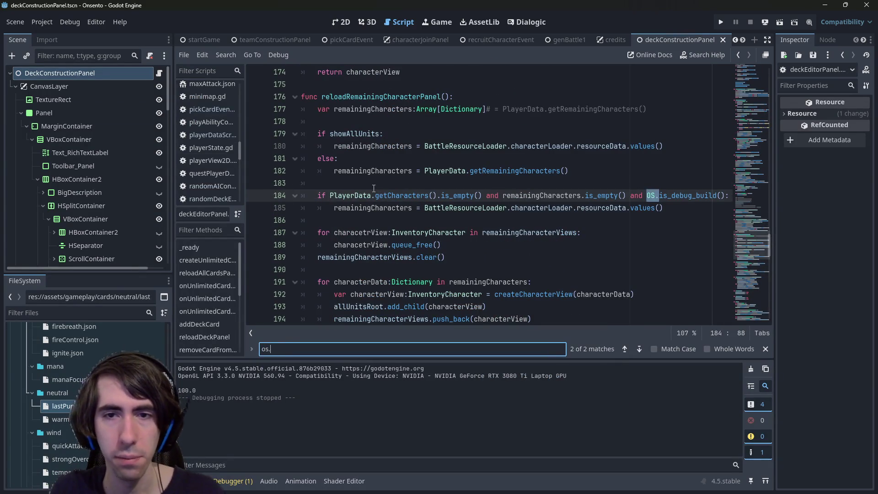
pyautogui.moveTo(302, 196); pyautogui.dragTo(300, 209)
pyautogui.hotkey('ctrl', 'c')
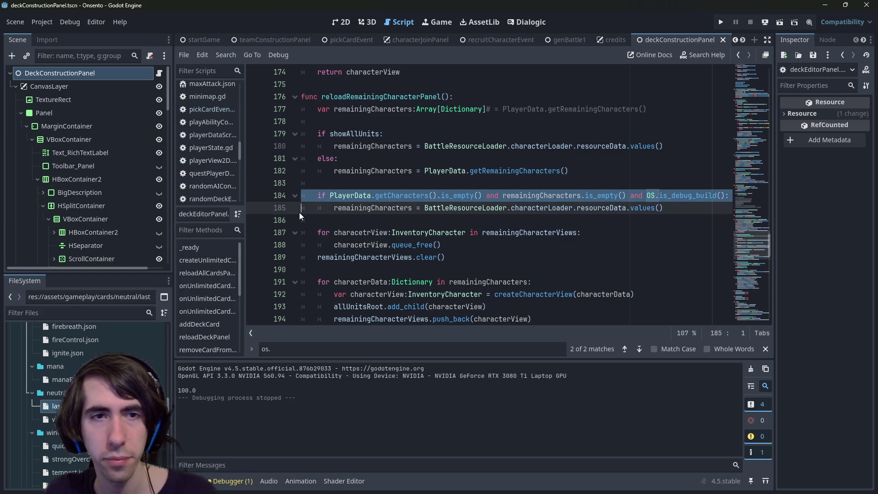
# Search for 'save' and select the deckCharactersData block in the save function
pyautogui.hotkey('ctrl', 'f')
pyautogui.write('save')
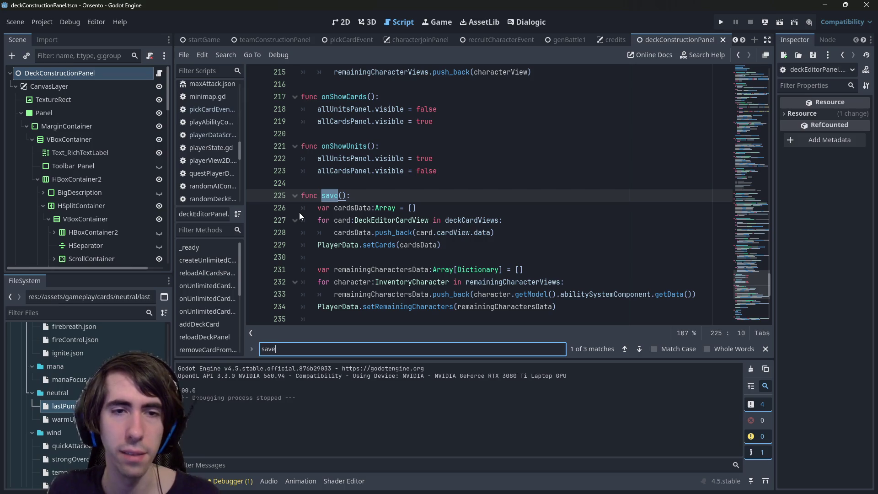
pyautogui.scroll(-3, 433, 250)
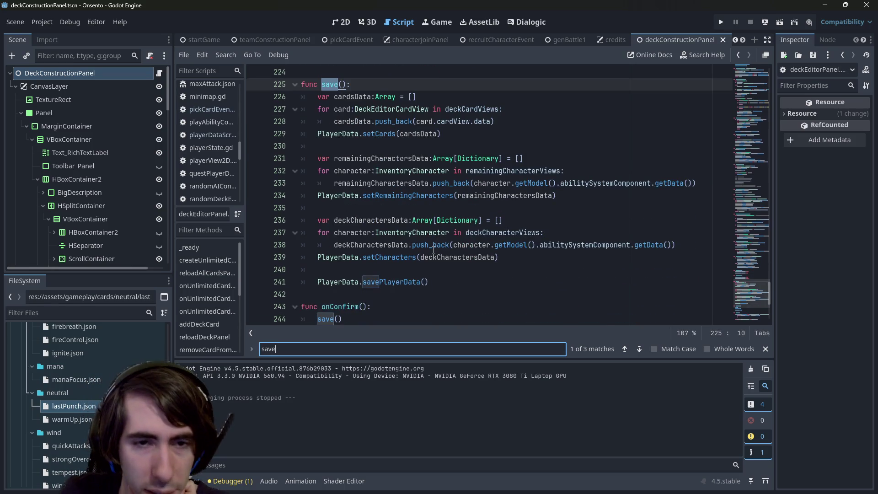
pyautogui.click(498, 183)
pyautogui.press('Down')
pyautogui.press('Down')
pyautogui.press('Up')
pyautogui.press('Up')
pyautogui.press('Up')
pyautogui.doubleClick(414, 159)
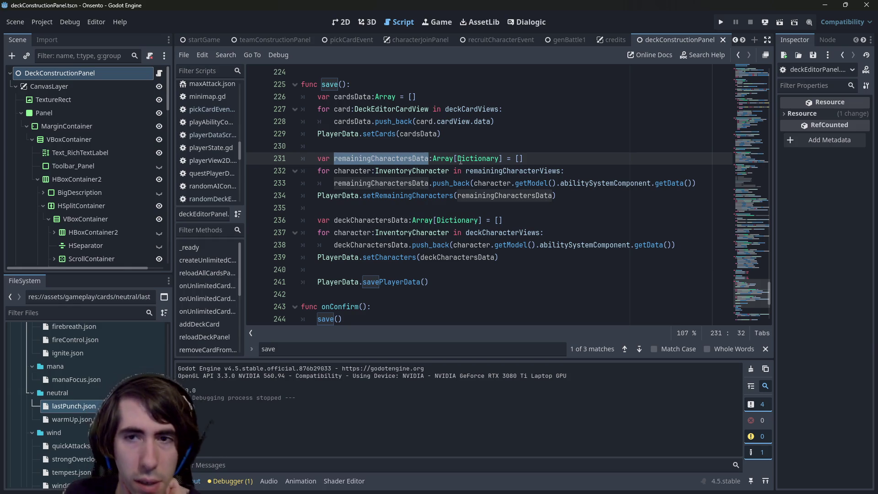
pyautogui.moveTo(412, 270)
pyautogui.mouseDown()
pyautogui.moveTo(384, 220)
pyautogui.moveTo(301, 220)
pyautogui.mouseUp()
pyautogui.moveTo(499, 257)
pyautogui.mouseDown()
pyautogui.moveTo(677, 245)
pyautogui.moveTo(490, 244)
pyautogui.moveTo(302, 220)
pyautogui.mouseUp()
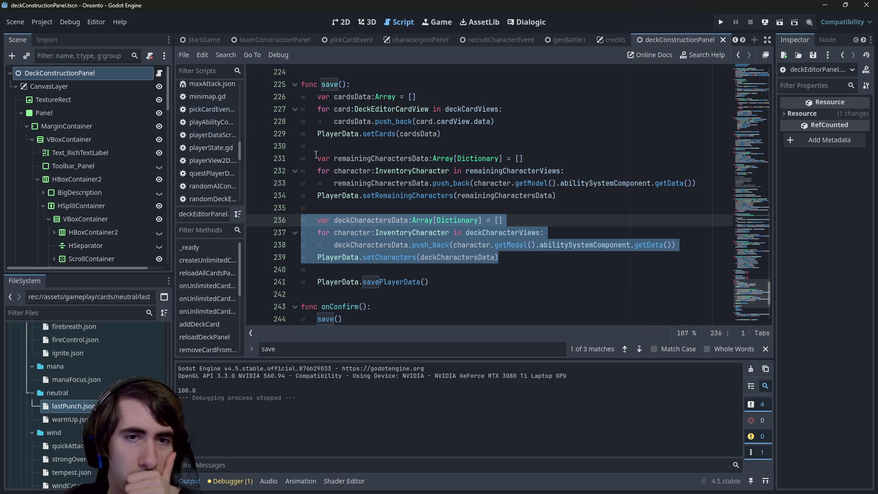
# Inspect the card-saving lines 227–229, leaving the cursor at the end of line 229
pyautogui.doubleClick(355, 155)
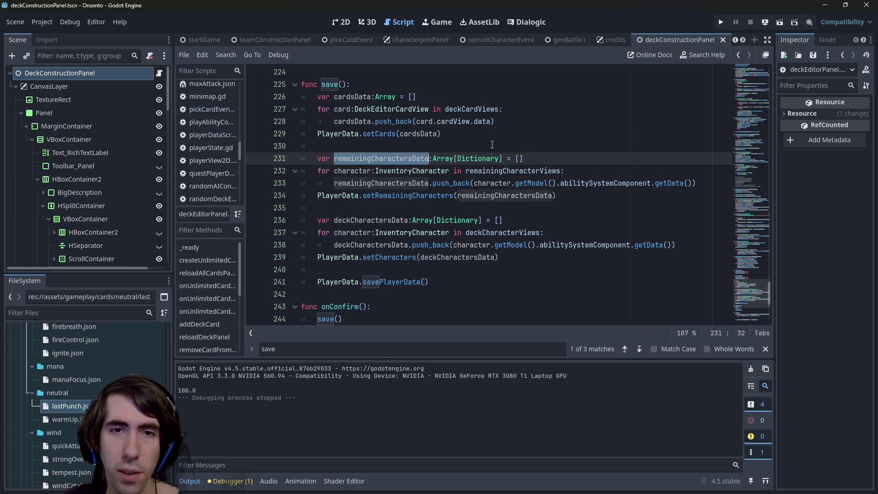
pyautogui.moveTo(492, 144); pyautogui.dragTo(320, 109)
pyautogui.click(476, 132)
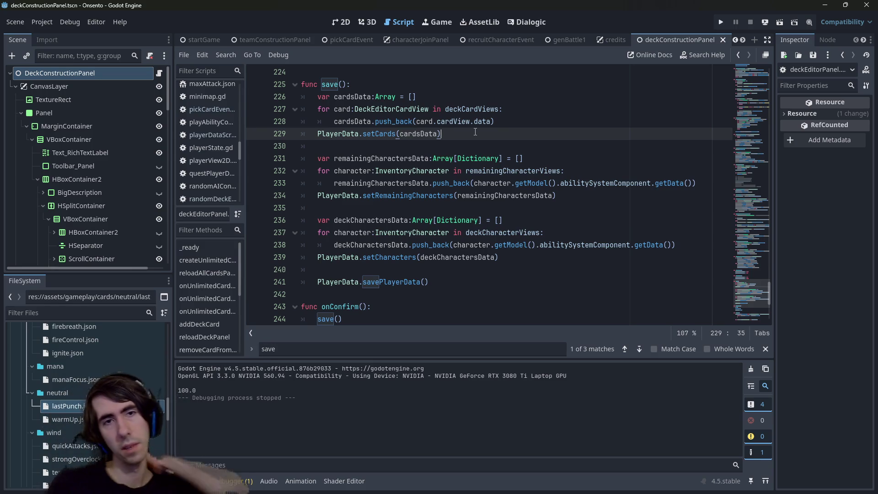
pyautogui.click(385, 95)
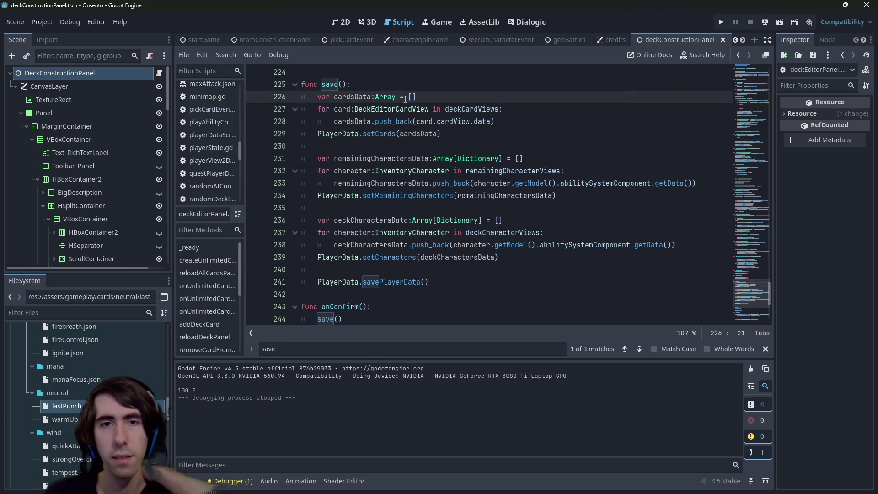
pyautogui.doubleClick(475, 122)
pyautogui.click(487, 133)
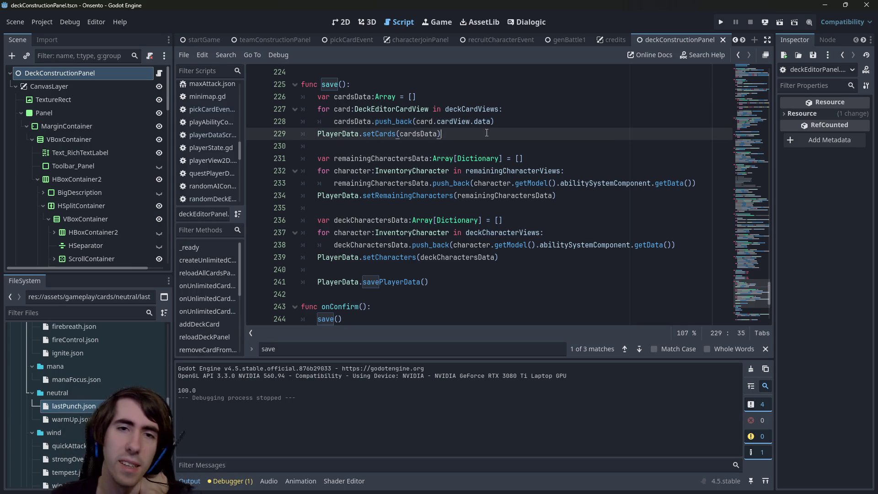
# Paste a character check after line 229, starting it with OS.is_debug_build(), and save
pyautogui.press('Return')
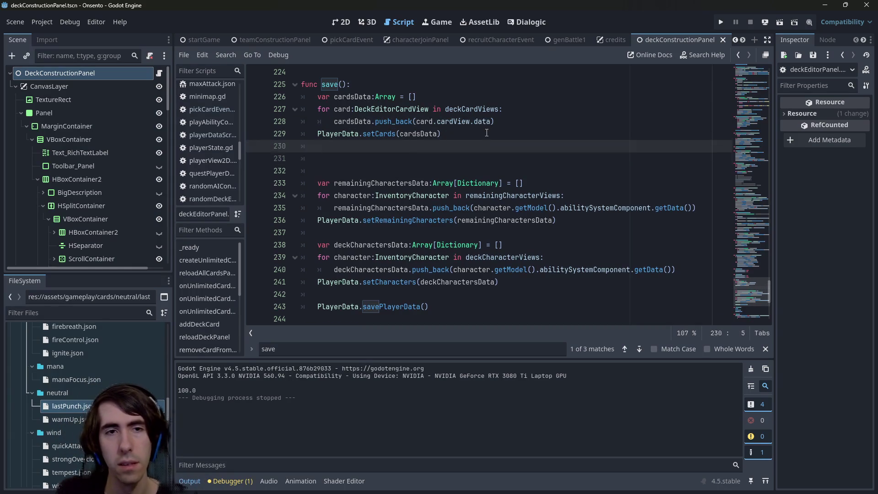
pyautogui.hotkey('ctrl', 'v')
pyautogui.press('BackSpace')
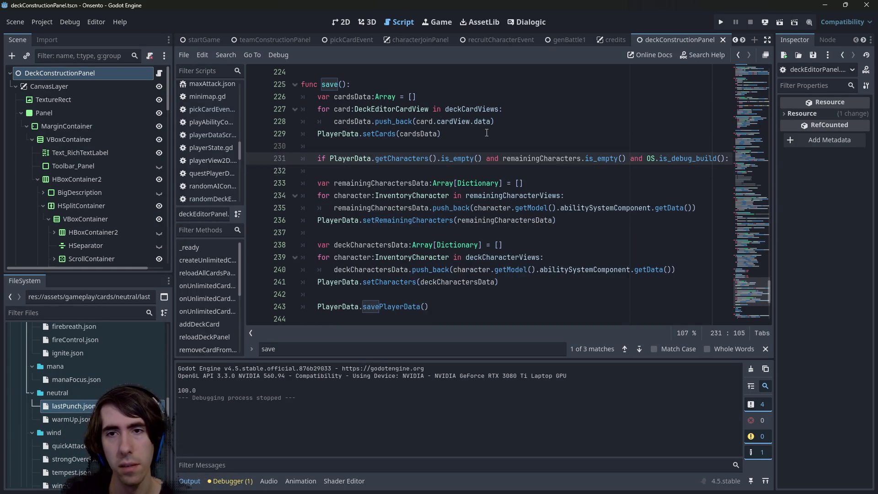
pyautogui.hotkey('ctrl', 'Right')
pyautogui.hotkey('ctrl', 'Right')
pyautogui.hotkey('ctrl', 'shift', 'Right')
pyautogui.hotkey('ctrl', 'shift', 'Right')
pyautogui.hotkey('ctrl', 'shift', 'Right')
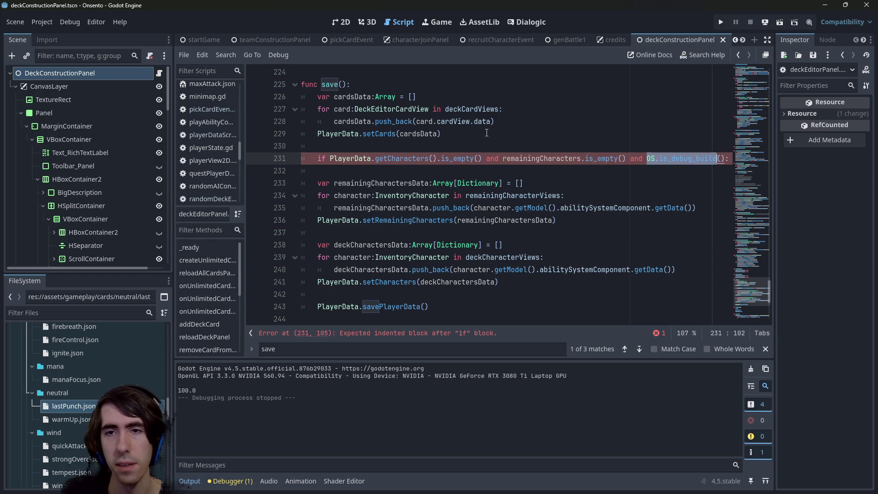
pyautogui.press('Delete')
pyautogui.hotkey('ctrl', 'BackSpace')
pyautogui.press('BackSpace')
pyautogui.write(':')
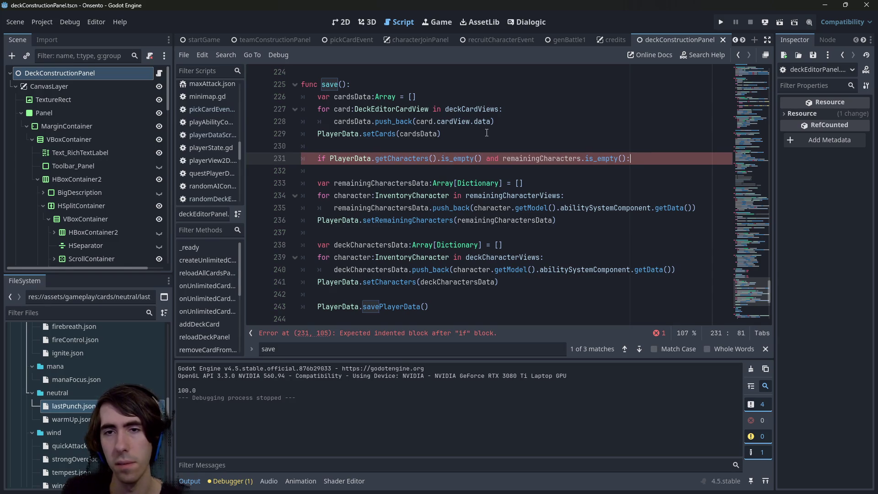
pyautogui.press('Home')
pyautogui.press('Right')
pyautogui.press('Right')
pyautogui.press('Right')
pyautogui.write('OS.is_debug_build():')
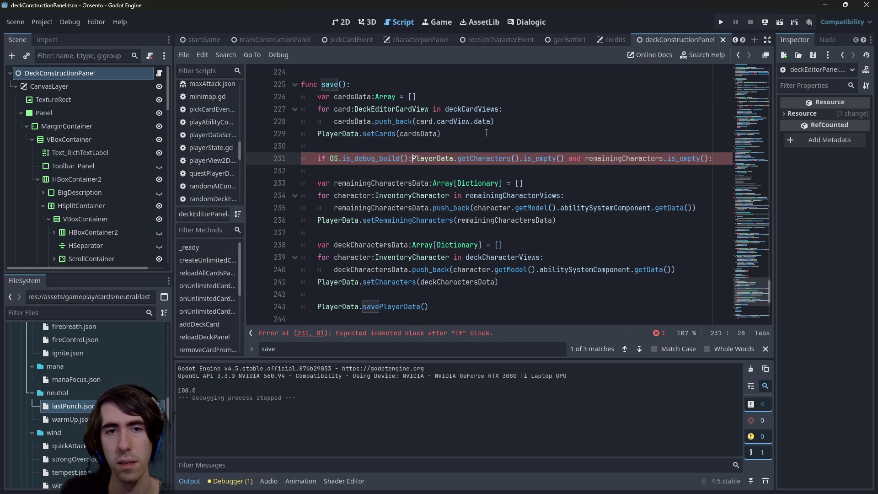
pyautogui.press('BackSpace')
pyautogui.write('and')
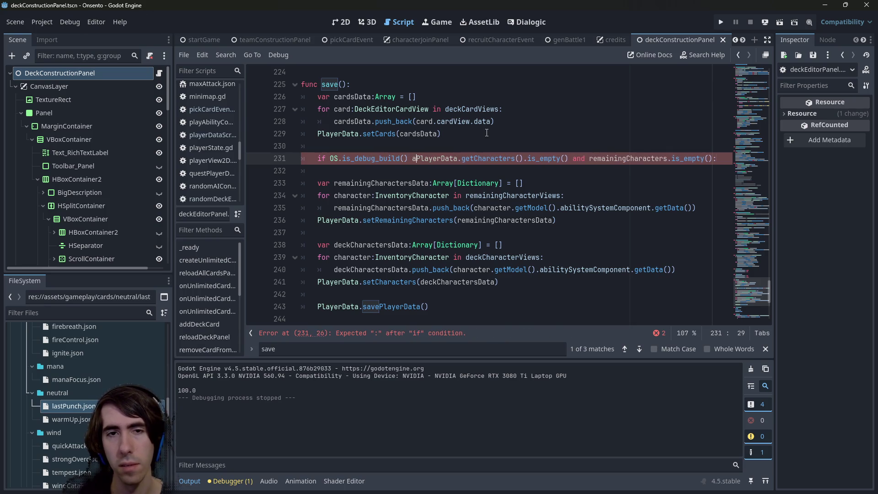
pyautogui.hotkey('ctrl', 's')
# Move OS.is_debug_build() to the front of the card-reload condition on line 85
pyautogui.hotkey('ctrl', 'Left')
pyautogui.press('Left')
pyautogui.hotkey('ctrl', 'shift', 'Left')
pyautogui.hotkey('ctrl', 'shift', 'Left')
pyautogui.hotkey('ctrl', 'shift', 'Left')
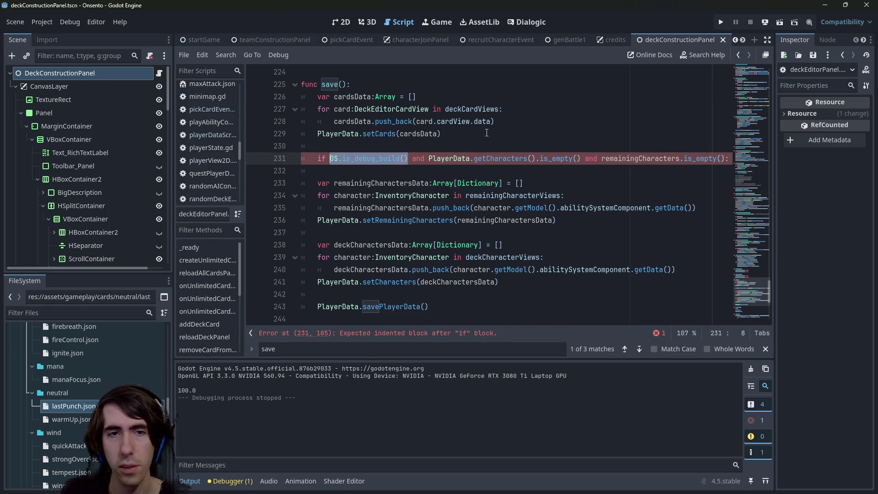
pyautogui.hotkey('ctrl', 'shift', 'f')
pyautogui.press('Escape')
pyautogui.hotkey('ctrl', 'f')
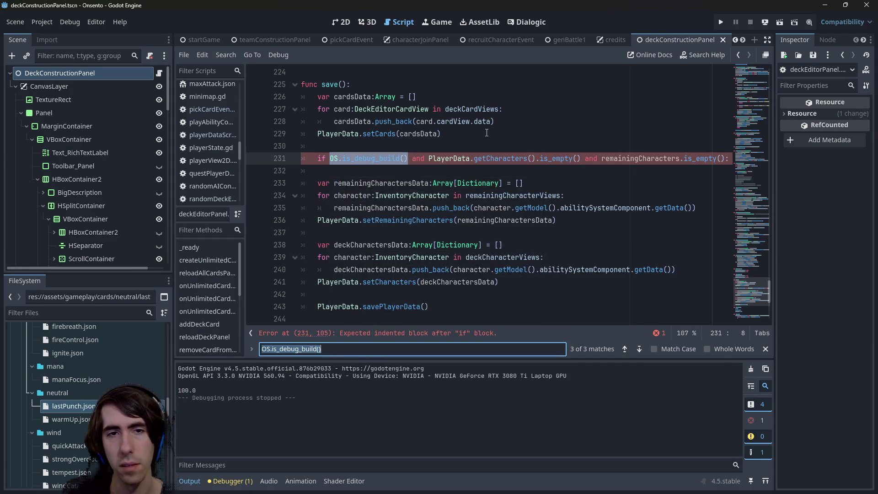
pyautogui.press('Return')
pyautogui.press('Return')
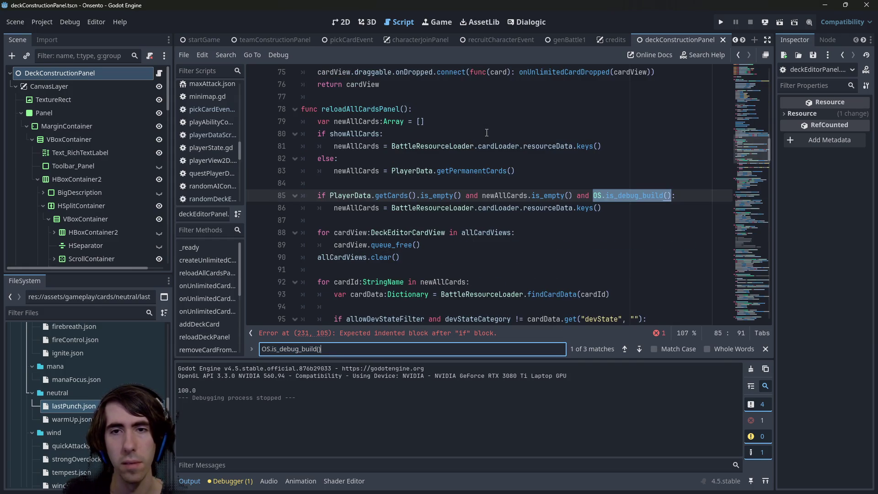
pyautogui.press('Escape')
pyautogui.hotkey('ctrl', 'shift', 'Left')
pyautogui.hotkey('ctrl', 'shift', 'Left')
pyautogui.hotkey('ctrl', 'shift', 'Left')
pyautogui.press('BackSpace')
pyautogui.hotkey('ctrl', 'Left')
pyautogui.hotkey('ctrl', 'Left')
pyautogui.hotkey('ctrl', 'Left')
pyautogui.press('Home')
pyautogui.press('Right')
pyautogui.press('Right')
pyautogui.press('Right')
pyautogui.write('OS.is_debug_build() and')
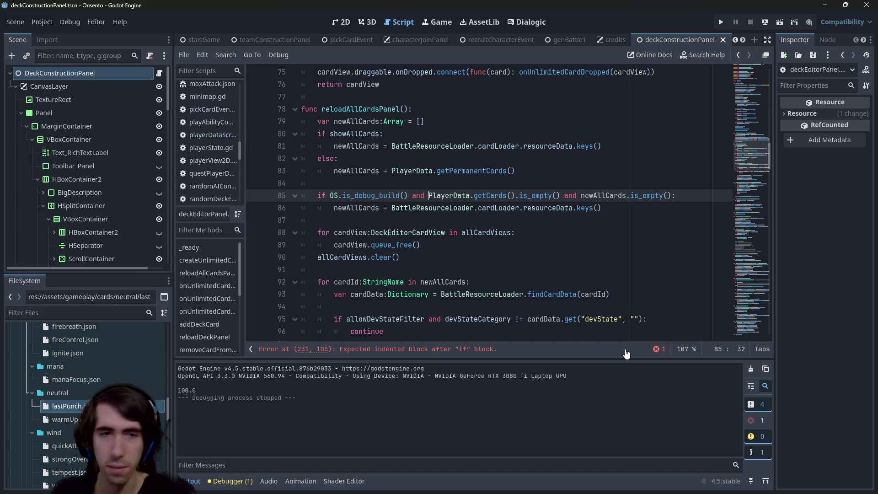
# Go to the indentation error in save() and highlight the uses of cardsData and deckCardViews
pyautogui.click(485, 356)
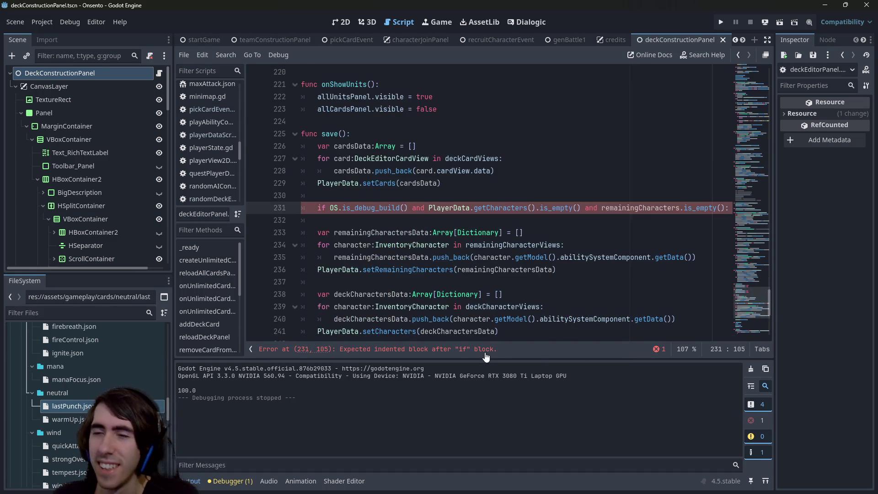
pyautogui.doubleClick(624, 207)
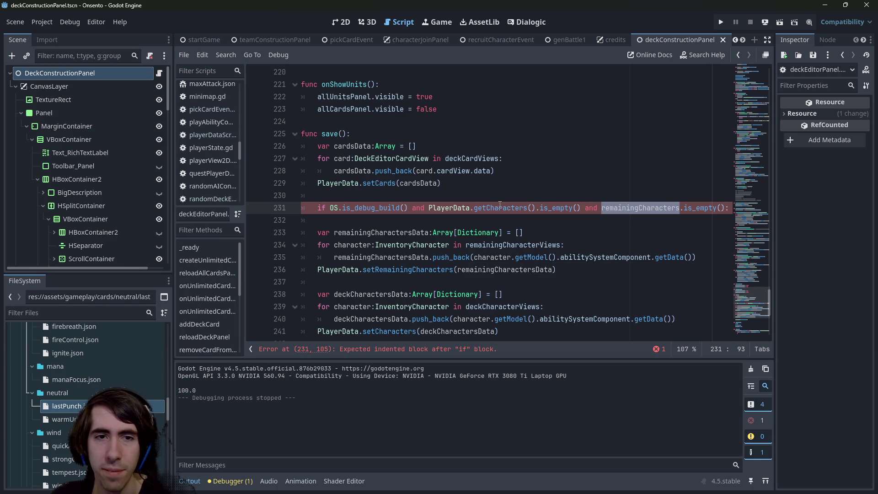
pyautogui.click(456, 221)
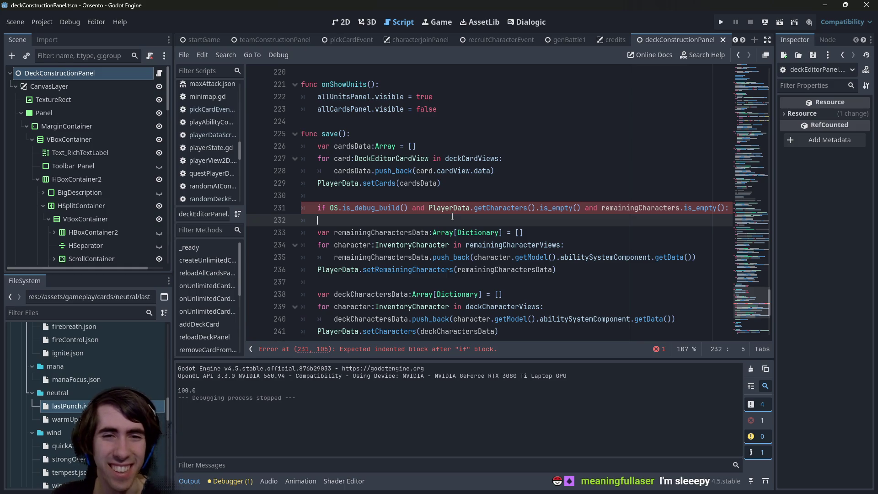
pyautogui.doubleClick(358, 146)
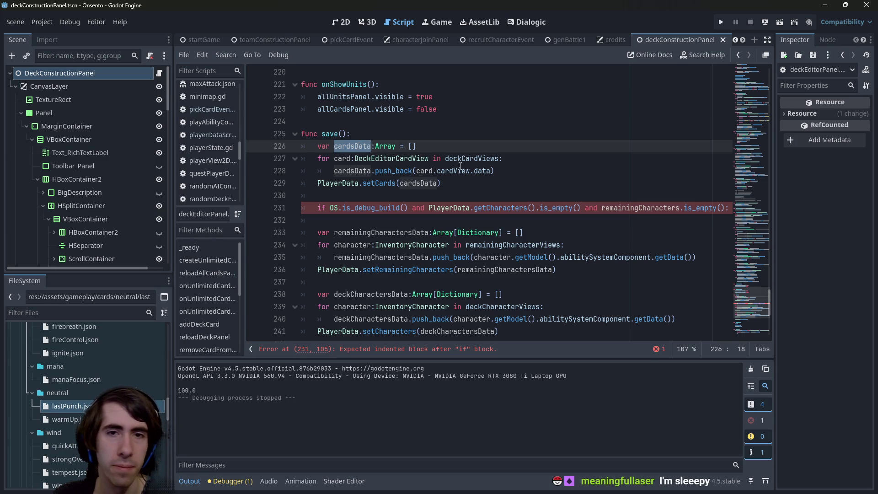
pyautogui.click(460, 171)
pyautogui.doubleClick(472, 158)
pyautogui.click(429, 208)
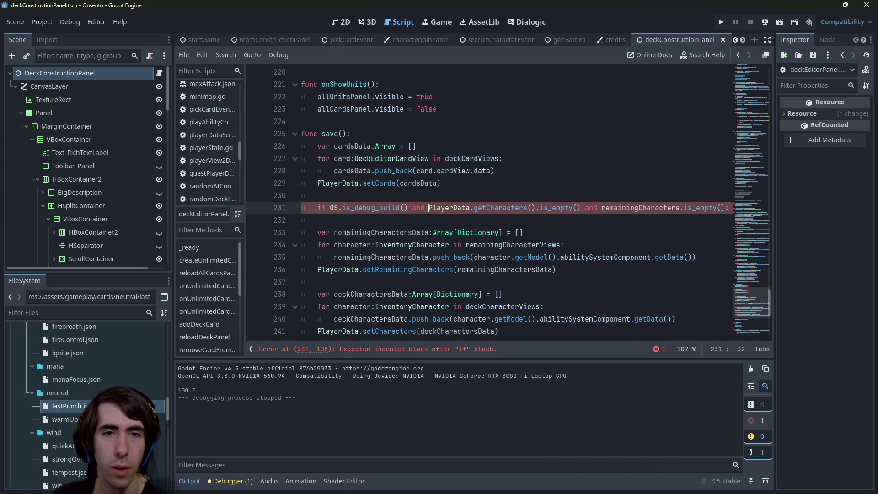
# Swap getCharacters for getPermanentCards in the debug check and drop the remainingCharacters condition
pyautogui.doubleClick(490, 208)
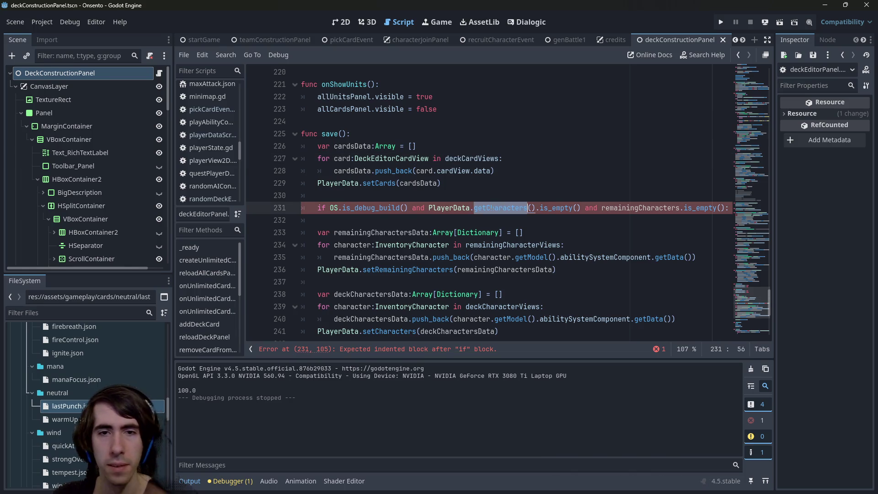
pyautogui.write('getPermanent')
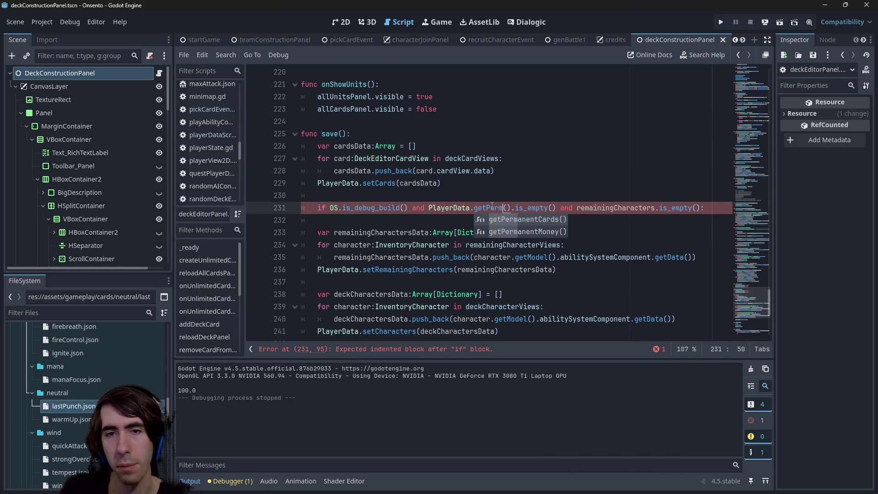
pyautogui.press('Return')
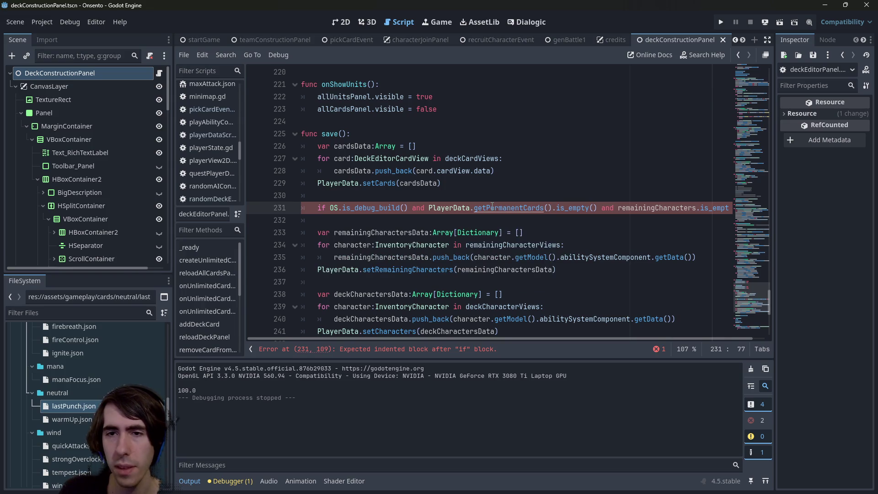
pyautogui.press('End')
pyautogui.hotkey('ctrl', 'BackSpace')
pyautogui.hotkey('ctrl', 'BackSpace')
pyautogui.hotkey('ctrl', 'BackSpace')
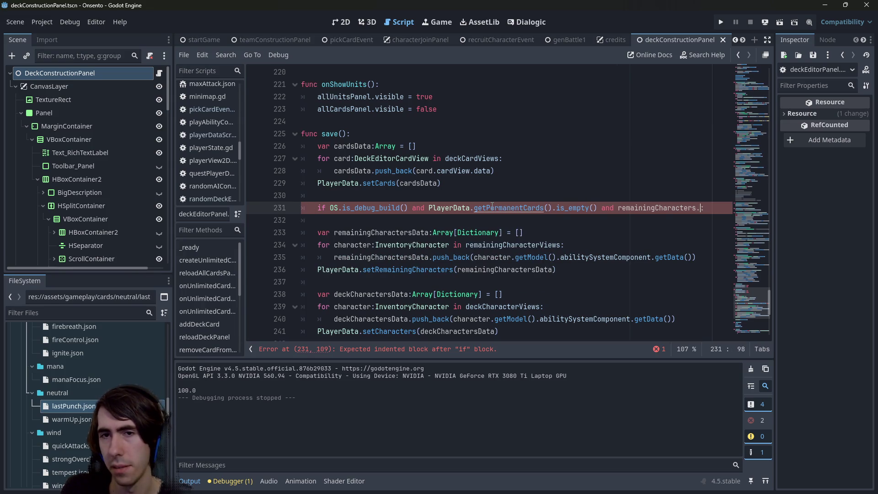
pyautogui.press('BackSpace')
pyautogui.press('End')
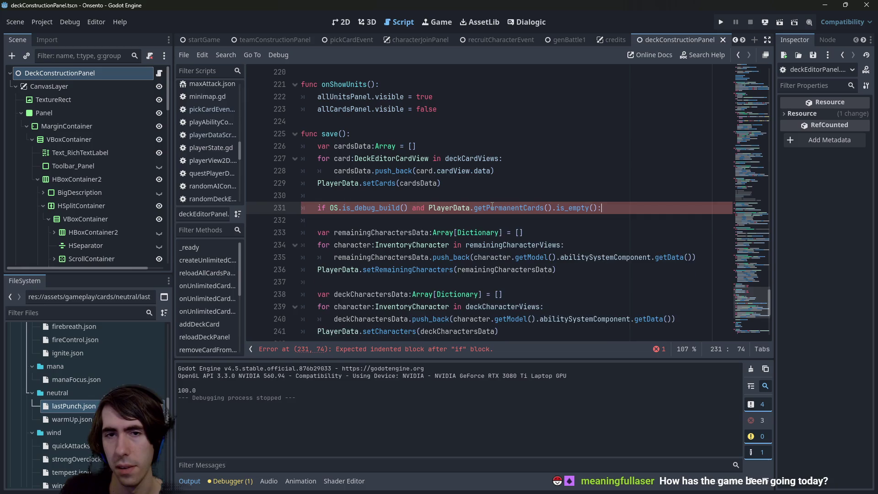
pyautogui.press('Return')
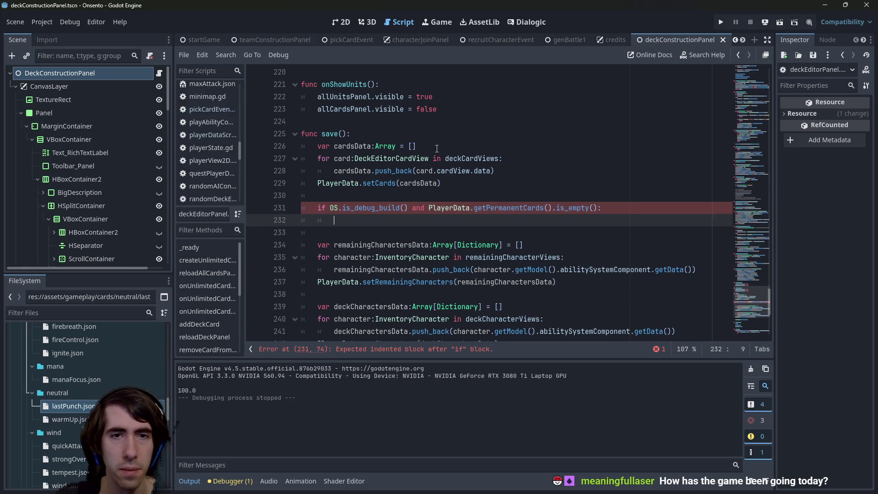
# Add a PlayerData.setPermanentCards() call inside the debug if block
pyautogui.moveTo(437, 148); pyautogui.dragTo(259, 145)
pyautogui.doubleClick(338, 183)
pyautogui.hotkey('ctrl', 'c')
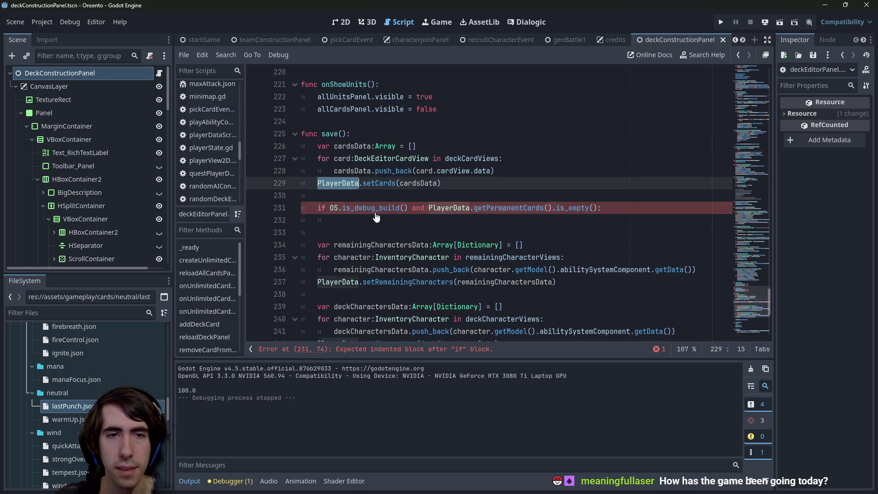
pyautogui.click(376, 219)
pyautogui.hotkey('ctrl', 'v')
pyautogui.write('.set')
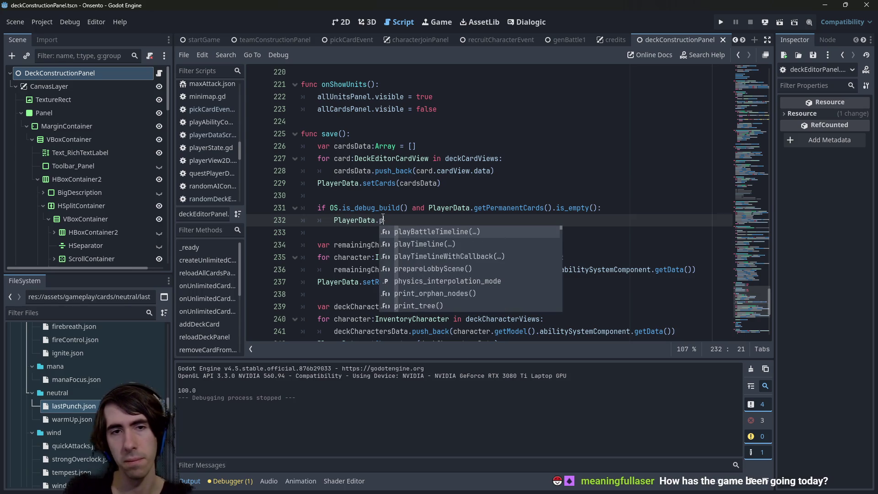
pyautogui.write('Perm')
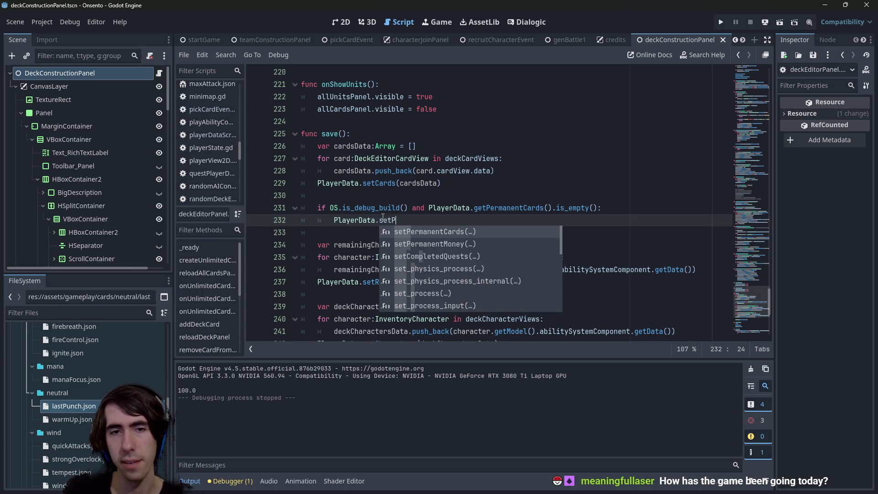
pyautogui.press('Return')
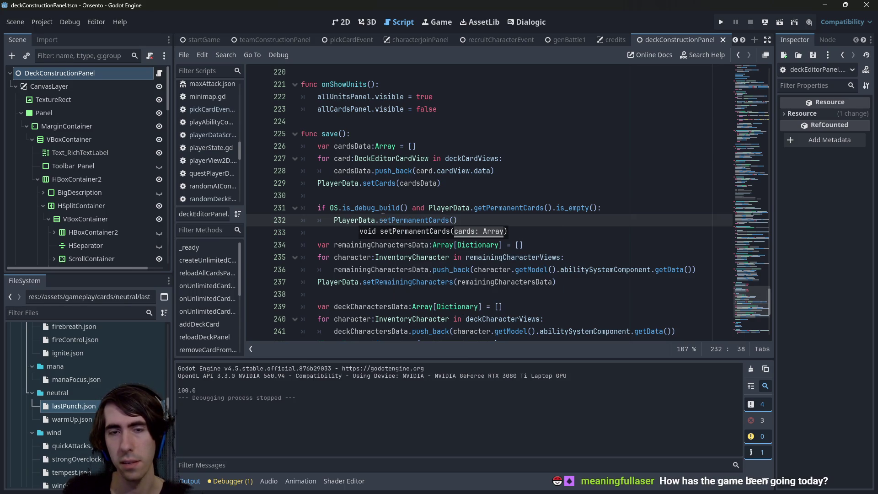
pyautogui.keyDown('ctrl'); pyautogui.click(384, 220); pyautogui.keyUp('ctrl')
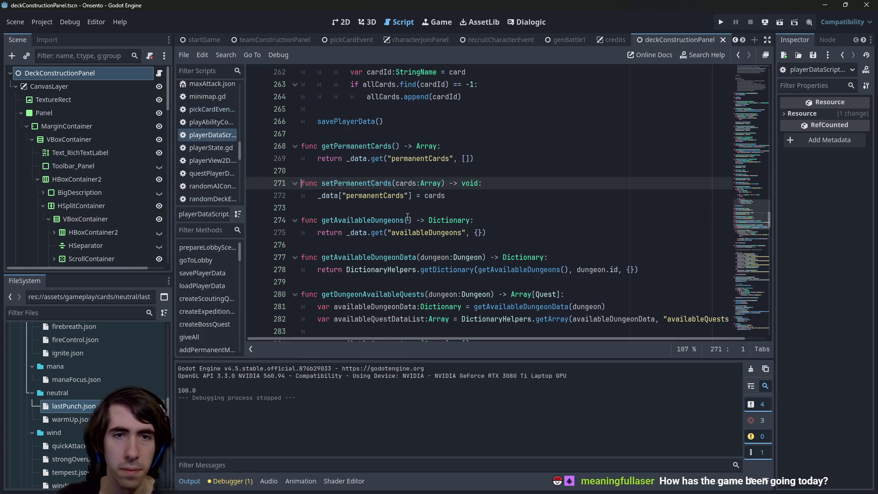
pyautogui.hotkey('alt', 'Left')
pyautogui.hotkey('alt', 'Left')
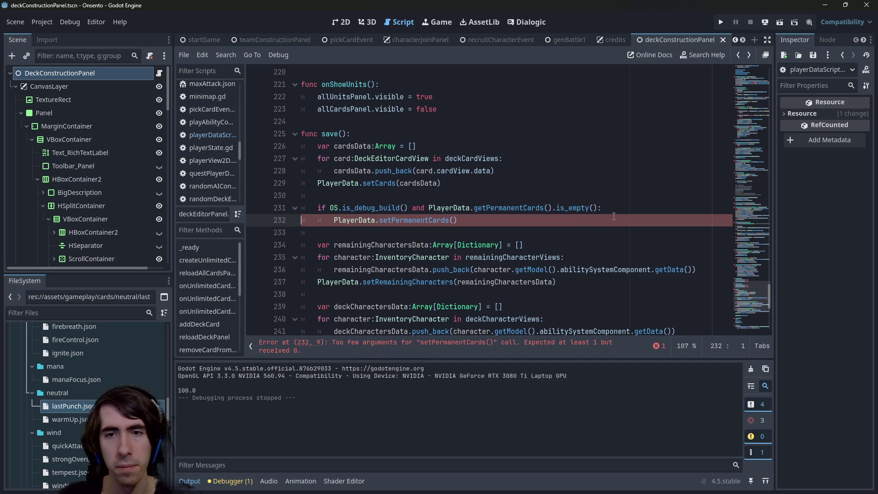
# Declare var cardIds = [] above the setPermanentCards call
pyautogui.hotkey('ctrl', 'shift', 'Return')
pyautogui.write('var cardIds')
pyautogui.press('BackSpace')
pyautogui.press('BackSpace')
pyautogui.press('BackSpace')
pyautogui.write('Ids')
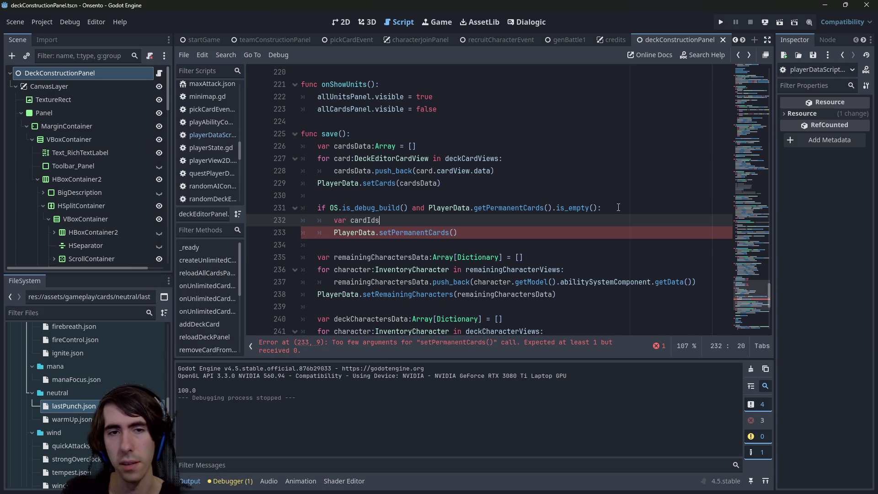
pyautogui.write(':Array[St')
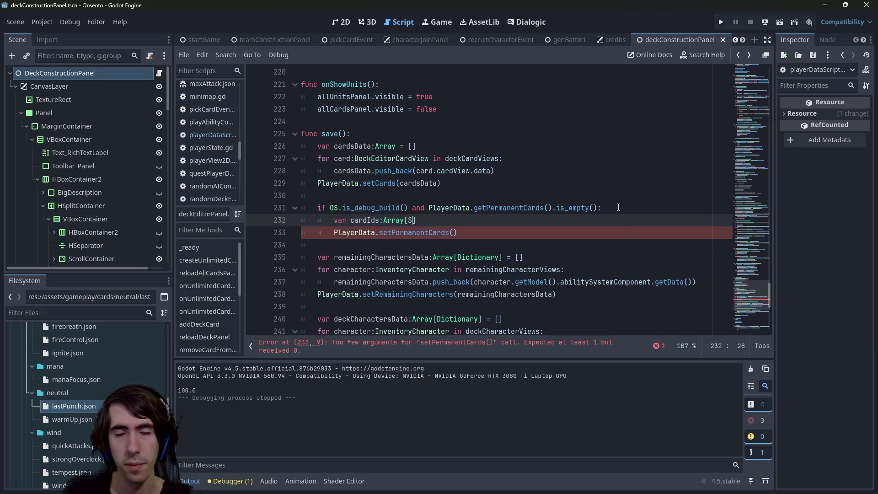
pyautogui.press('BackSpace')
pyautogui.press('BackSpace')
pyautogui.press('BackSpace')
pyautogui.write('= []')
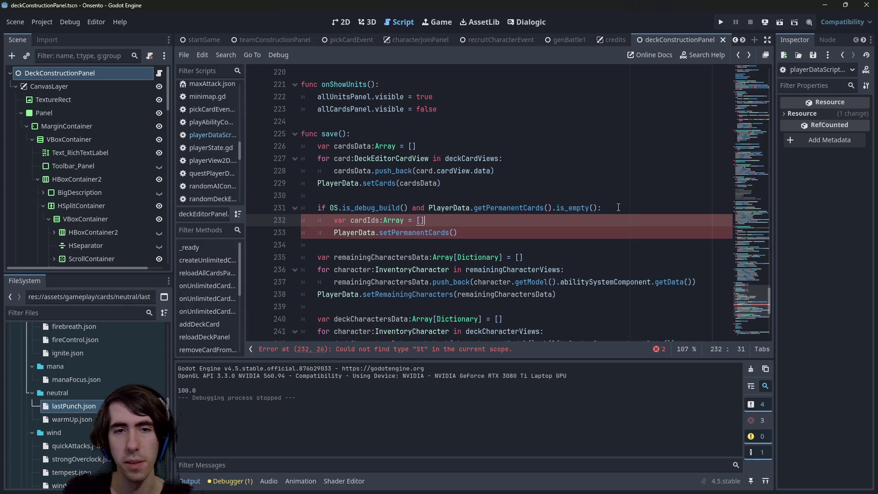
pyautogui.press('Return')
# Add a for cardData in cardsData loop that pushes cardData["id"] into cardIds
pyautogui.write('for cardsData')
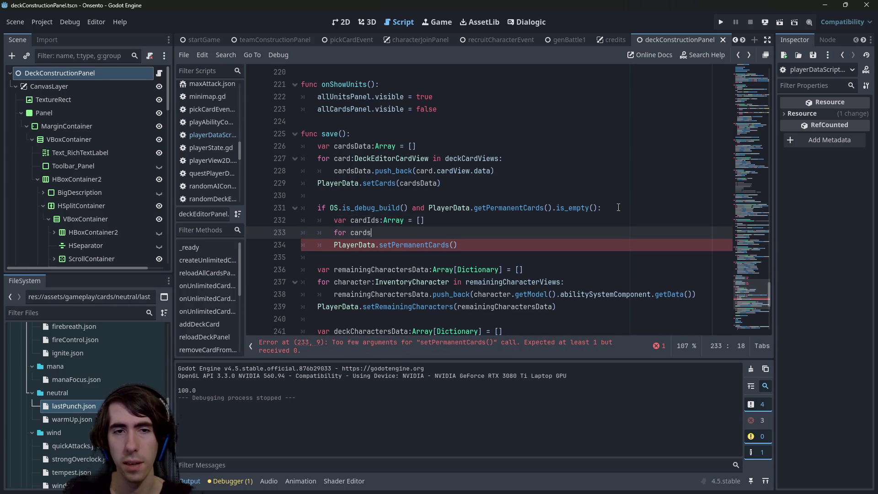
pyautogui.hotkey('ctrl', 'Left')
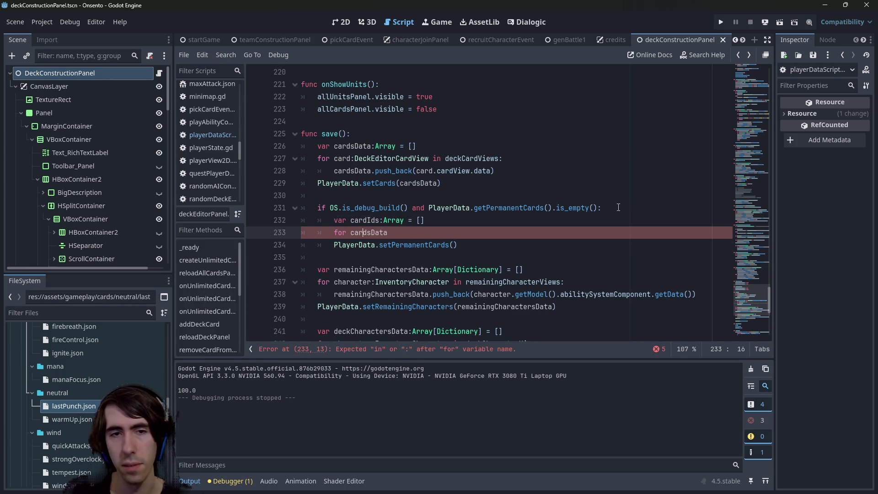
pyautogui.press('BackSpace')
pyautogui.press('End')
pyautogui.write('in cardsDa')
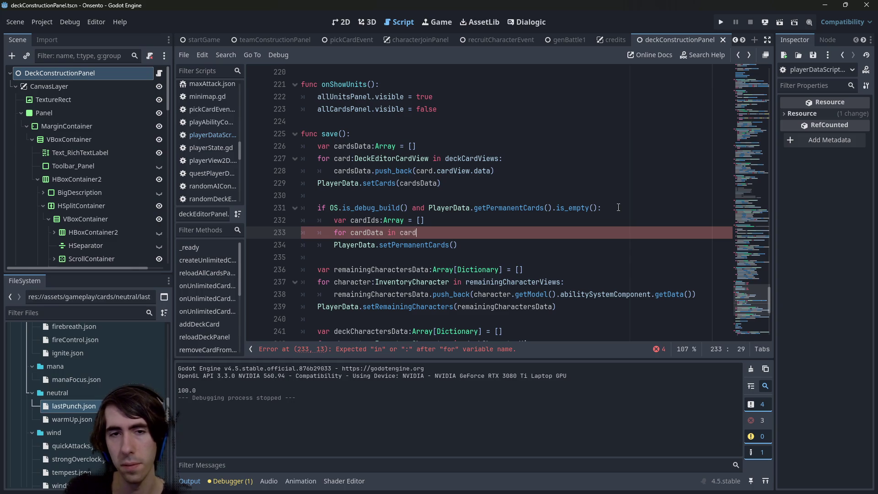
pyautogui.write('ta:')
pyautogui.press('Return')
pyautogui.press('Up')
pyautogui.press('Up')
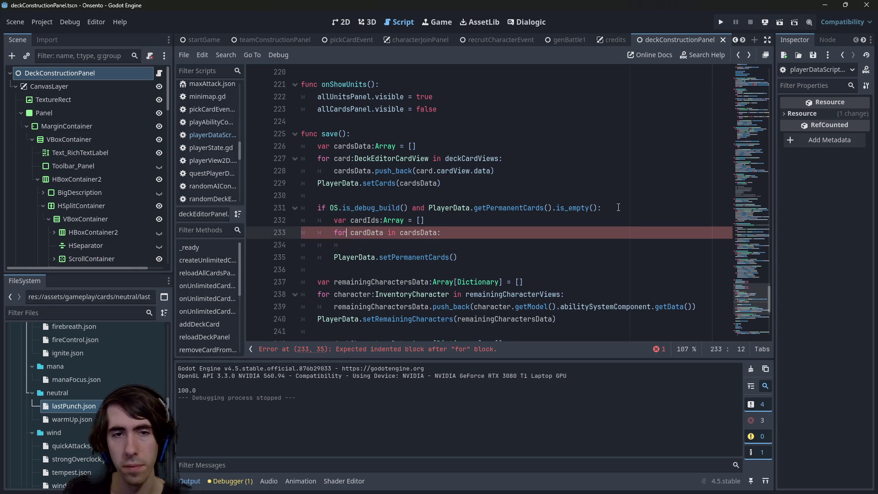
pyautogui.press('Down')
pyautogui.press('Down')
pyautogui.write('cardIds.push')
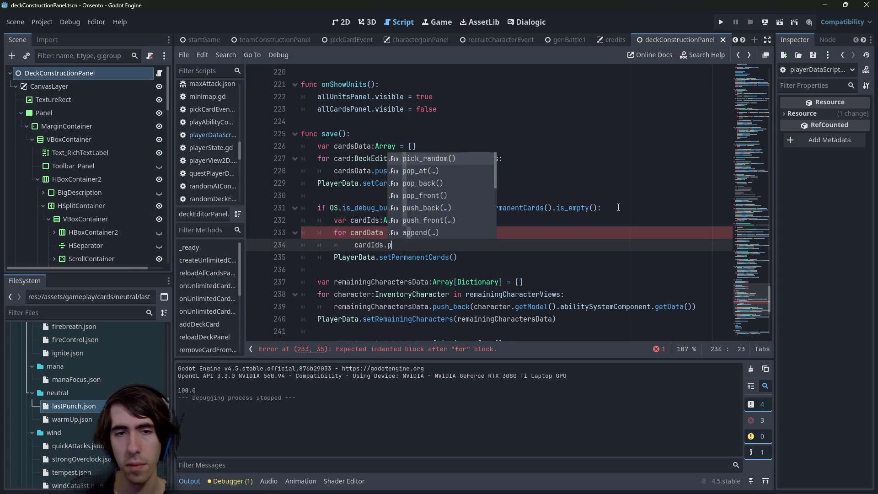
pyautogui.press('Return')
pyautogui.write('cardData[')
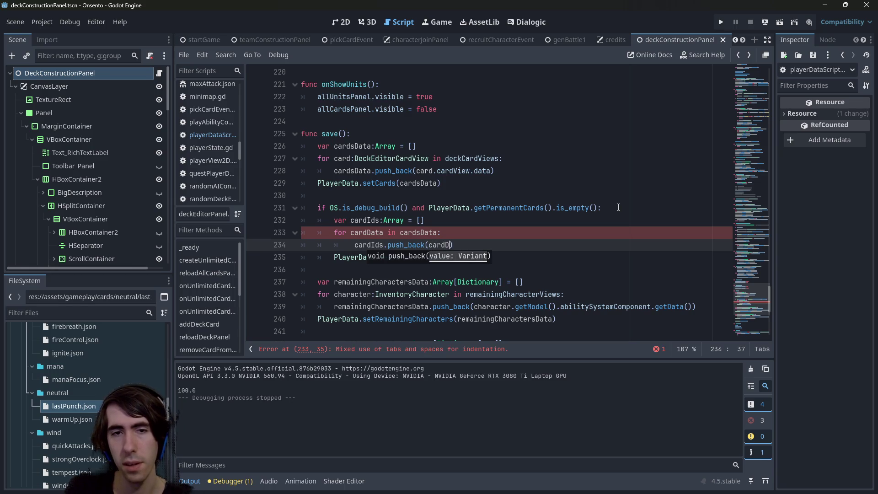
pyautogui.write('"id"')
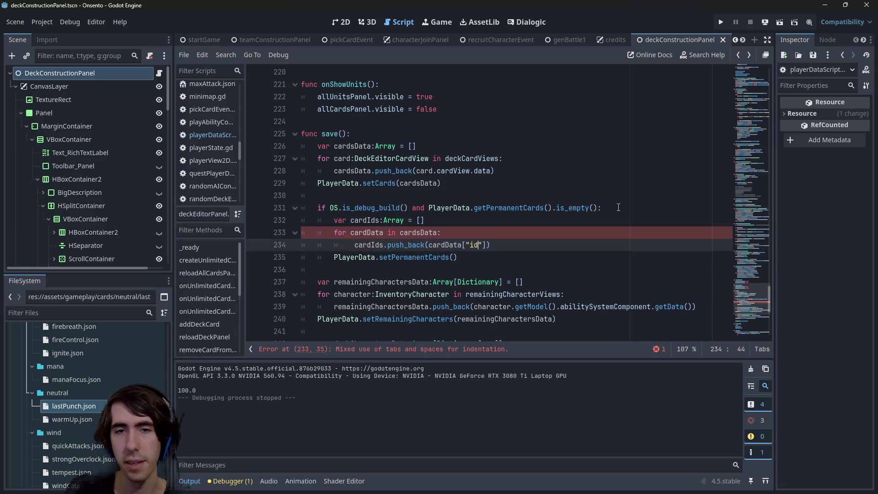
# Type-hint the loop variable as cardData: Dictionary, save, and go to the reported indentation error
pyautogui.press('Up')
pyautogui.hotkey('ctrl', 'Left')
pyautogui.press('Left')
pyautogui.write(':')
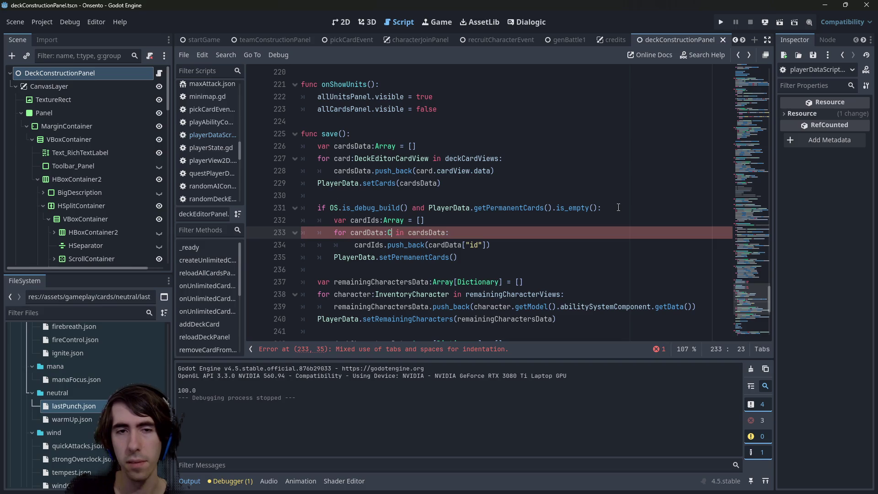
pyautogui.press('Escape')
pyautogui.write('Dictionary')
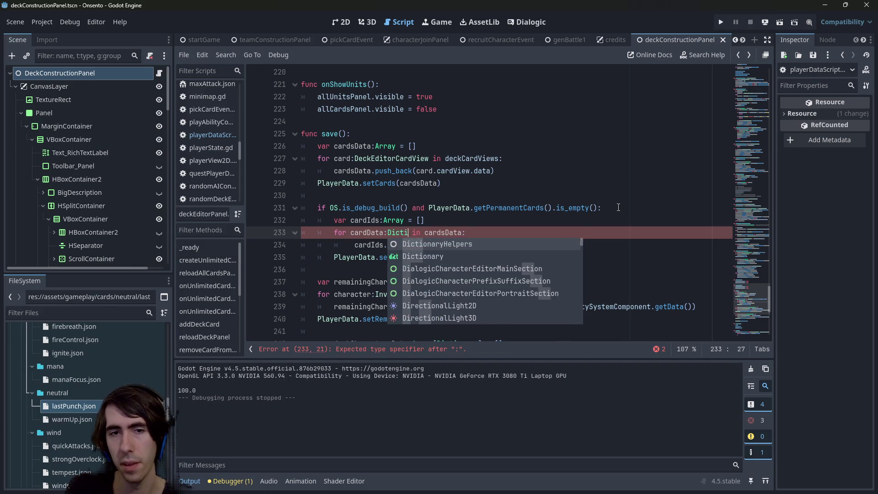
pyautogui.press('Down')
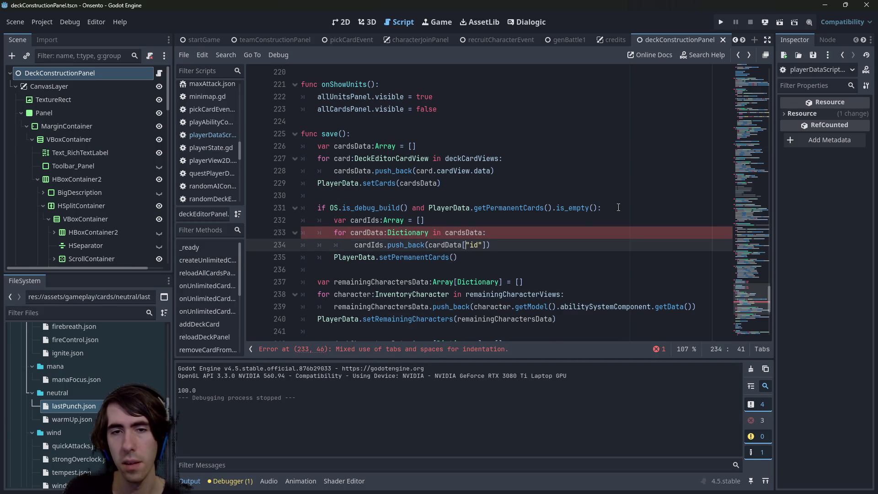
pyautogui.hotkey('ctrl', 's')
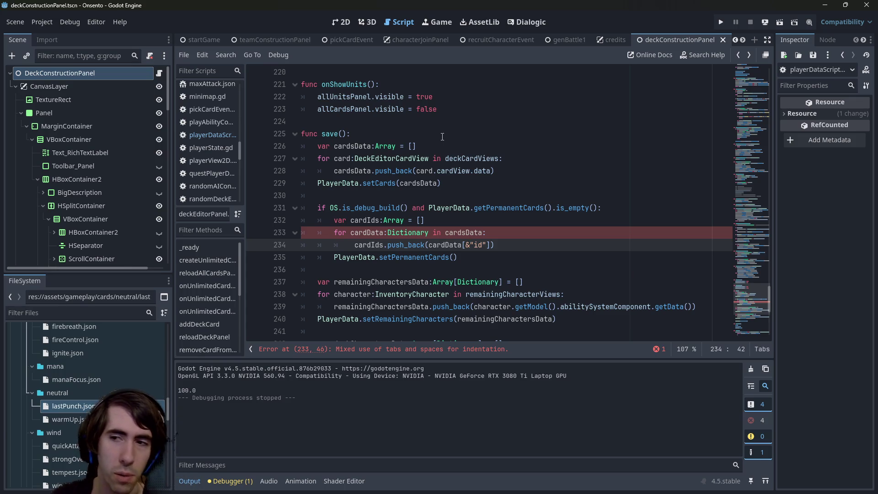
pyautogui.click(478, 294)
pyautogui.click(479, 349)
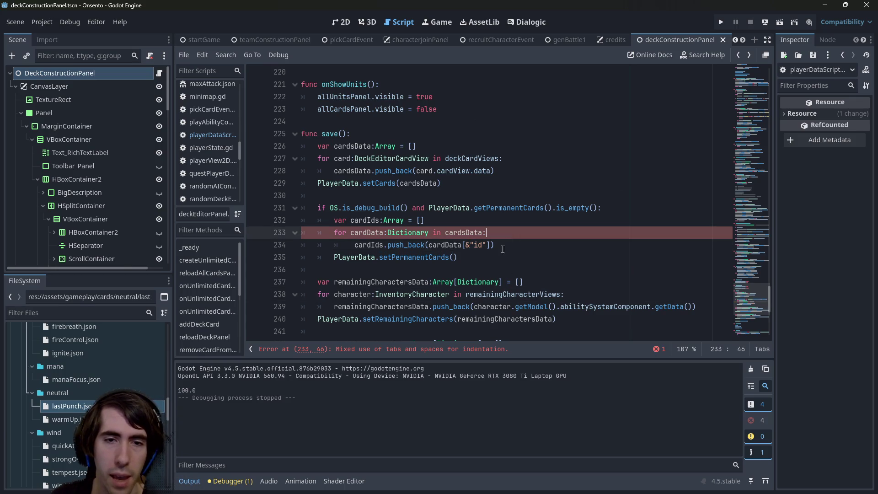
# Re-indent the cardIds loop inside the debug check, with push_back nested under the loop, and save
pyautogui.moveTo(514, 232); pyautogui.dragTo(288, 211)
pyautogui.hotkey('shift', 'Tab')
pyautogui.hotkey('shift', 'Tab')
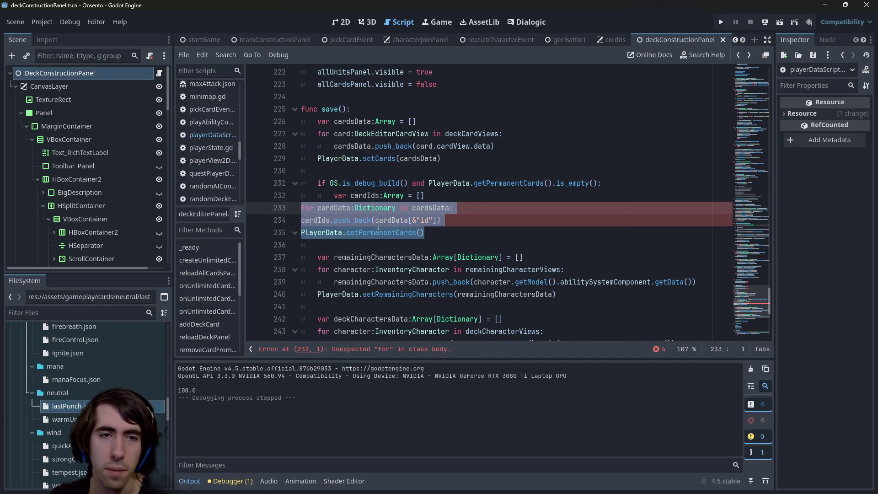
pyautogui.press('Tab')
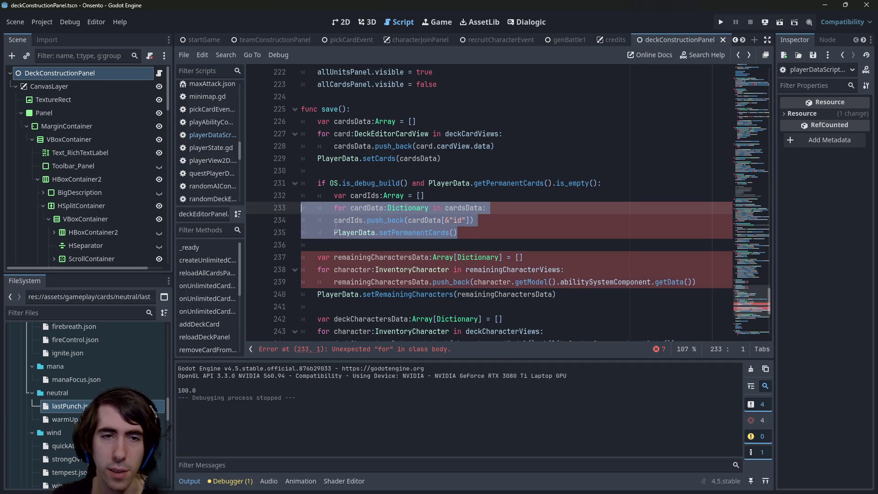
pyautogui.press('Tab')
pyautogui.click(332, 220)
pyautogui.press('Tab')
pyautogui.click(457, 195)
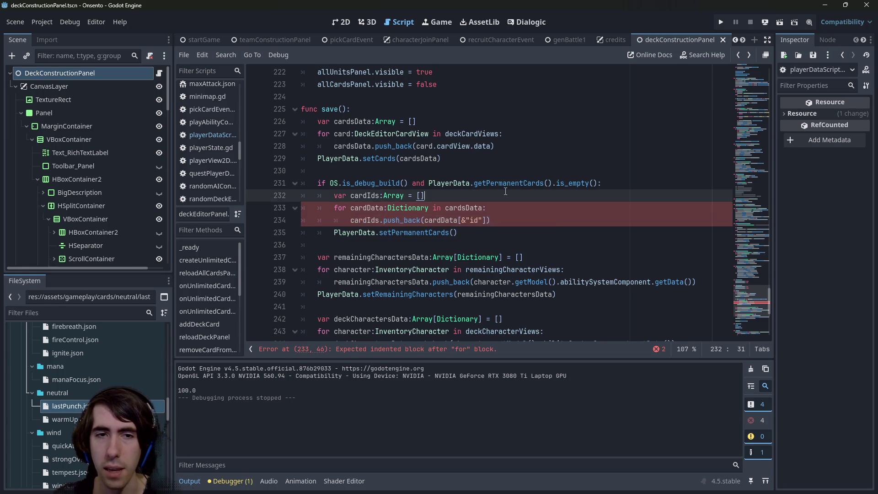
pyautogui.hotkey('ctrl', 's')
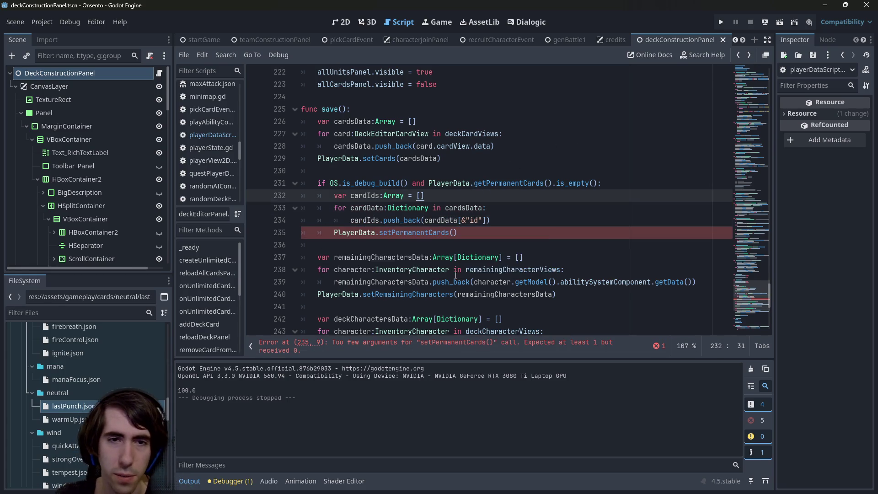
# Pass cardIds as the argument to setPermanentCards(), save the script, and test-run the scene
pyautogui.doubleClick(373, 195)
pyautogui.hotkey('ctrl', 'c')
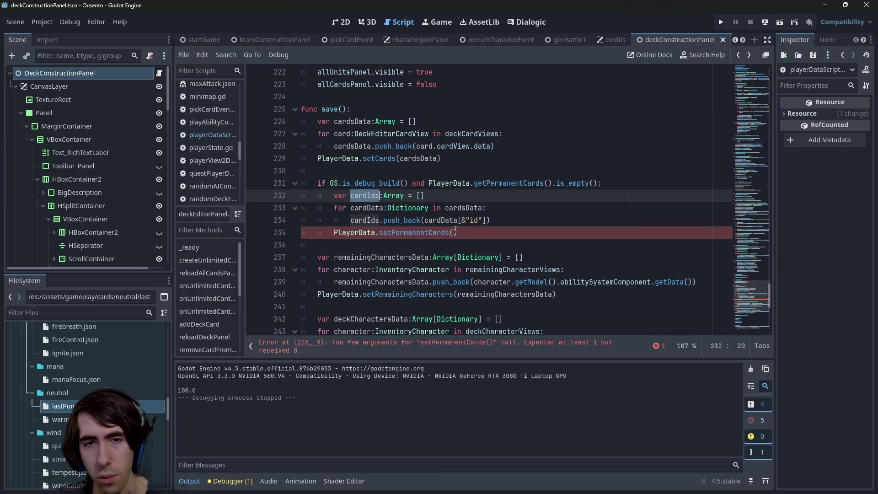
pyautogui.click(454, 232)
pyautogui.hotkey('ctrl', 'v')
pyautogui.hotkey('ctrl', 's')
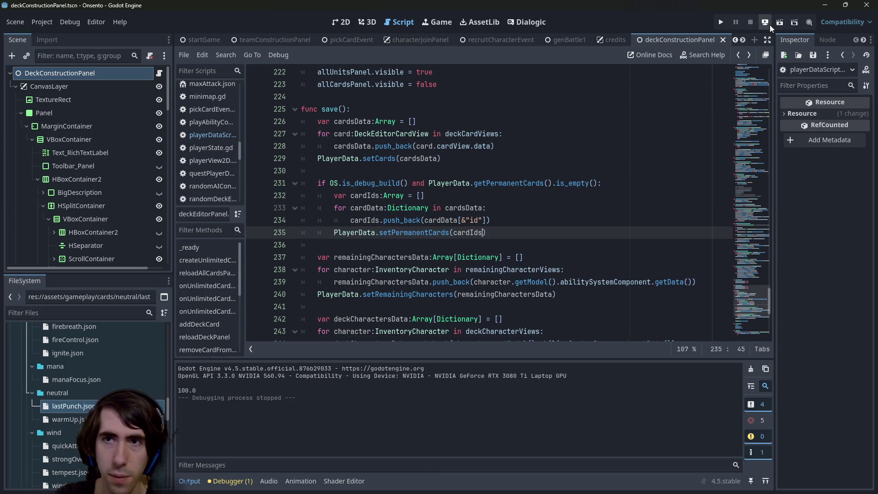
pyautogui.click(775, 24)
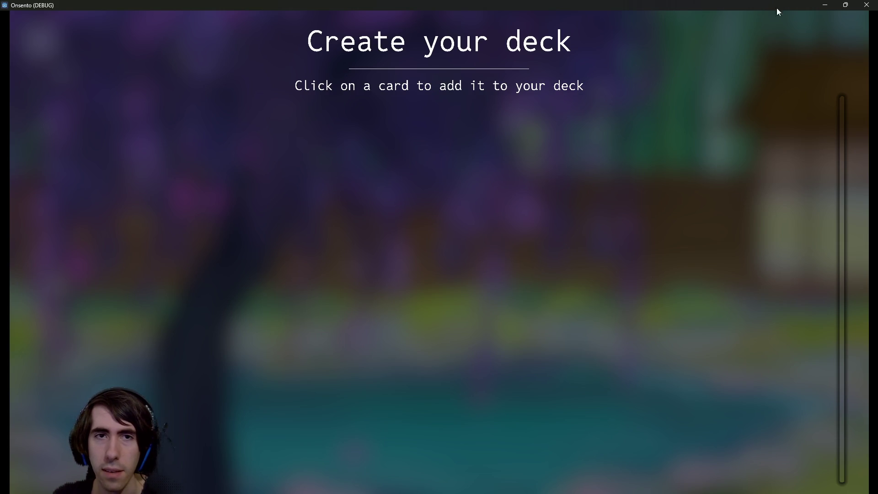
# Close the test game, quick-open deckEditorPanel.tscn by searching 'deck editor', and run it
pyautogui.click(867, 5)
pyautogui.click(521, 214)
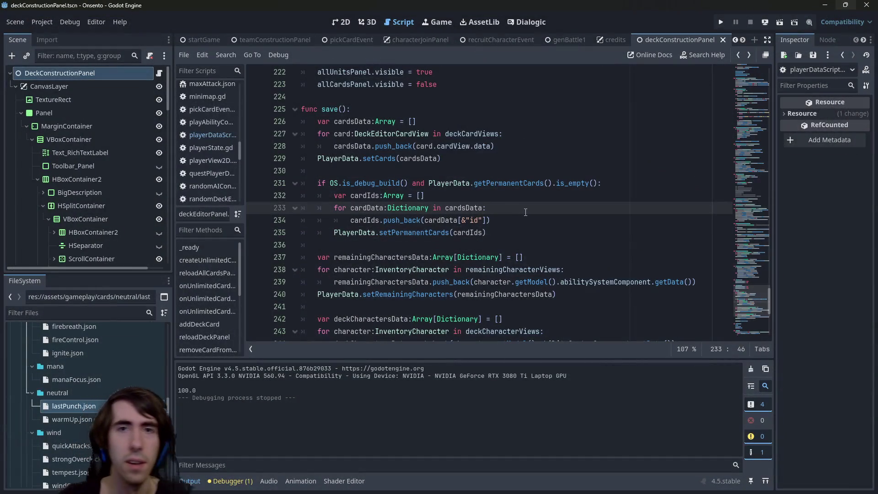
pyautogui.hotkey('shift', 'alt', 'o')
pyautogui.write('deck editor')
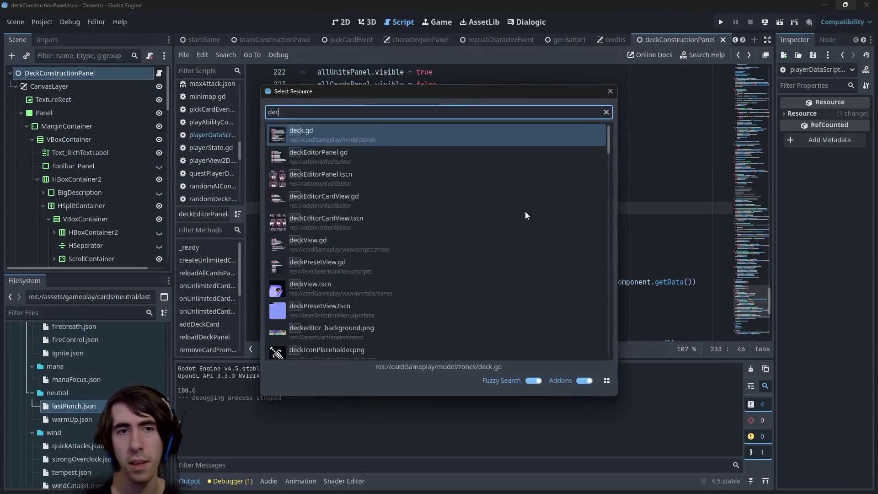
pyautogui.press('Down')
pyautogui.press('Down')
pyautogui.press('Return')
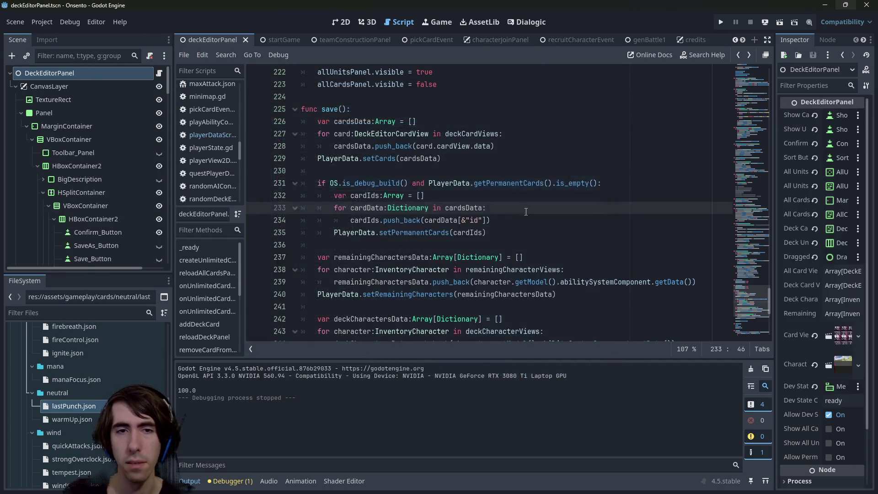
pyautogui.click(779, 22)
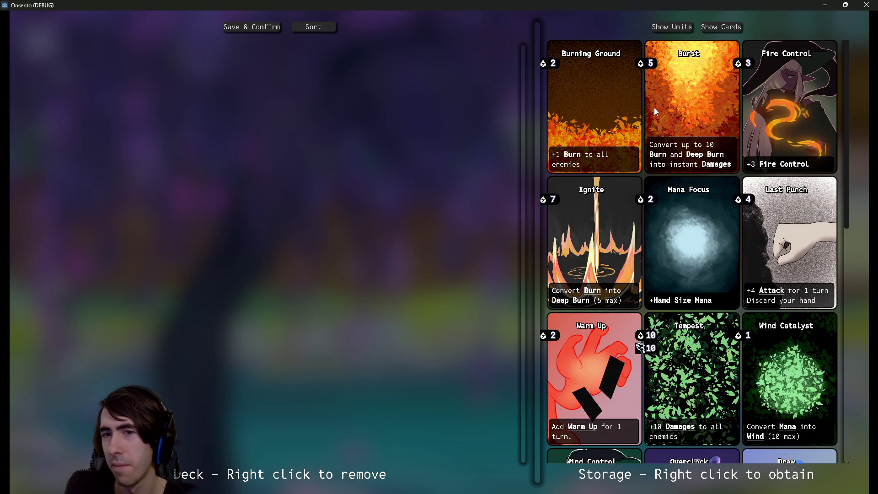
# Scroll the deck editor's Storage grid from Burning Ground down to War Cry and back
pyautogui.scroll(-10, 602, 197)
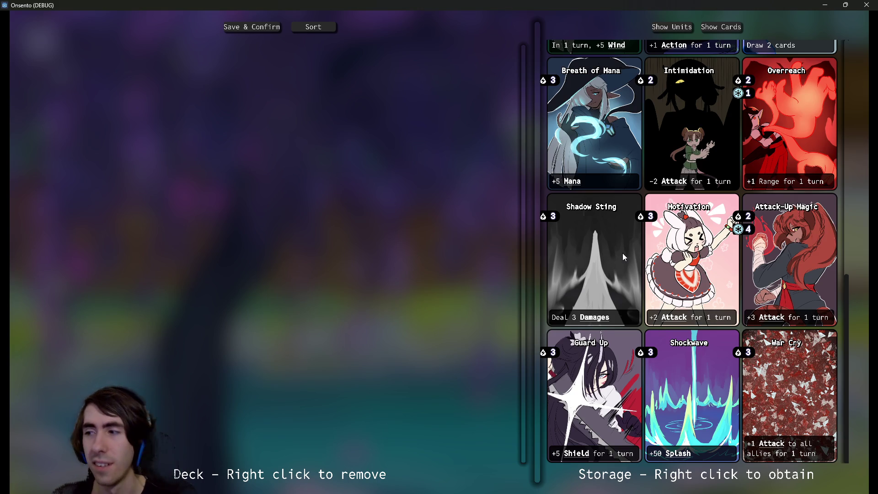
pyautogui.scroll(10, 625, 257)
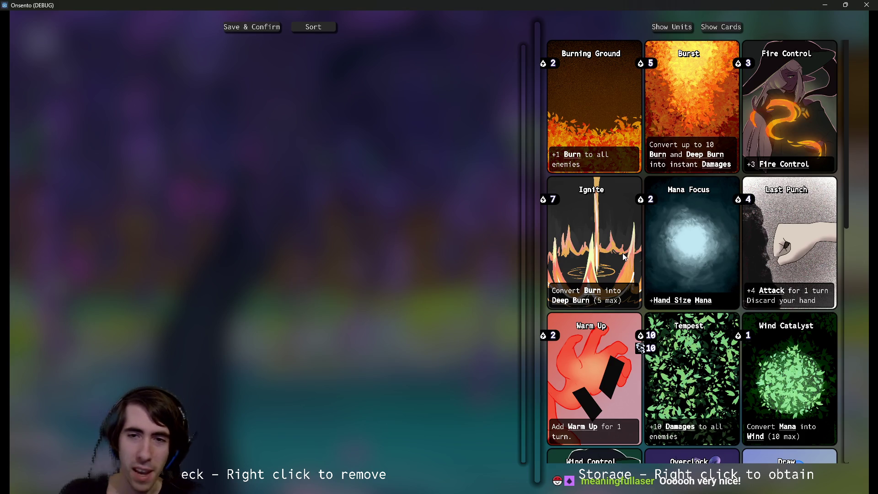
pyautogui.scroll(-3, 625, 257)
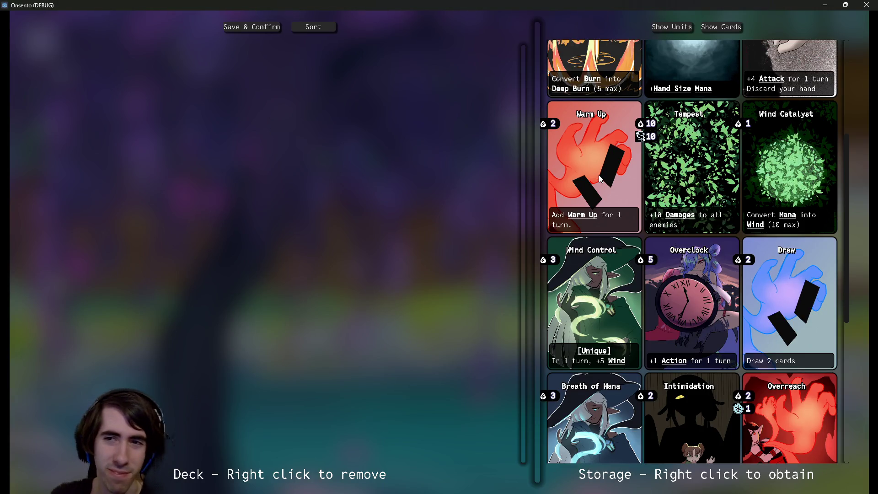
pyautogui.scroll(1, 599, 175)
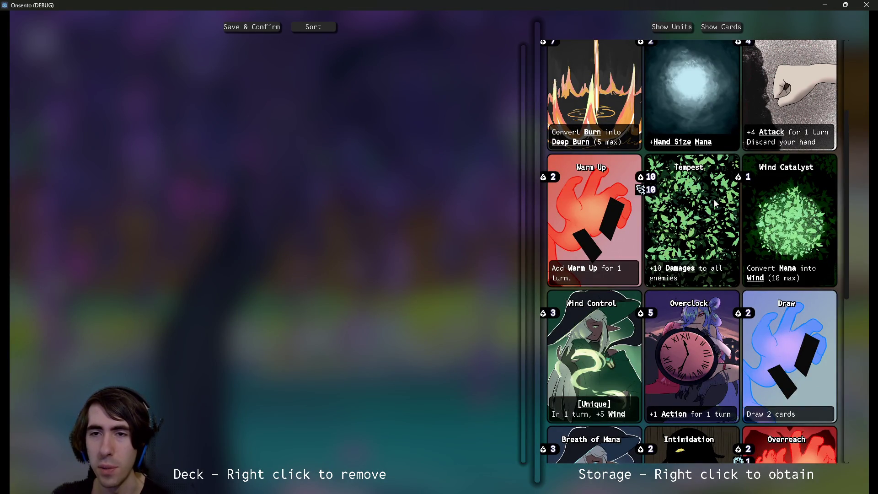
pyautogui.scroll(-2, 730, 209)
pyautogui.scroll(-5, 731, 209)
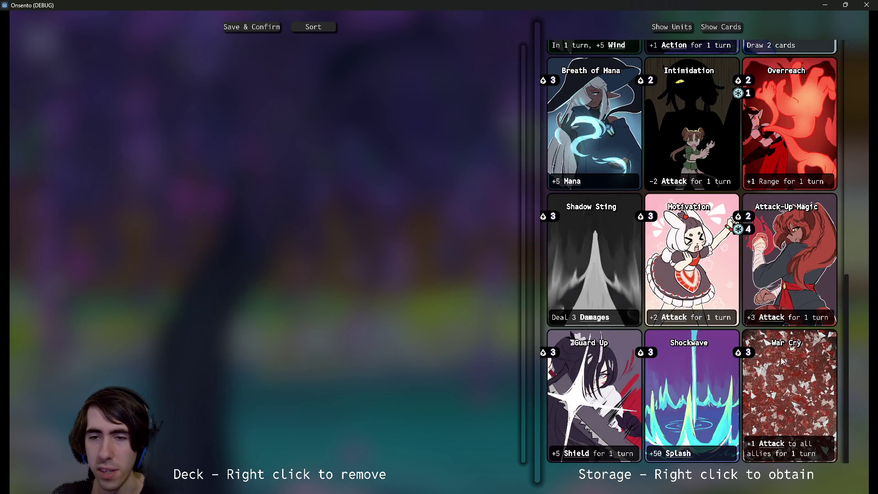
pyautogui.scroll(4, 783, 389)
pyautogui.scroll(5, 782, 388)
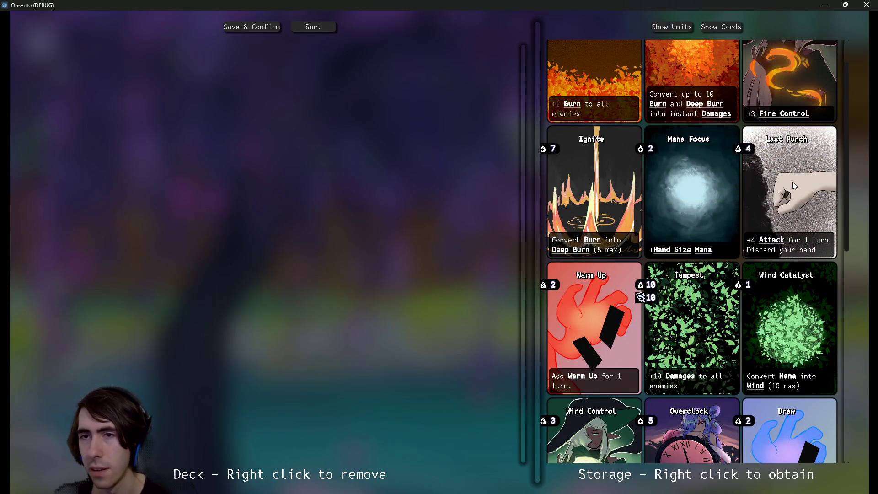
pyautogui.scroll(1, 792, 182)
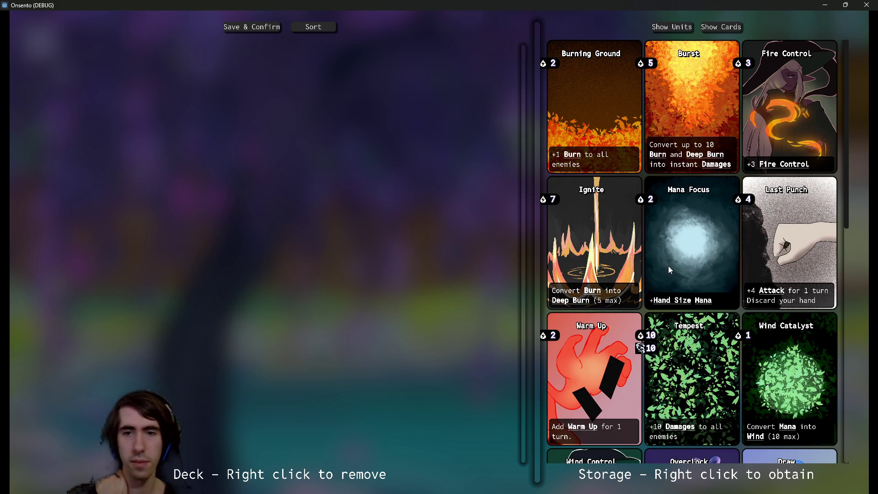
# Scroll up and down through the Storage cards again
pyautogui.scroll(-5, 668, 265)
pyautogui.scroll(3, 668, 265)
pyautogui.scroll(3, 668, 265)
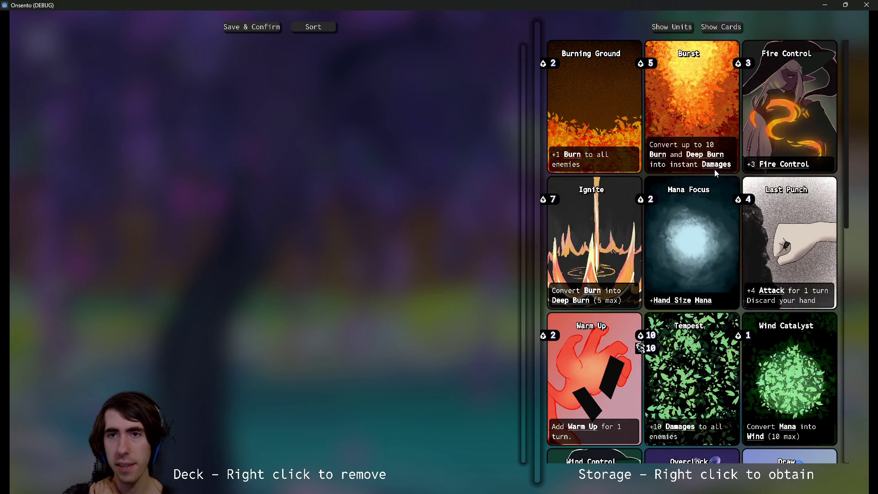
pyautogui.scroll(-2, 715, 219)
pyautogui.scroll(2, 717, 246)
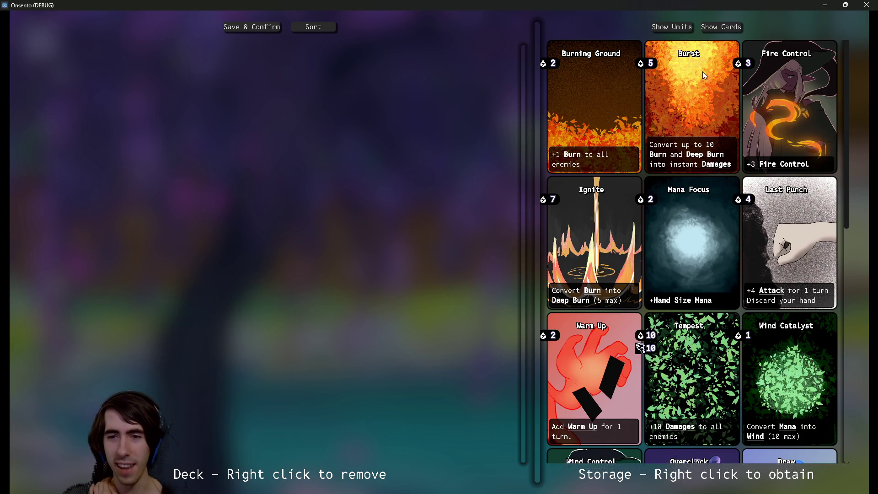
pyautogui.scroll(-5, 675, 307)
pyautogui.scroll(-3, 675, 307)
pyautogui.scroll(3, 680, 297)
pyautogui.scroll(-3, 679, 290)
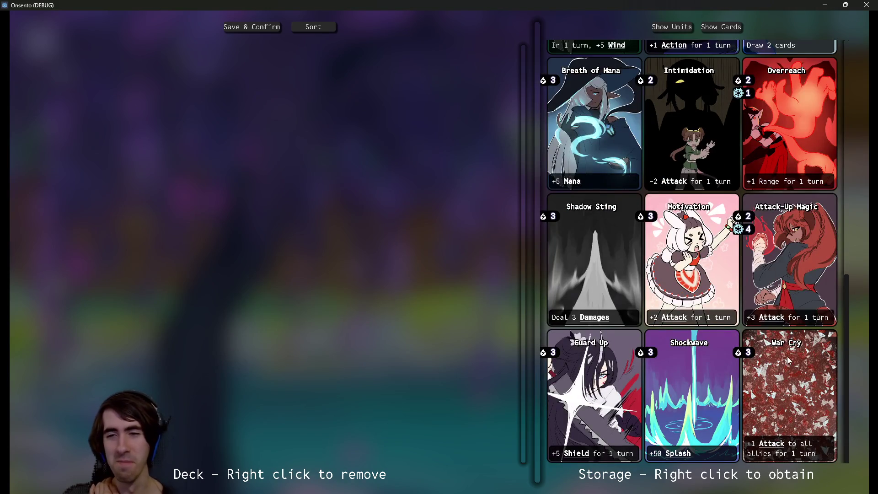
pyautogui.scroll(8, 787, 356)
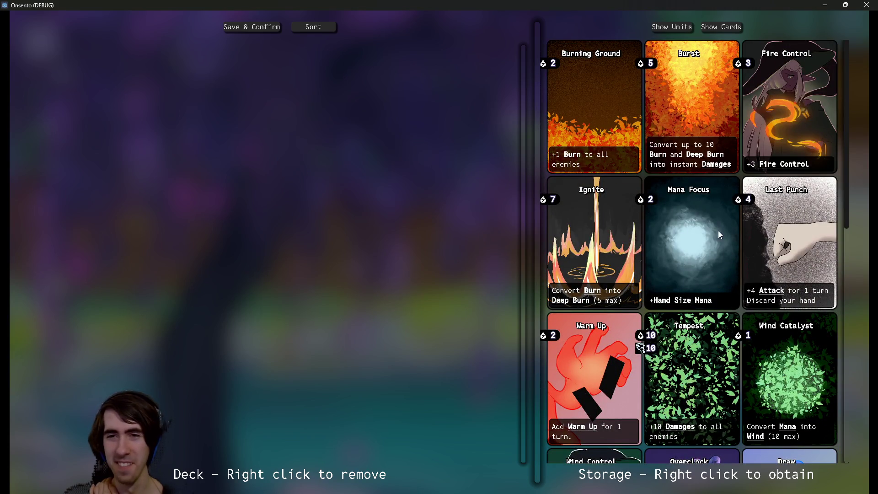
pyautogui.scroll(-2, 711, 234)
pyautogui.scroll(2, 712, 234)
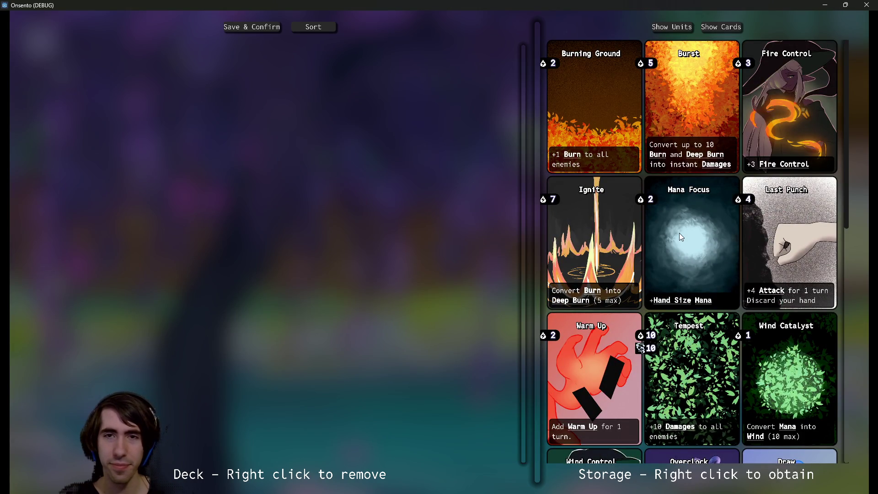
pyautogui.scroll(-8, 681, 237)
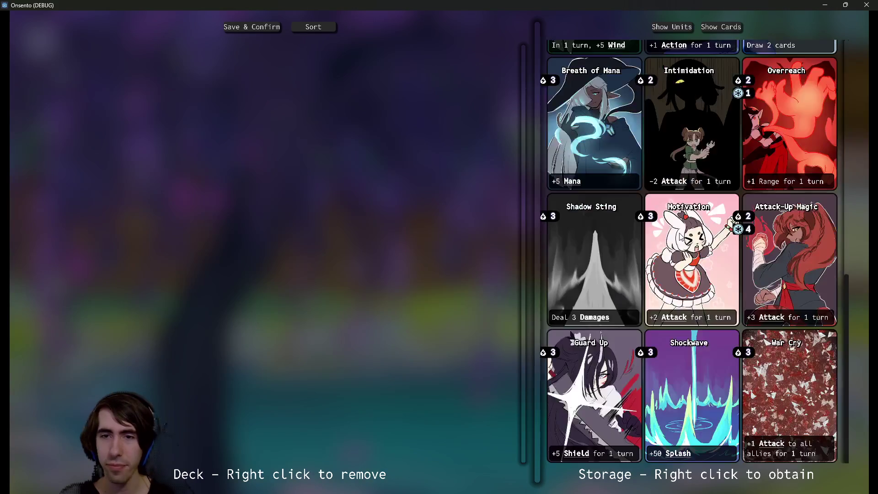
pyautogui.scroll(3, 720, 358)
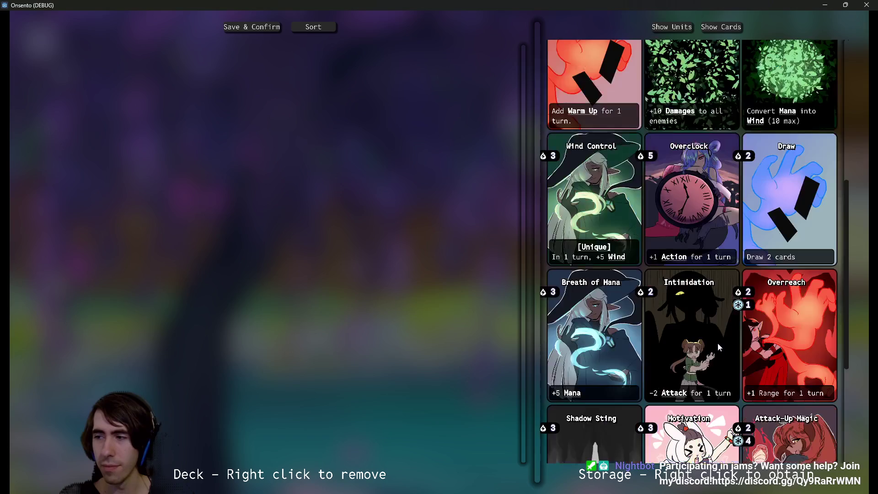
pyautogui.scroll(4, 718, 343)
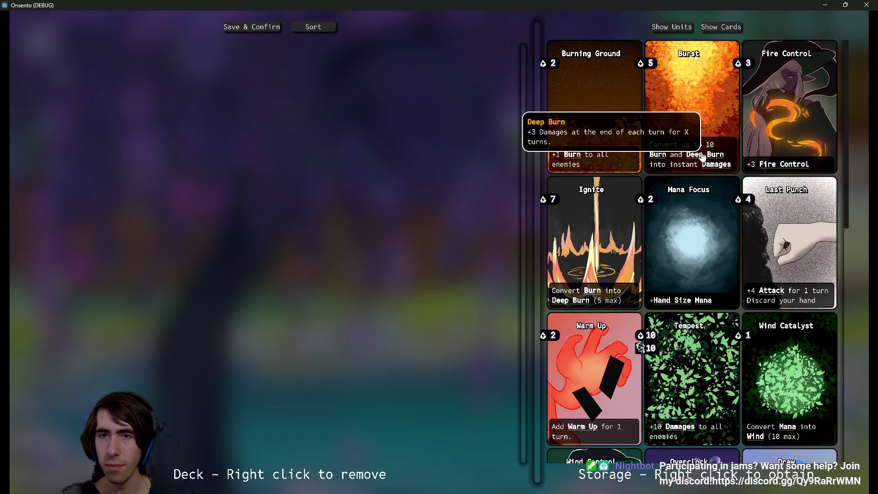
# Read the keyword tooltips on storage cards, such as Deep Burn and Fire Control
pyautogui.moveTo(582, 160)
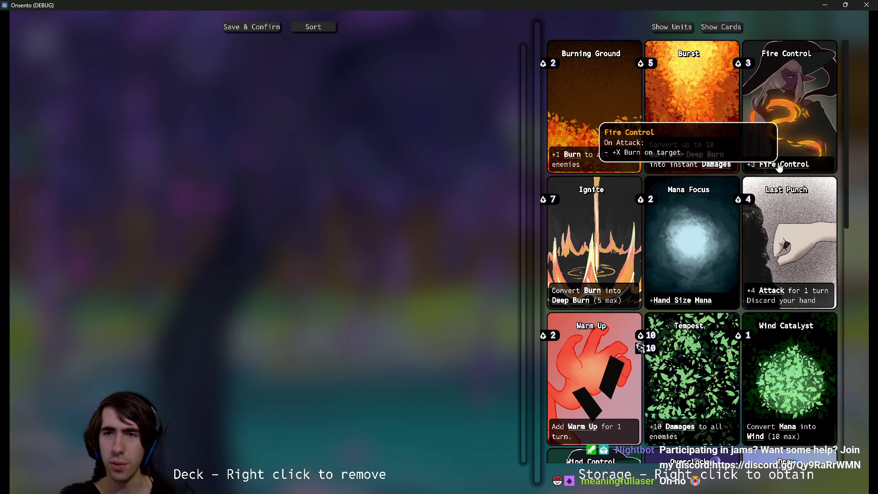
pyautogui.moveTo(598, 294)
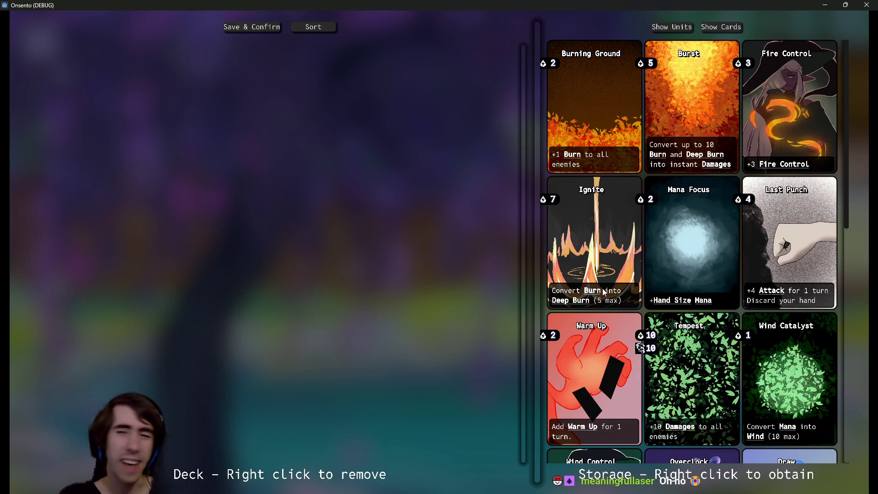
pyautogui.moveTo(545, 208)
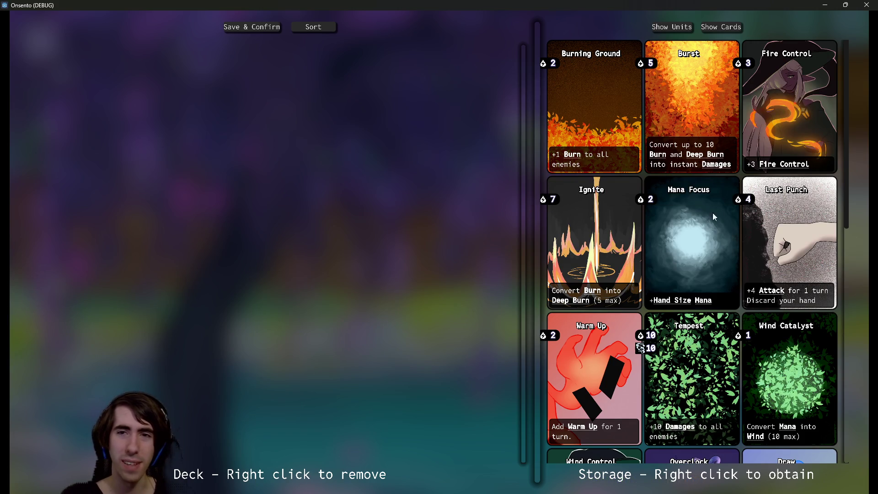
pyautogui.moveTo(696, 155)
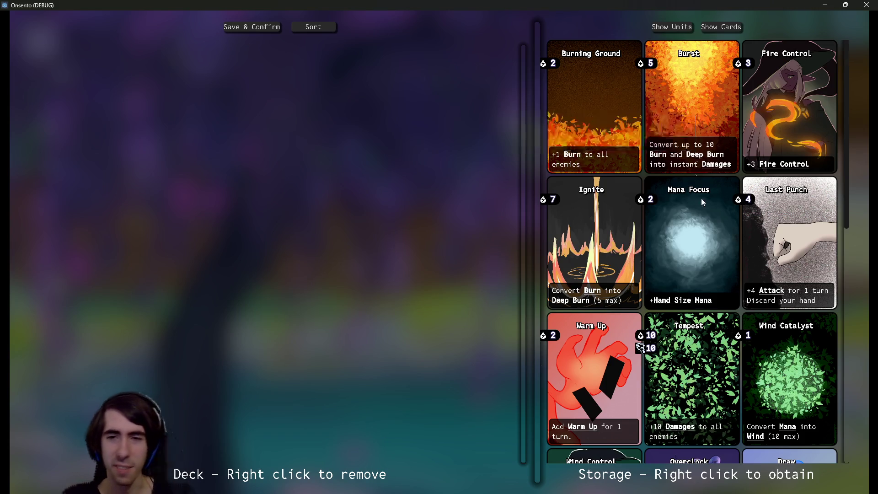
pyautogui.scroll(-5, 695, 174)
pyautogui.scroll(5, 701, 204)
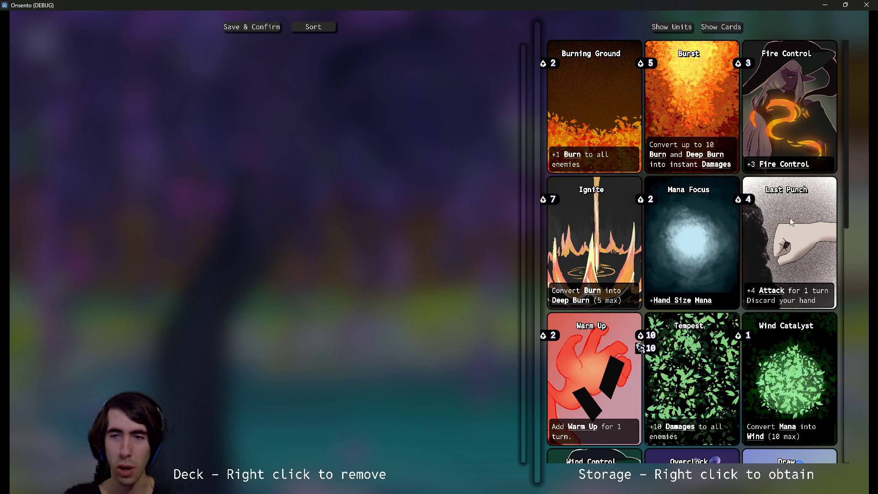
# Close the game, return to the debug-check line, and relaunch the deck editor scene
pyautogui.click(867, 5)
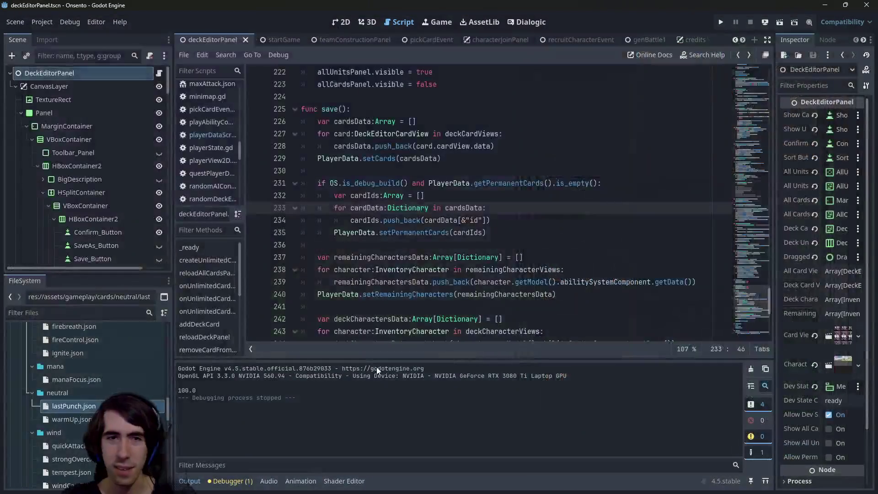
pyautogui.click(471, 182)
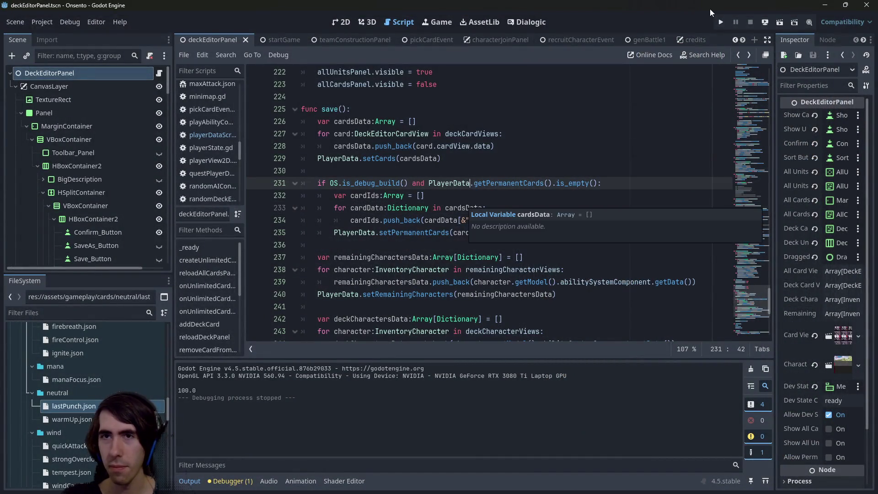
pyautogui.click(780, 22)
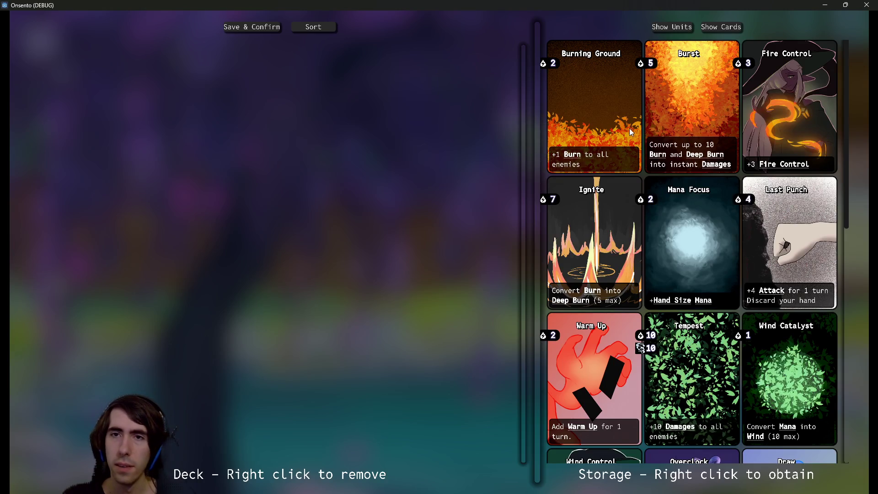
# Add Burning Ground, Burst, Mana Focus, Tempest, Wind Catalyst and War Cry to the deck
pyautogui.rightClick(630, 128)
pyautogui.rightClick(718, 117)
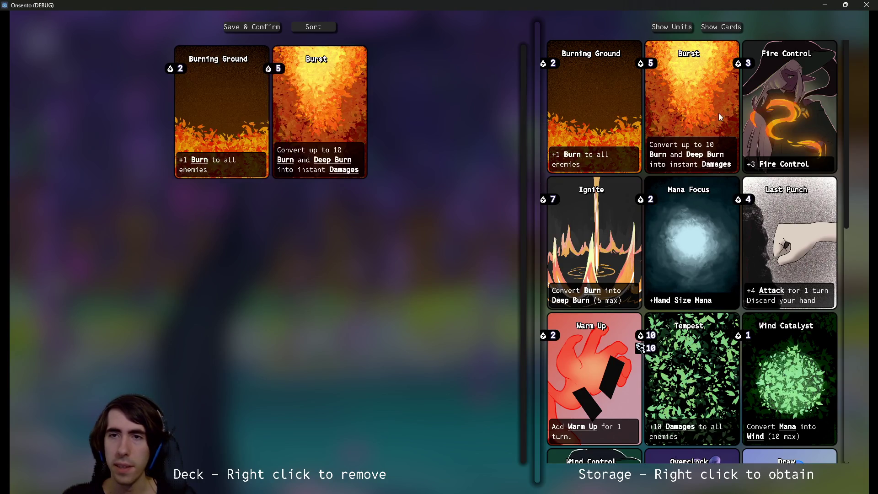
pyautogui.rightClick(697, 237)
pyautogui.rightClick(691, 375)
pyautogui.rightClick(788, 375)
pyautogui.scroll(-5, 795, 346)
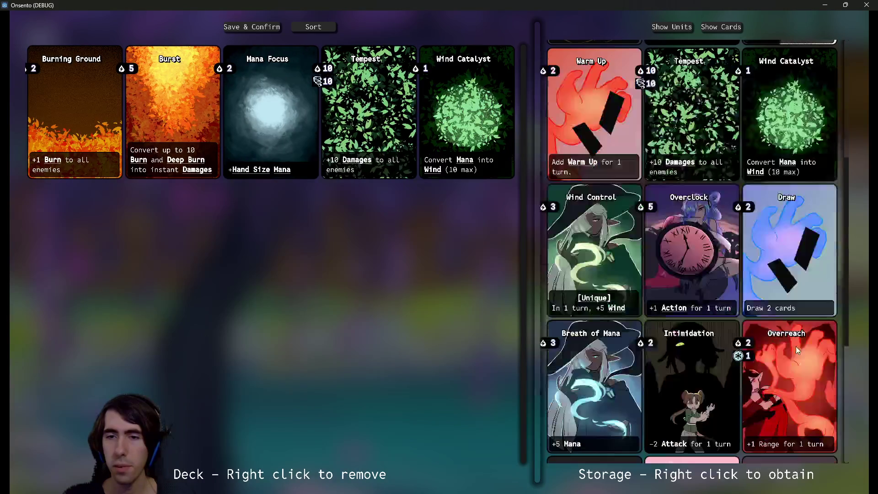
pyautogui.scroll(-5, 720, 297)
pyautogui.rightClick(787, 393)
pyautogui.scroll(10, 750, 336)
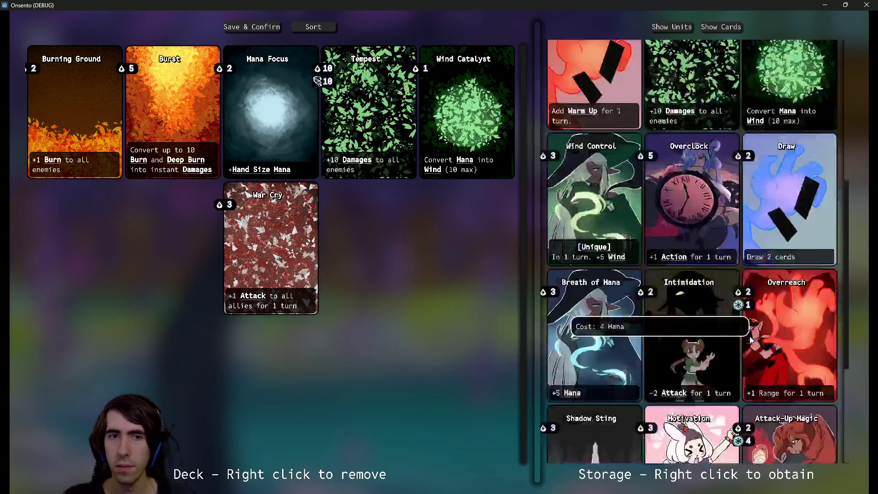
# Save & Confirm the deck, close the game, and start a resource search for 'deck'
pyautogui.click(264, 27)
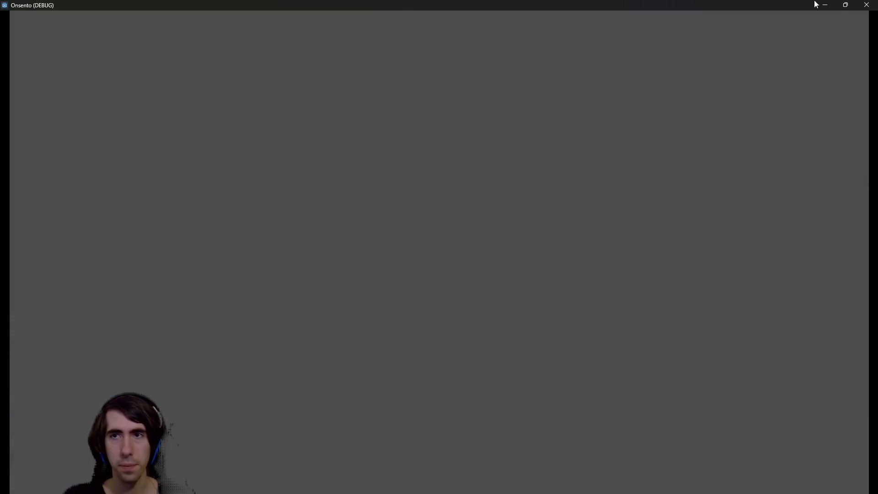
pyautogui.click(860, 6)
pyautogui.hotkey('shift', 'alt', 'o')
pyautogui.write('deck')
pyautogui.press('BackSpace')
pyautogui.press('BackSpace')
pyautogui.press('BackSpace')
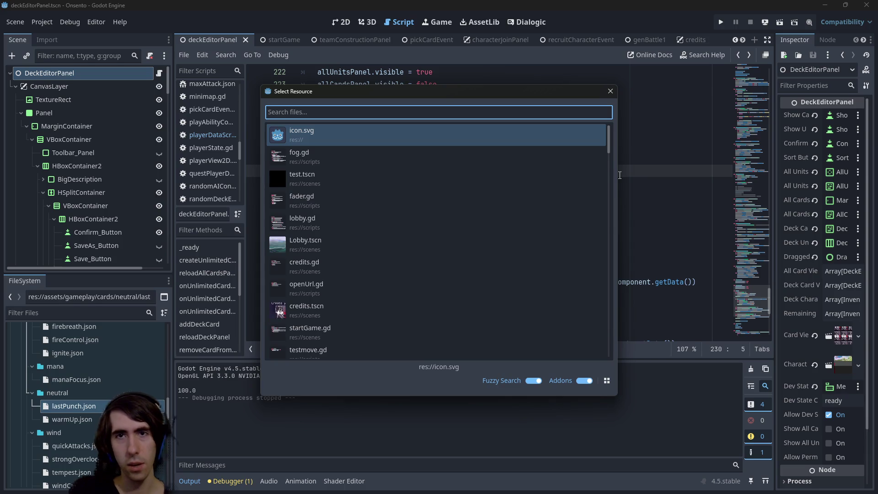
# Dismiss the finder, switch to the deckConstructionPanel scene, run it with F6, then close it
pyautogui.press('Escape')
pyautogui.scroll(-4, 364, 41)
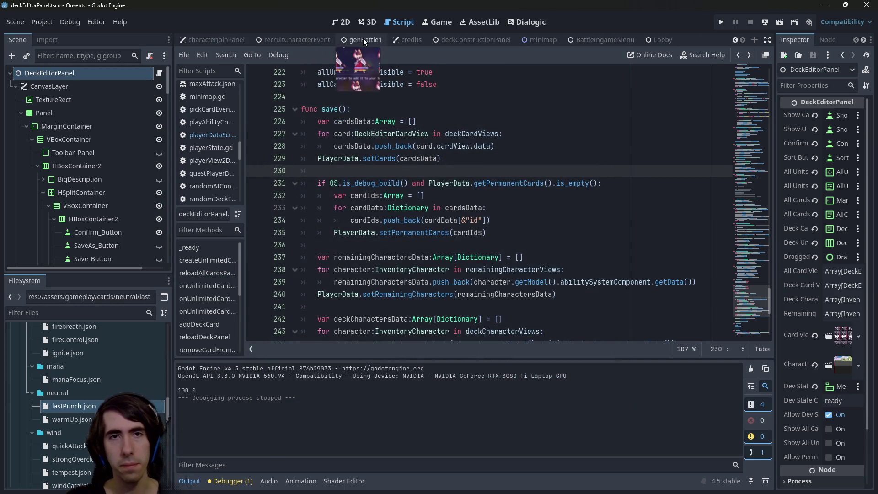
pyautogui.click(476, 40)
pyautogui.press('F6')
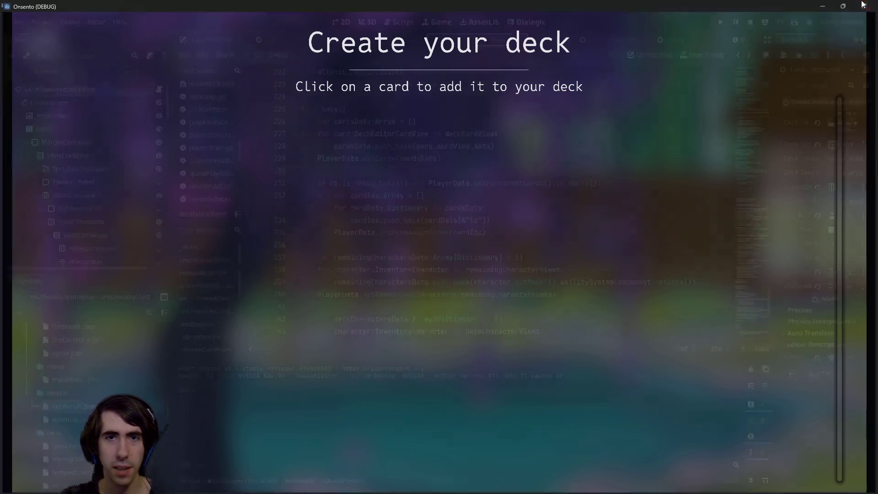
pyautogui.click(863, 4)
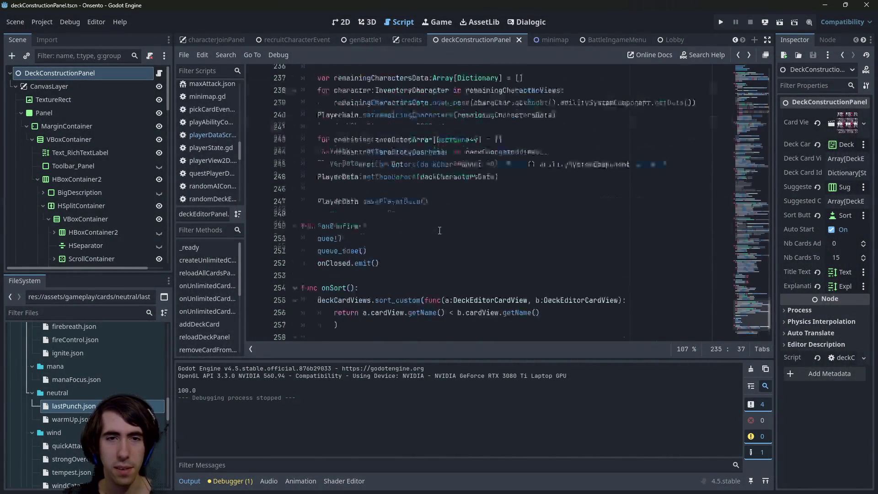
pyautogui.scroll(3, 440, 231)
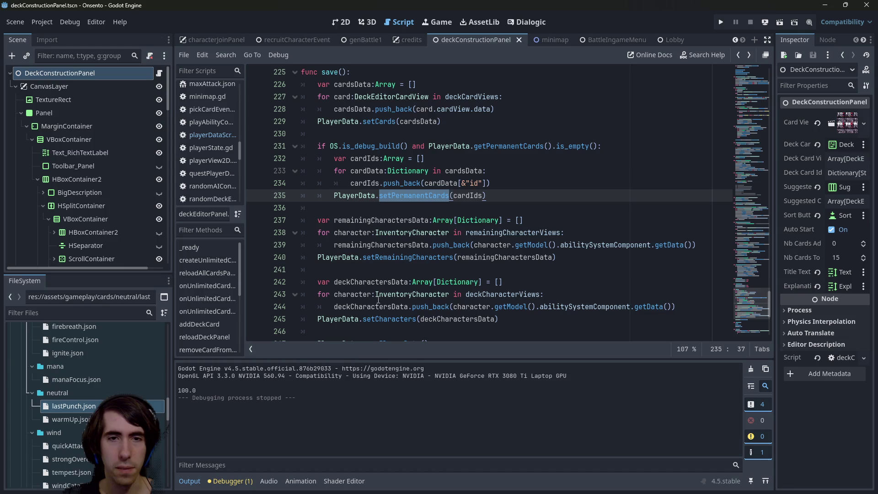
pyautogui.scroll(1, 379, 298)
# Set a breakpoint on line 232 and jump to the shadowing warning from the Debugger Errors list
pyautogui.click(255, 195)
pyautogui.click(228, 481)
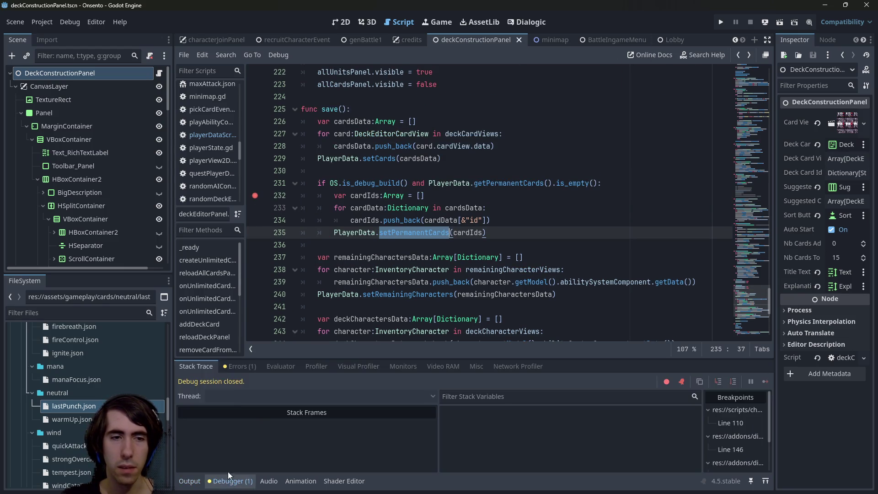
pyautogui.click(242, 367)
pyautogui.click(211, 366)
pyautogui.click(224, 367)
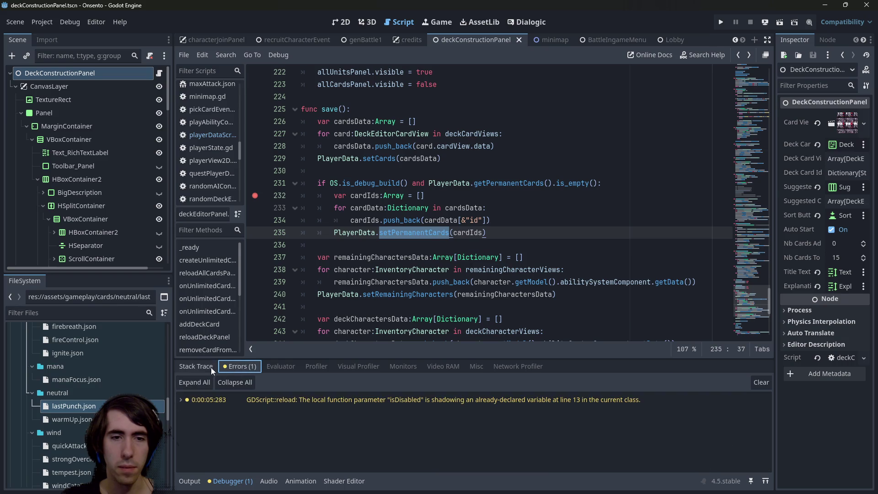
pyautogui.doubleClick(342, 402)
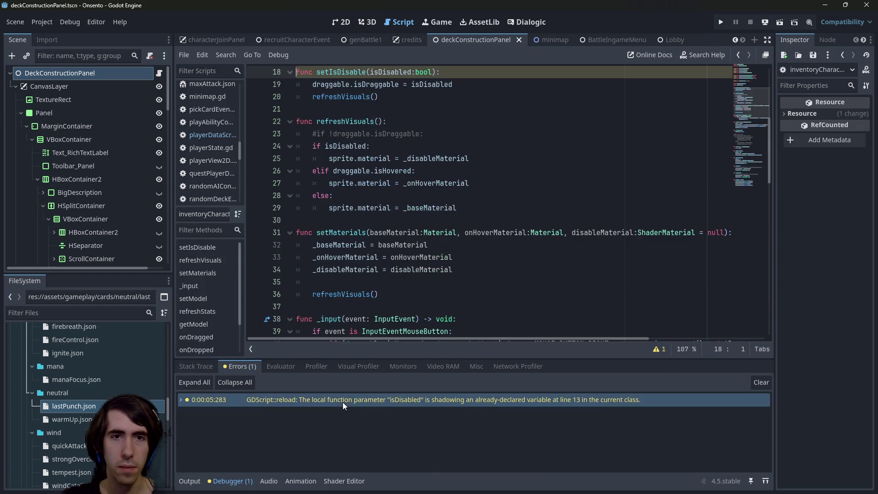
# Rename the setIsDisable parameter from isDisabled to inIsDisabled
pyautogui.doubleClick(391, 146)
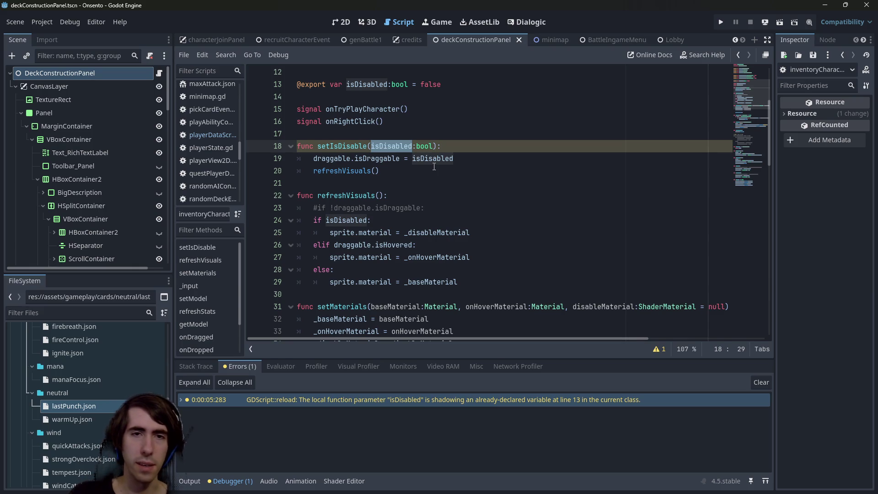
pyautogui.doubleClick(361, 147)
pyautogui.click(441, 146)
pyautogui.doubleClick(366, 84)
pyautogui.click(445, 145)
pyautogui.doubleClick(381, 148)
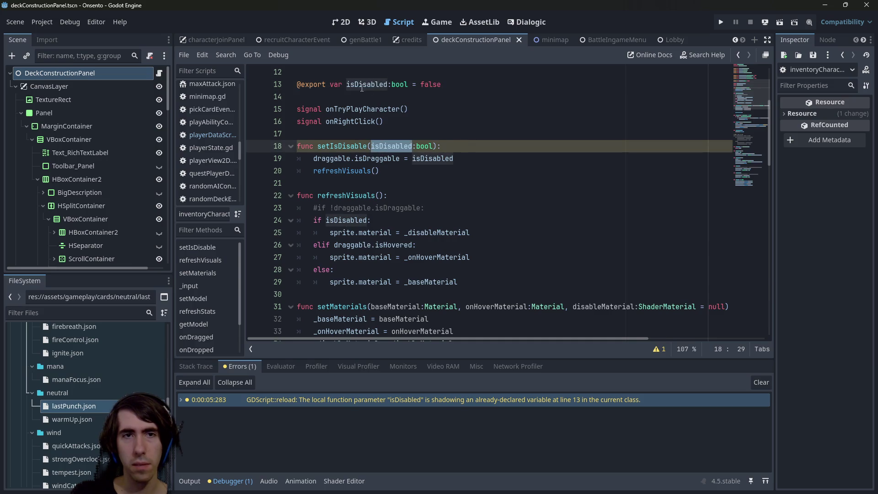
pyautogui.click(373, 145)
pyautogui.write('nI')
# Check the isDisabled declaration on line 13 and open a new line under the setIsDisable signature
pyautogui.click(379, 135)
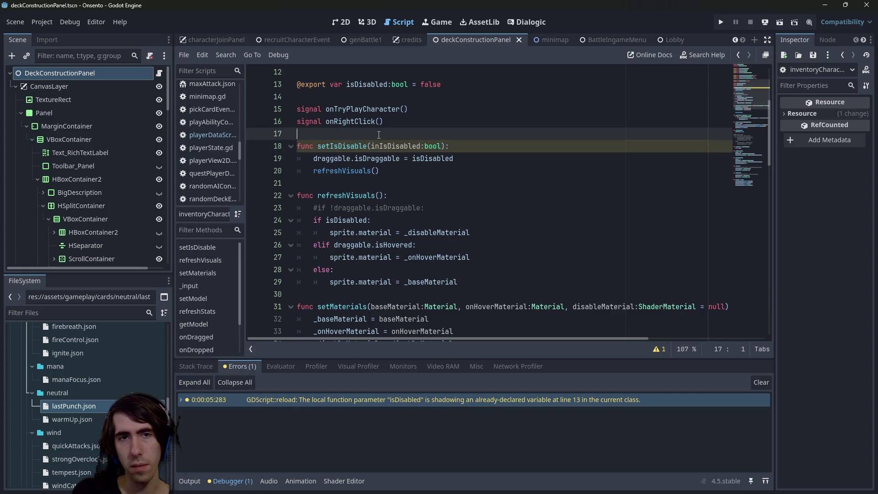
pyautogui.press('Up')
pyautogui.press('Up')
pyautogui.press('Up')
pyautogui.press('Down')
pyautogui.hotkey('ctrl', 'Right')
pyautogui.hotkey('ctrl', 'Right')
pyautogui.hotkey('ctrl', 'shift', 'Right')
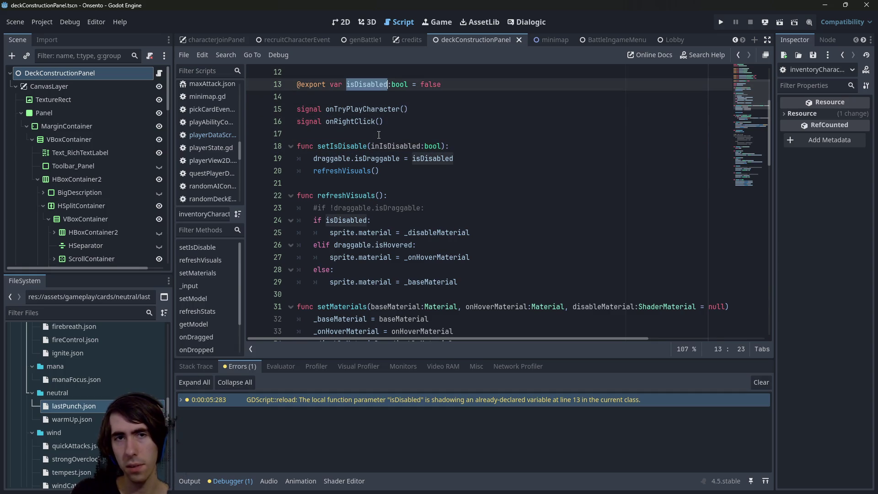
pyautogui.press('Down')
pyautogui.press('Down')
pyautogui.press('Down')
pyautogui.press('End')
pyautogui.press('Left')
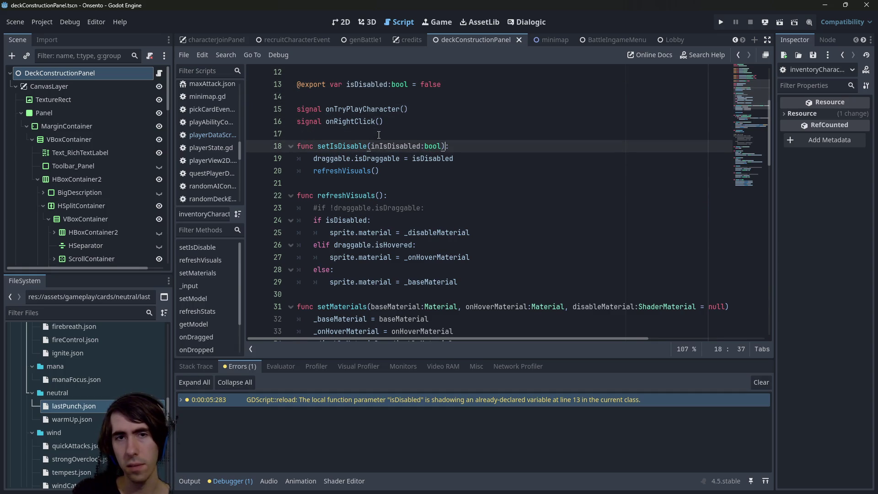
pyautogui.press('End')
pyautogui.press('Return')
# Write 'isDisabled = inIsDisabled' as the first line of setIsDisable
pyautogui.write('isDisabled')
pyautogui.press('Up')
pyautogui.hotkey('ctrl', 'Right')
pyautogui.hotkey('ctrl', 'Right')
pyautogui.hotkey('ctrl', 'shift', 'Right')
pyautogui.press('Down')
pyautogui.press('Home')
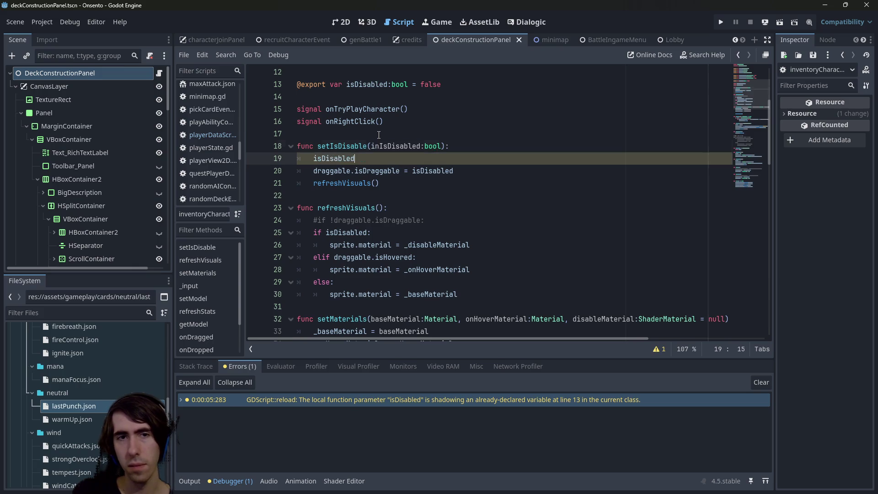
pyautogui.hotkey('ctrl', 'space')
pyautogui.press('End')
pyautogui.write('= inIsDisabled')
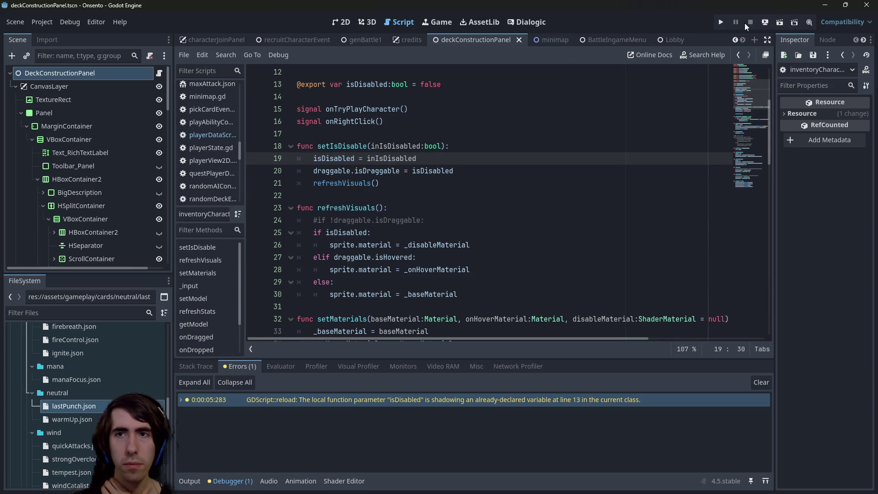
# Test-run the game with the setIsDisable fix, then close it and review the script
pyautogui.click(781, 22)
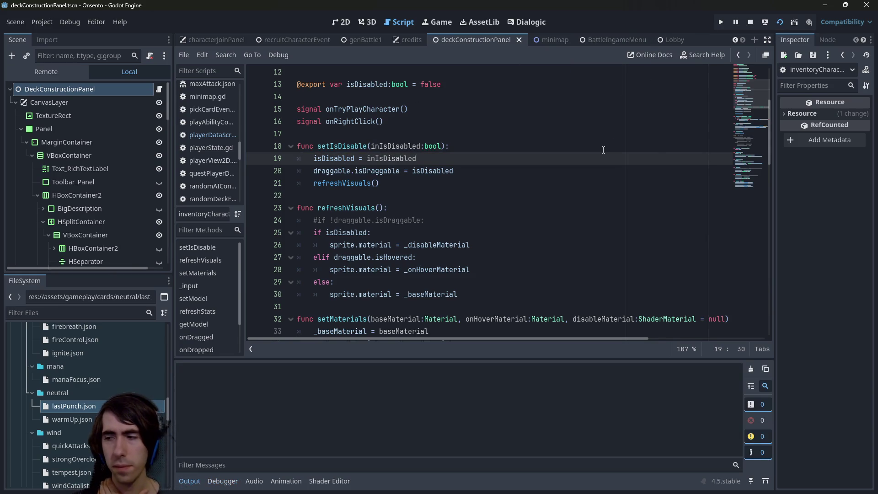
pyautogui.moveTo(297, 134); pyautogui.dragTo(431, 192)
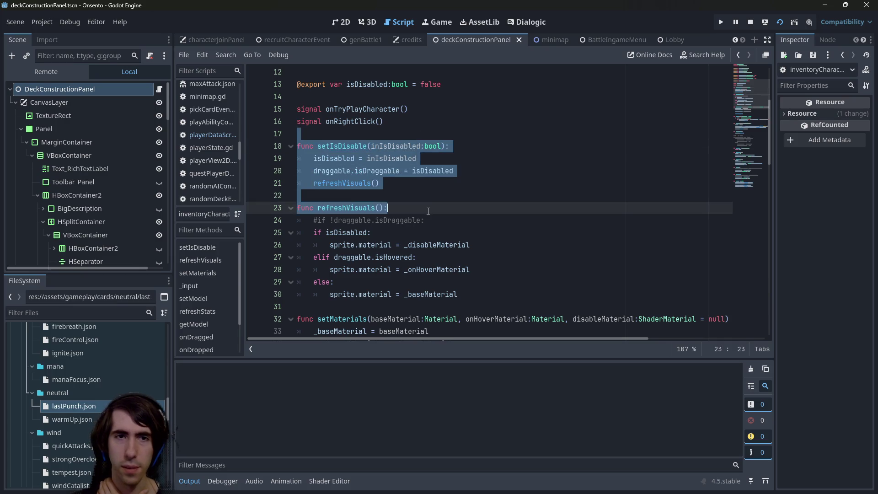
pyautogui.click(431, 192)
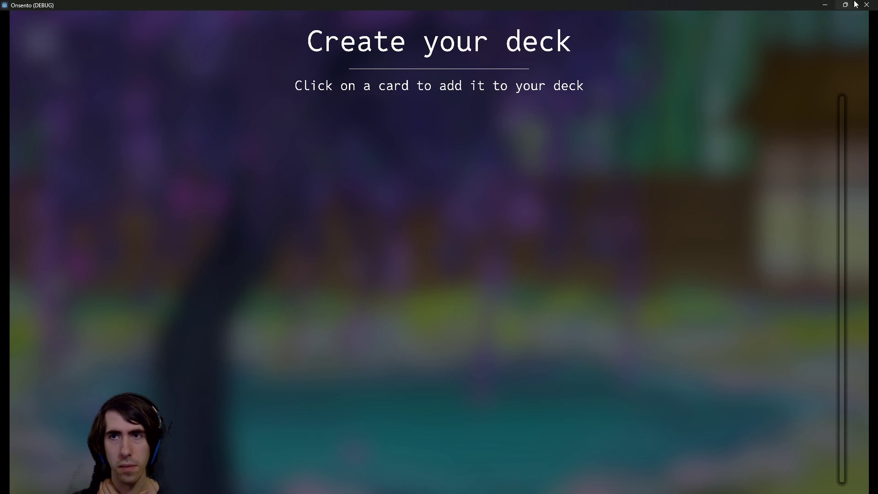
pyautogui.click(866, 4)
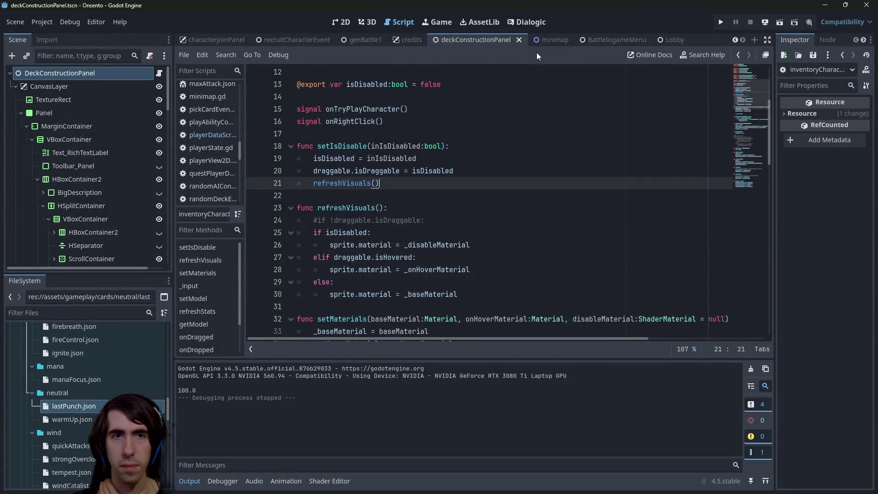
pyautogui.scroll(-5, 338, 42)
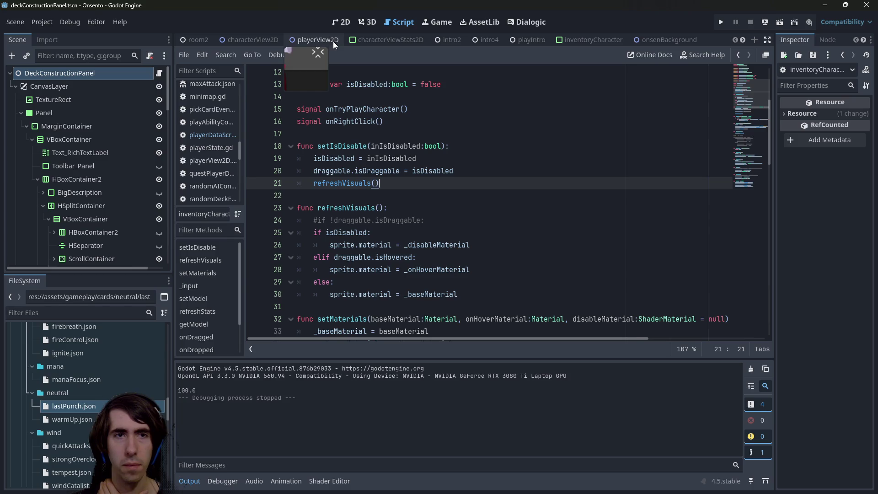
pyautogui.scroll(-5, 205, 38)
pyautogui.scroll(2, 205, 37)
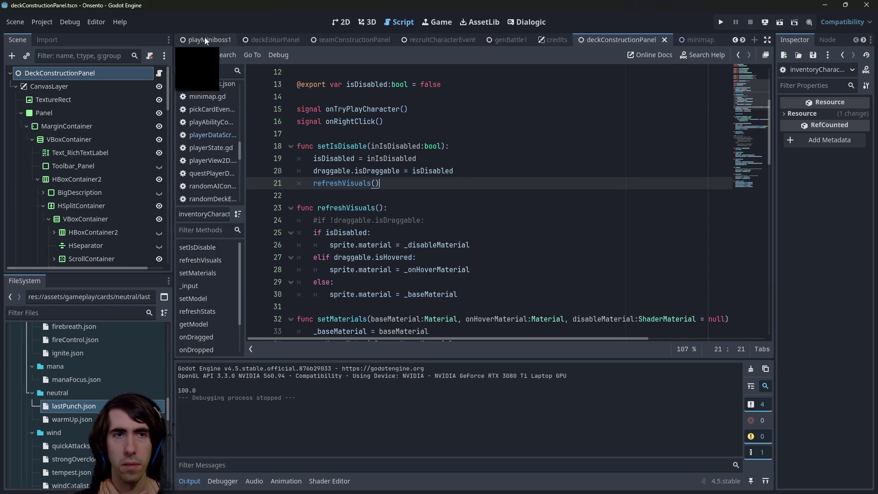
pyautogui.scroll(-2, 205, 37)
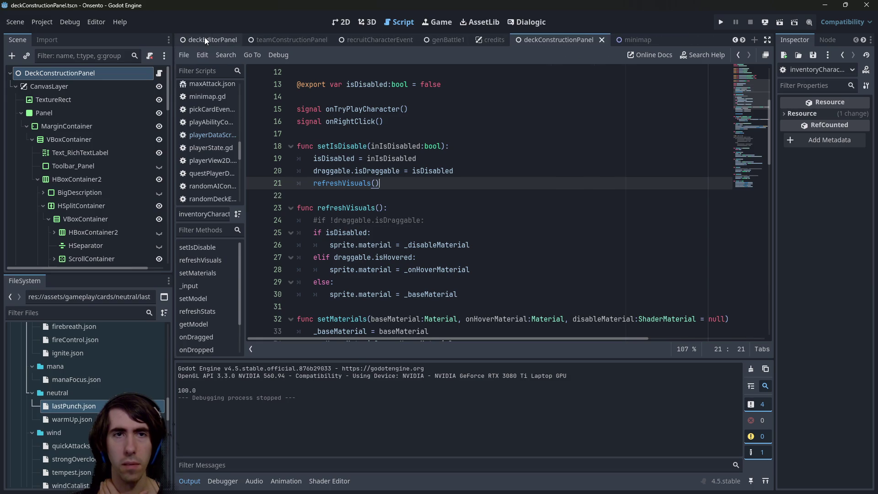
pyautogui.scroll(3, 205, 37)
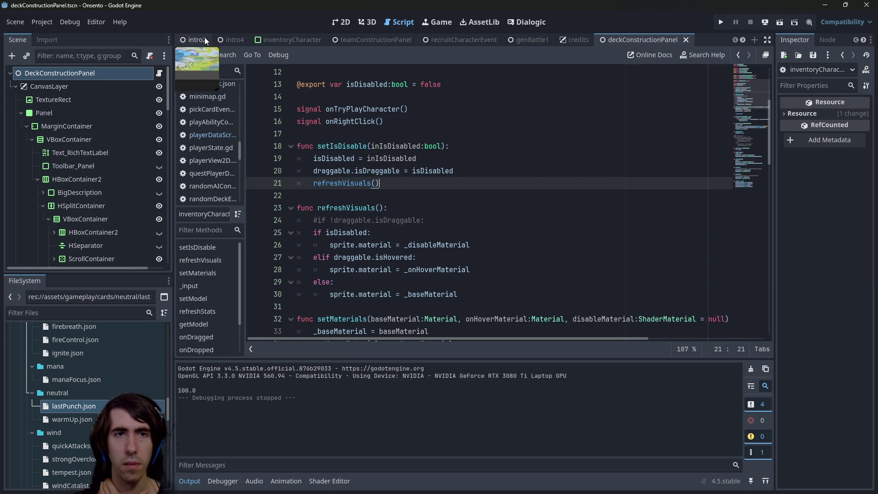
pyautogui.scroll(-3, 205, 38)
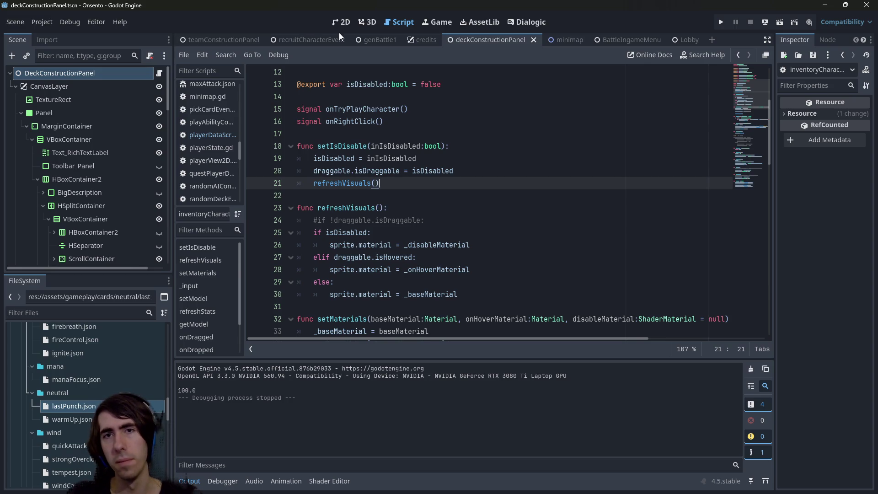
# Quick-open deckEditorPanel.tscn by searching 'deckEditor' and run that scene
pyautogui.hotkey('shift', 'alt', 'o')
pyautogui.write('deckEditor')
pyautogui.press('Down')
pyautogui.press('Down')
pyautogui.press('Return')
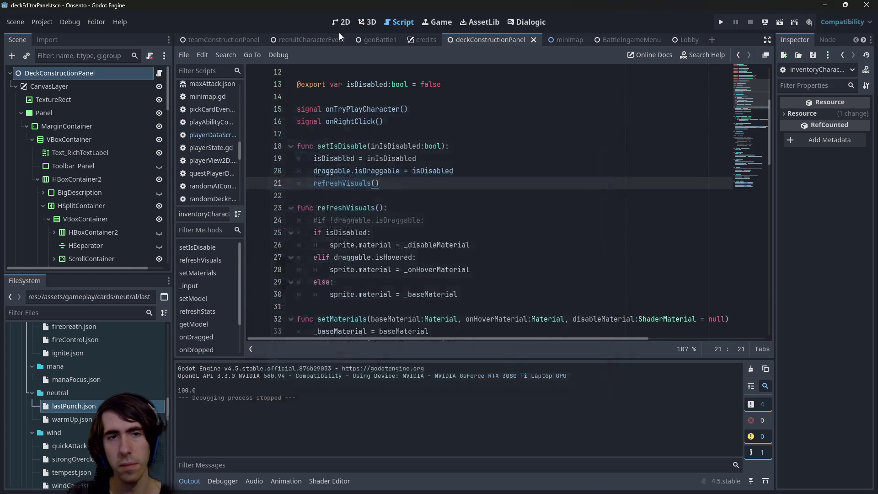
pyautogui.click(780, 22)
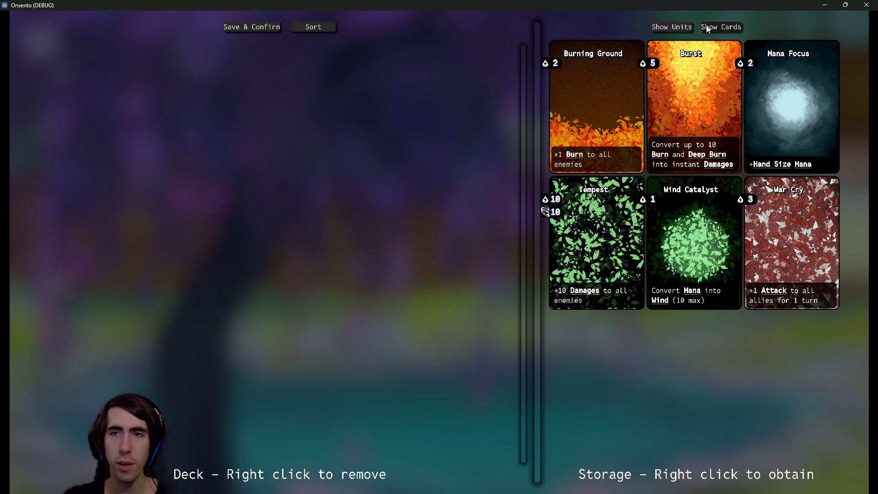
# Add Burning Ground, Burst, Wind Catalyst, War Cry and two more storage cards to the deck
pyautogui.click(707, 28)
pyautogui.click(707, 28)
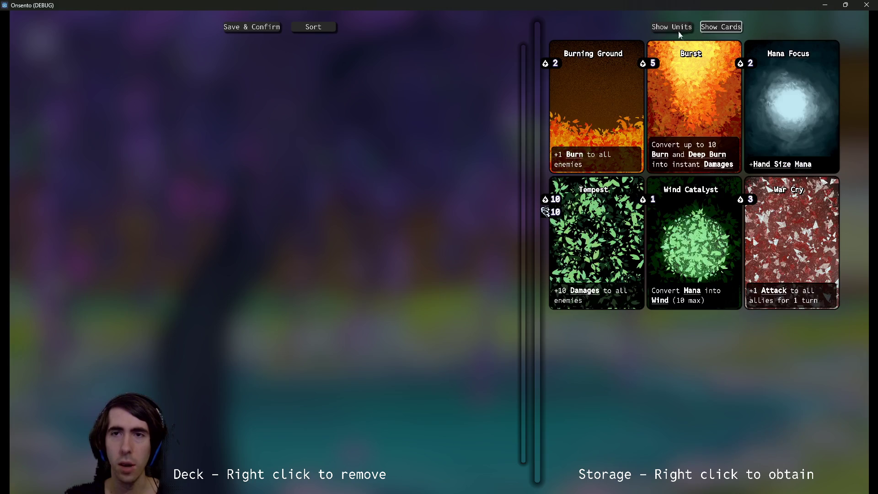
pyautogui.rightClick(630, 108)
pyautogui.rightClick(705, 108)
pyautogui.rightClick(778, 110)
pyautogui.rightClick(675, 204)
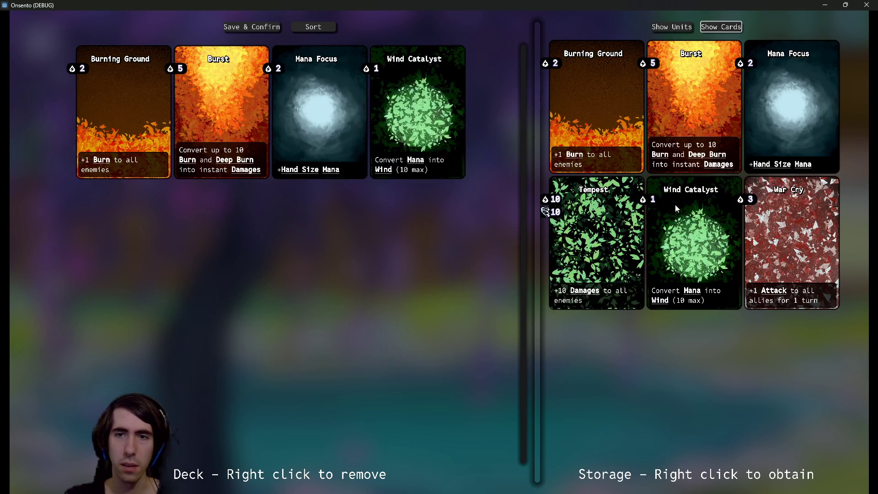
pyautogui.rightClick(675, 205)
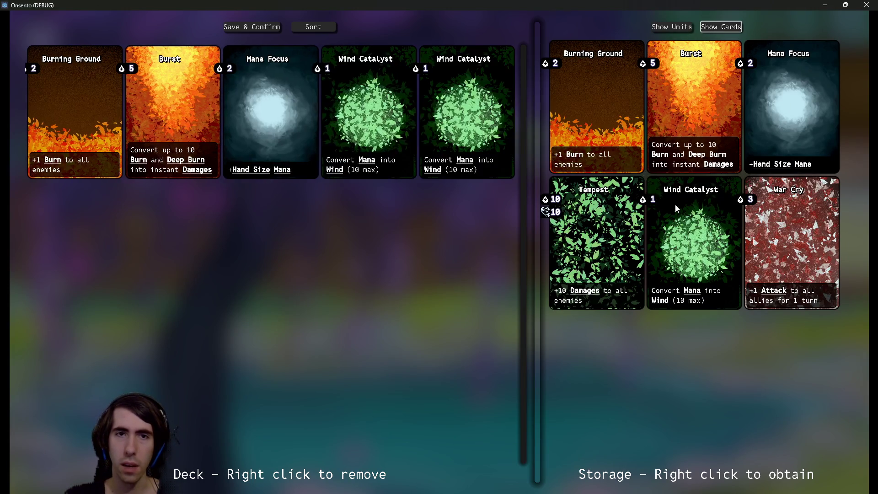
pyautogui.rightClick(773, 224)
# Save and confirm the six-card deck, then close the game window
pyautogui.click(256, 27)
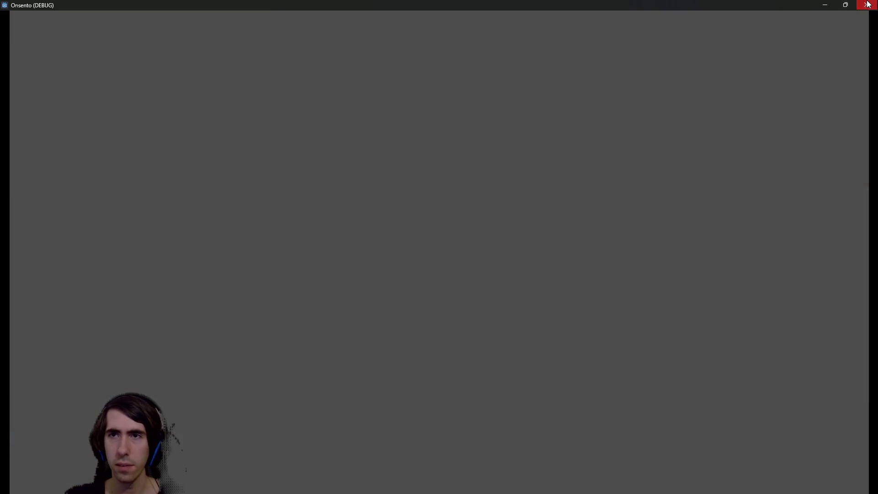
pyautogui.click(866, 5)
pyautogui.click(563, 104)
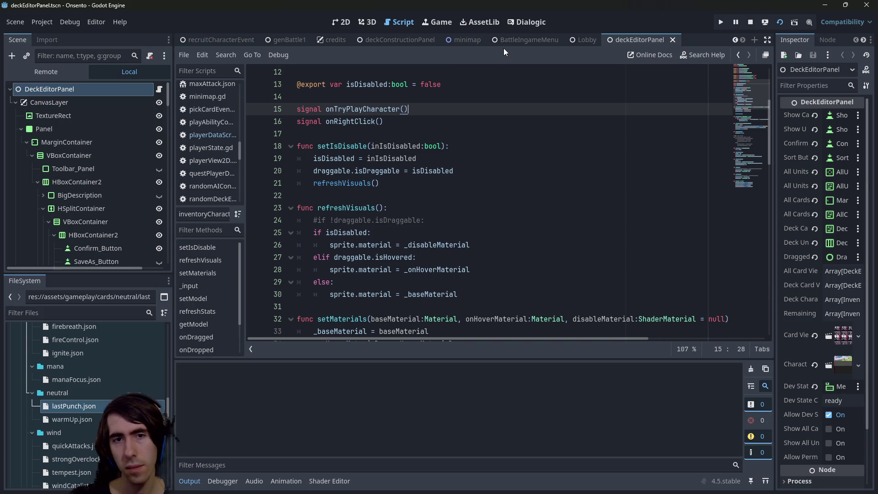
# Run the project with F5 to check the saved deck, then stop it
pyautogui.press('F5')
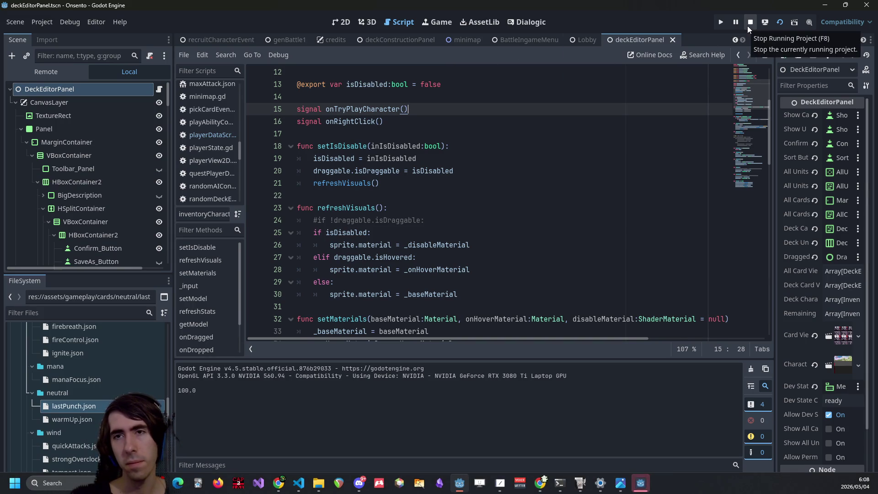
pyautogui.click(642, 483)
pyautogui.click(642, 482)
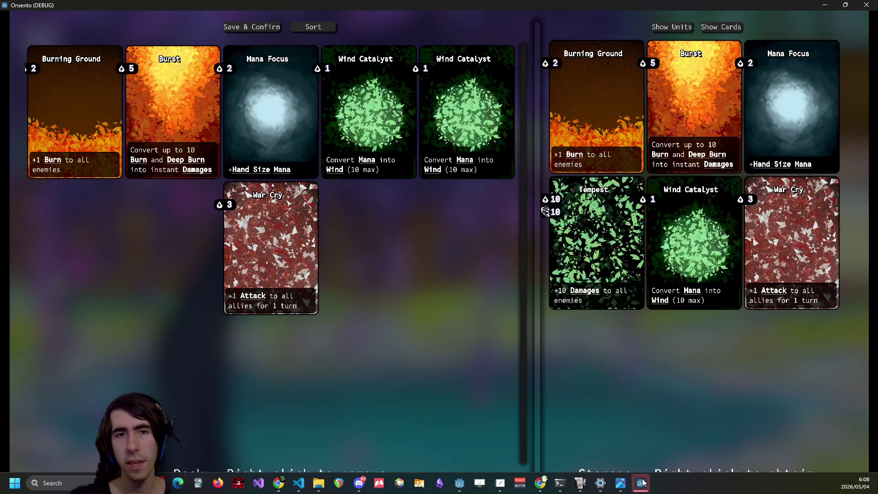
pyautogui.click(750, 22)
# Open the deckConstructionPanel script and test-run the deck construction scene
pyautogui.click(159, 89)
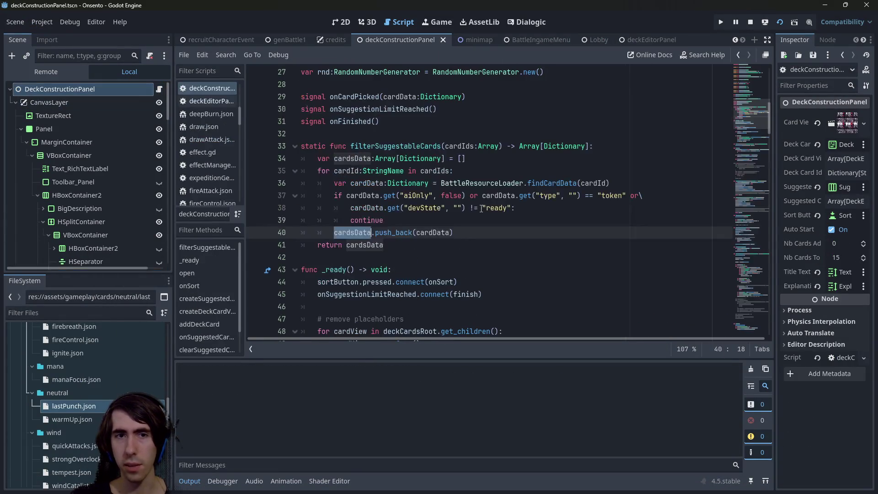
pyautogui.scroll(-5, 481, 209)
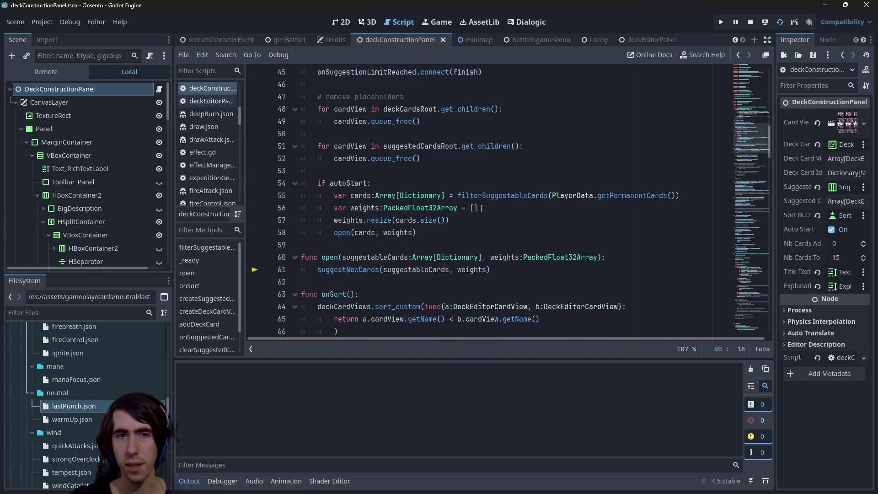
pyautogui.press('F5')
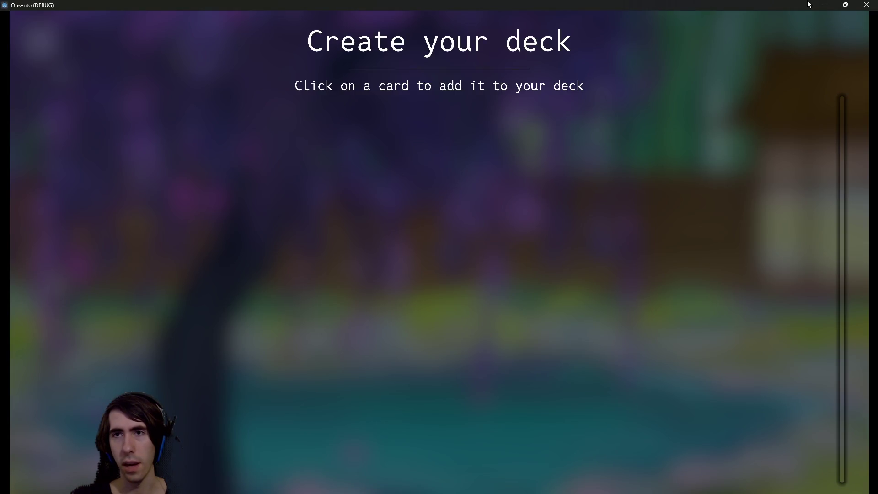
pyautogui.click(866, 4)
# Place a breakpoint on line 58, the open(cards, weights) call in _ready's autoStart block
pyautogui.scroll(1, 324, 288)
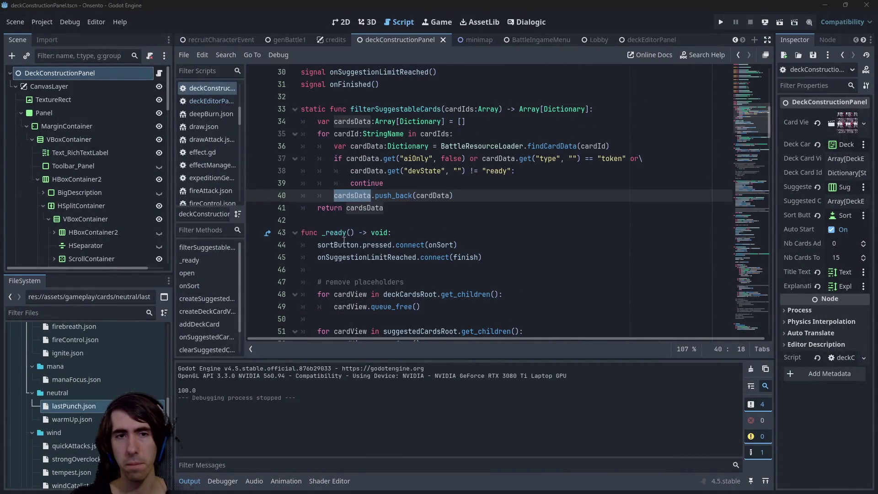
pyautogui.click(346, 233)
pyautogui.scroll(-7, 347, 248)
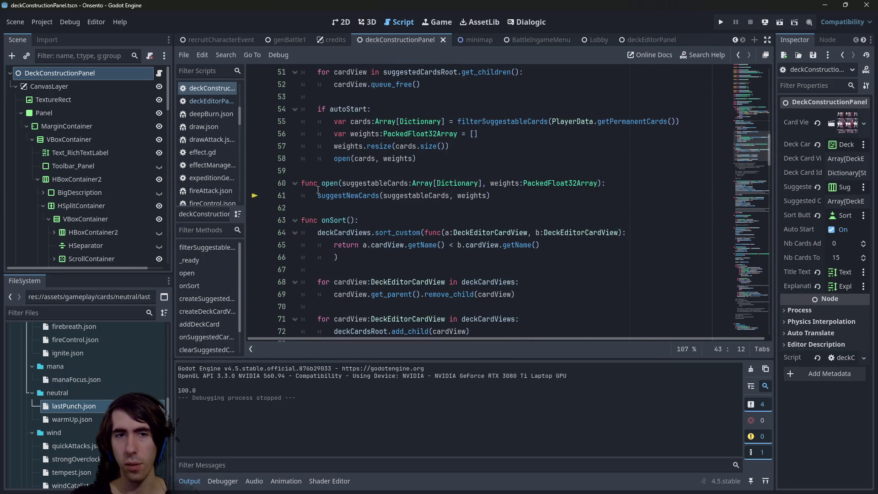
pyautogui.scroll(1, 276, 149)
pyautogui.click(254, 195)
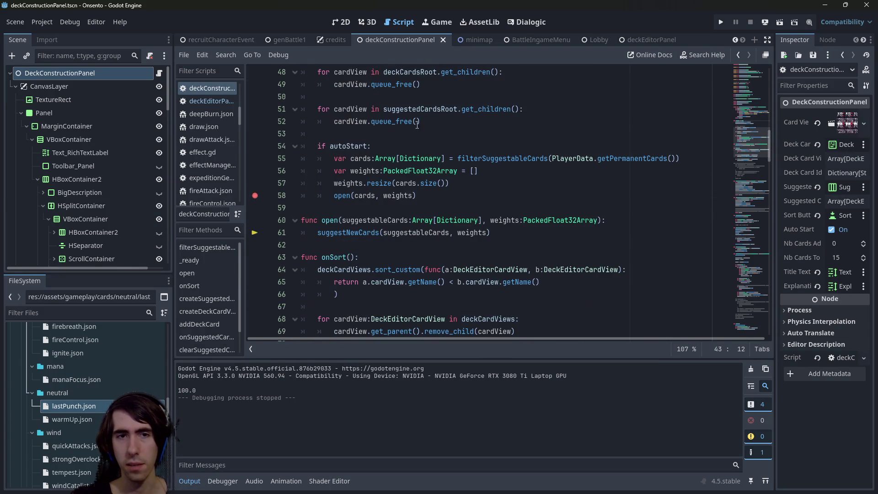
pyautogui.doubleClick(633, 159)
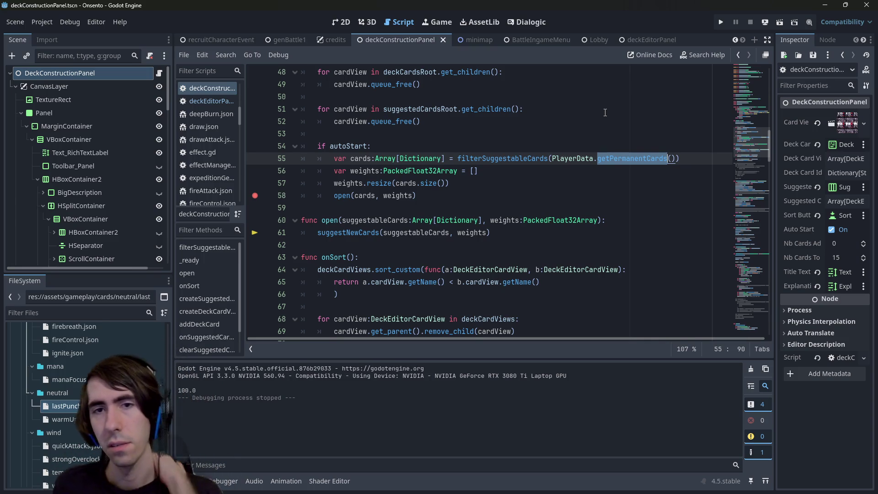
# Debug the scene from a line 55 breakpoint and step into open and suggestNewCards
pyautogui.click(255, 158)
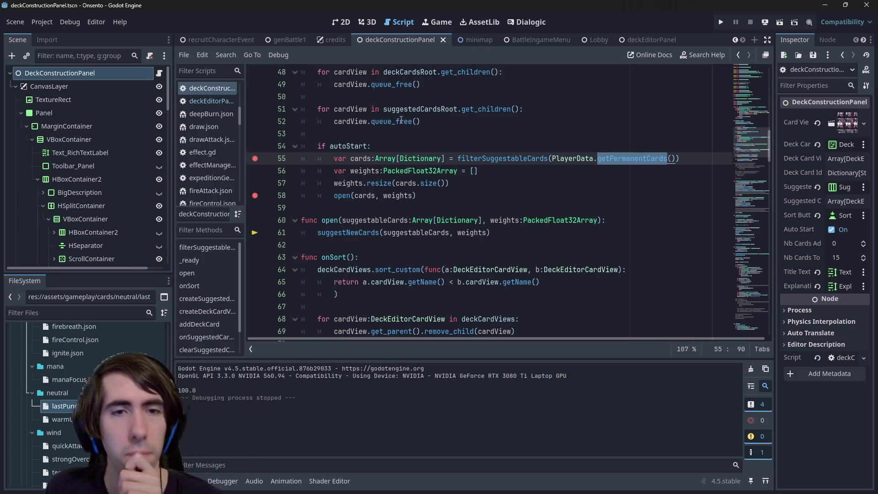
pyautogui.click(780, 22)
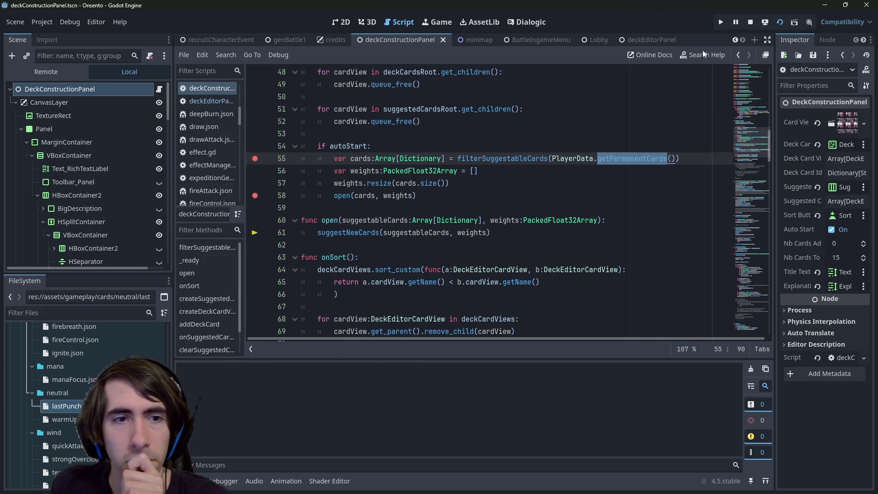
pyautogui.click(256, 161)
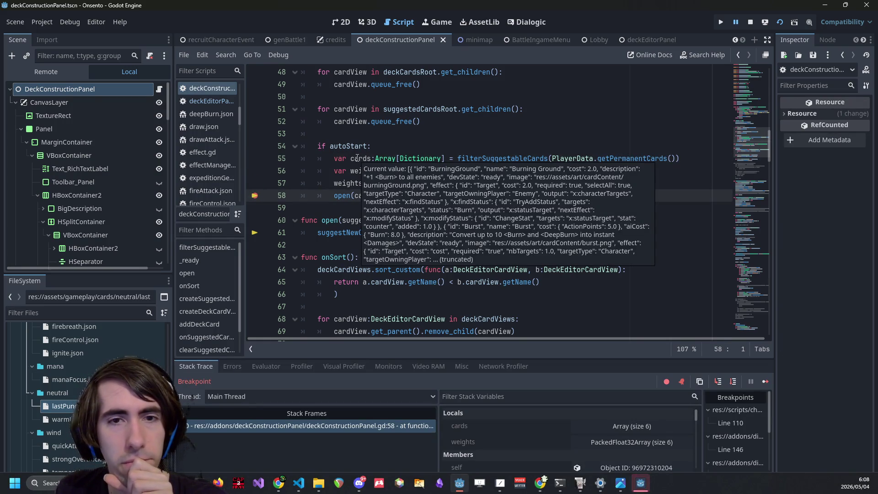
pyautogui.click(716, 384)
pyautogui.click(716, 385)
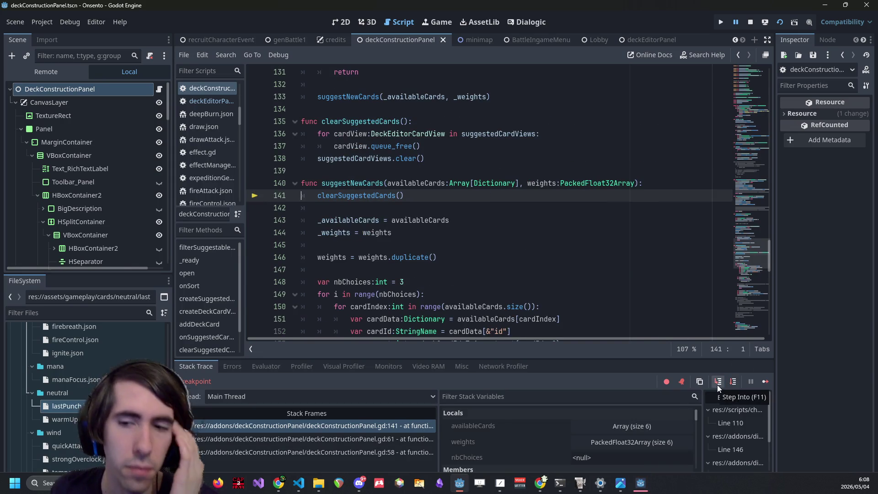
# Inspect the weights values, which are all 0.0, then return to the line 58 stack frame
pyautogui.moveTo(543, 184)
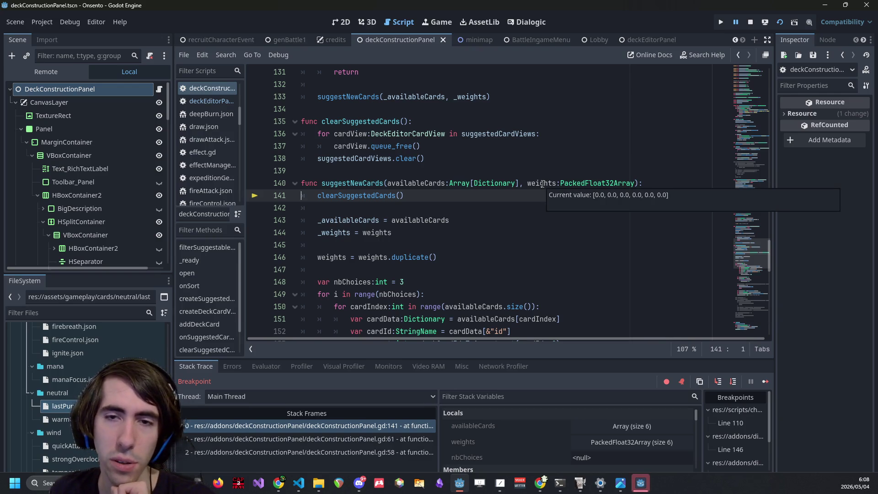
pyautogui.doubleClick(543, 183)
pyautogui.scroll(15, 543, 182)
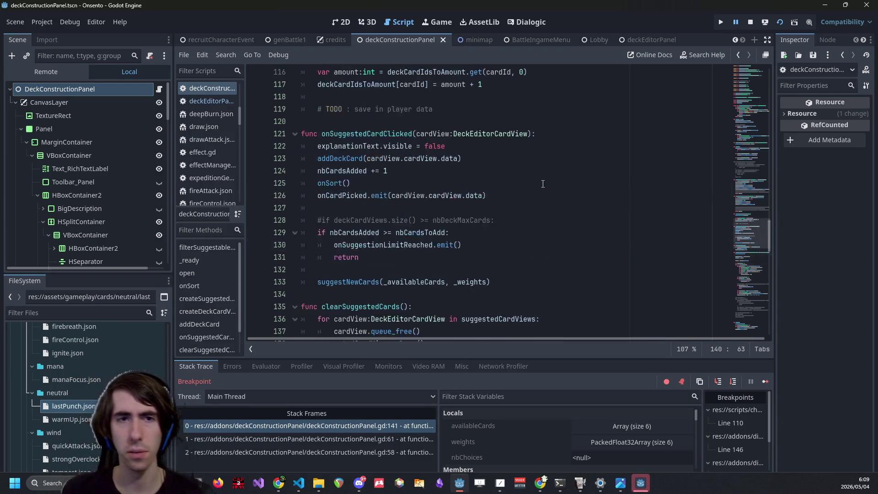
pyautogui.scroll(16, 542, 181)
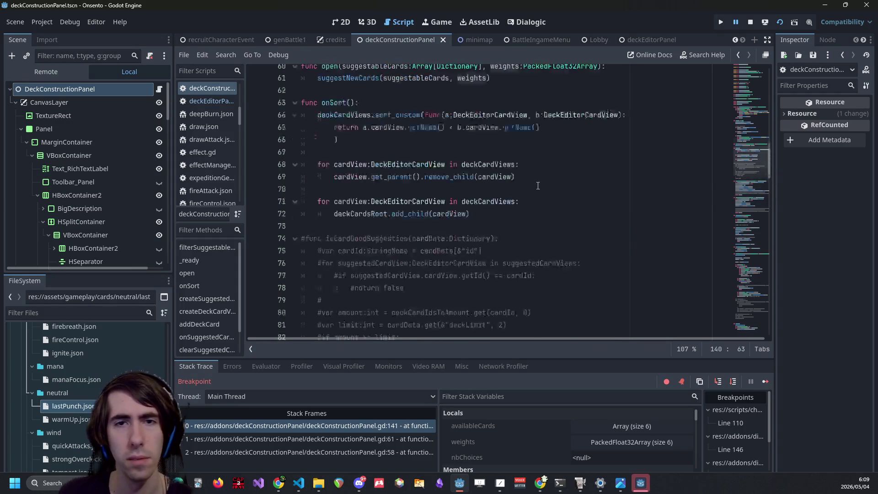
pyautogui.scroll(5, 526, 183)
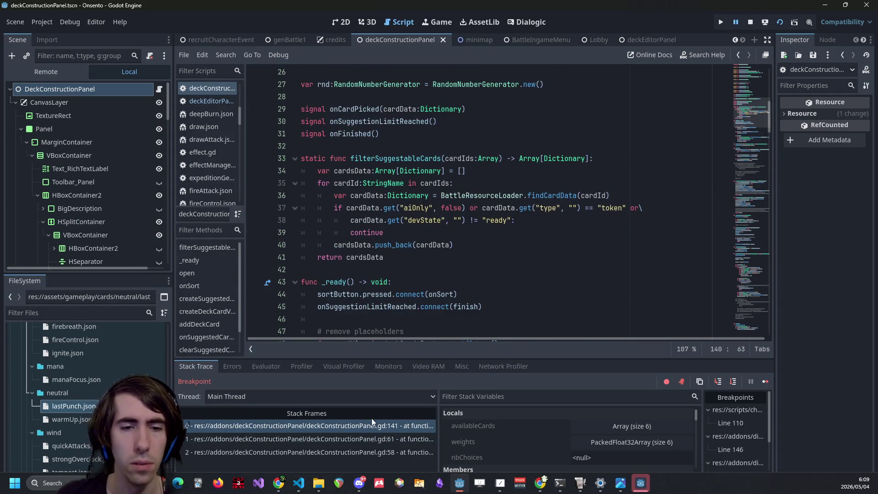
pyautogui.click(364, 454)
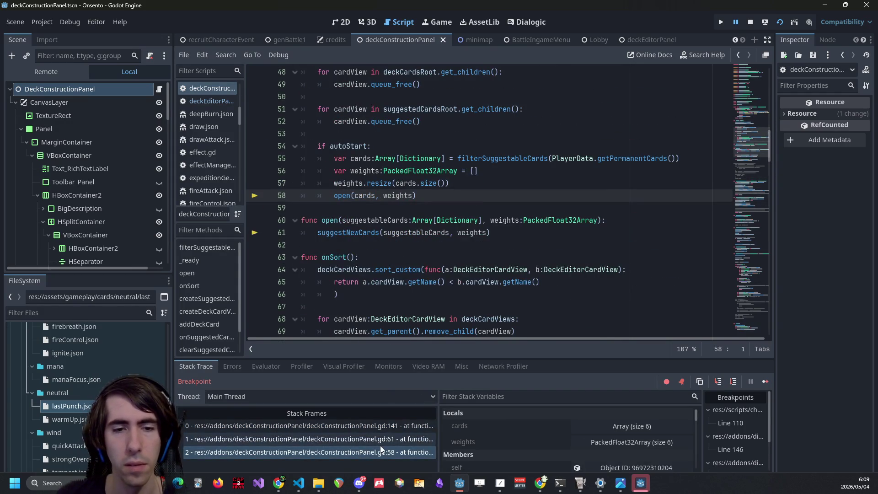
pyautogui.scroll(1, 492, 222)
pyautogui.click(515, 197)
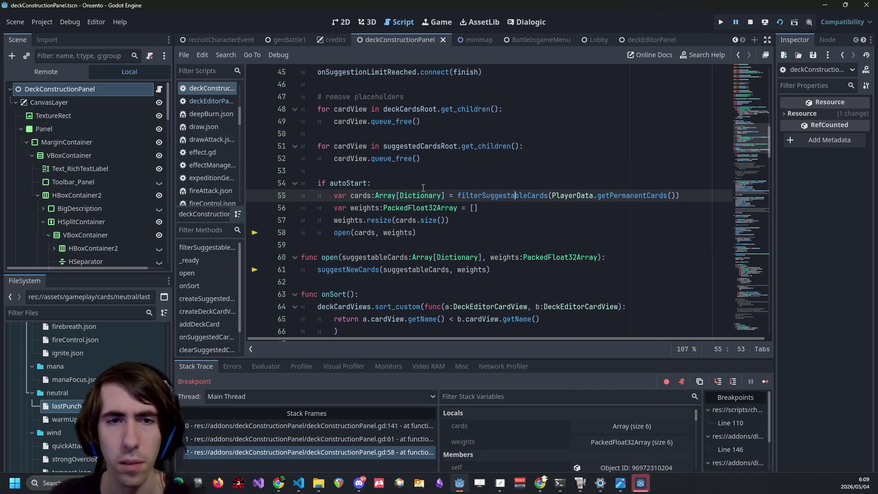
pyautogui.doubleClick(353, 208)
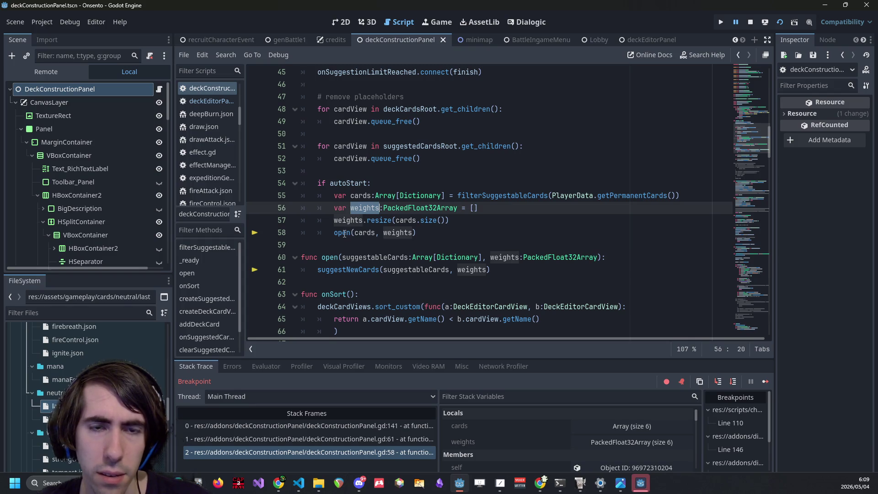
pyautogui.moveTo(344, 234)
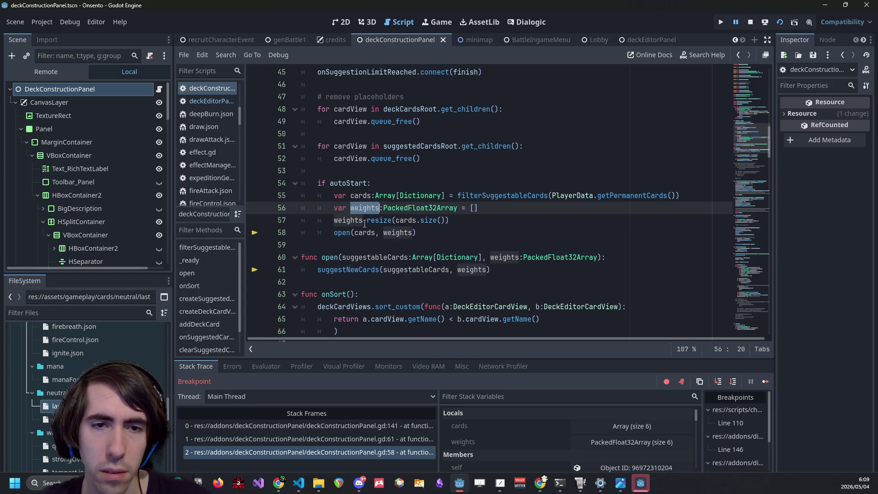
pyautogui.click(484, 222)
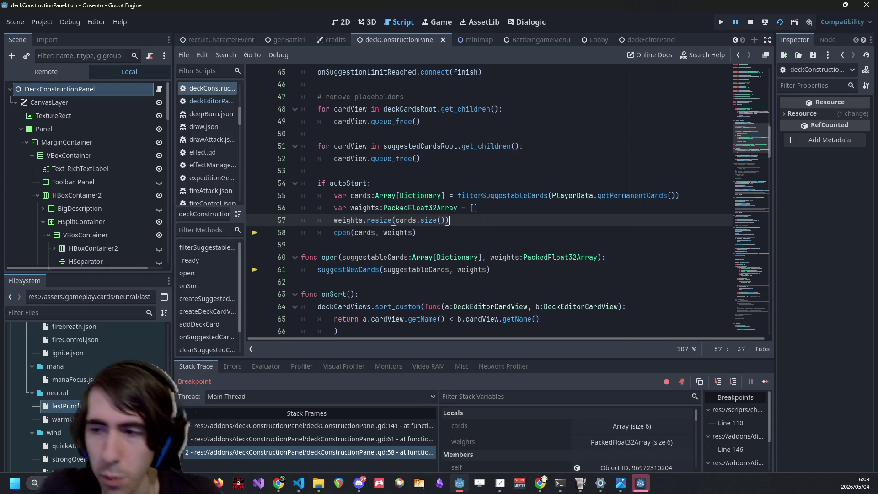
# Add 'for i in range(weights.size()): weights[i] = 1.0' after line 57, save, and stop the game
pyautogui.press('Return')
pyautogui.write('for i in ra')
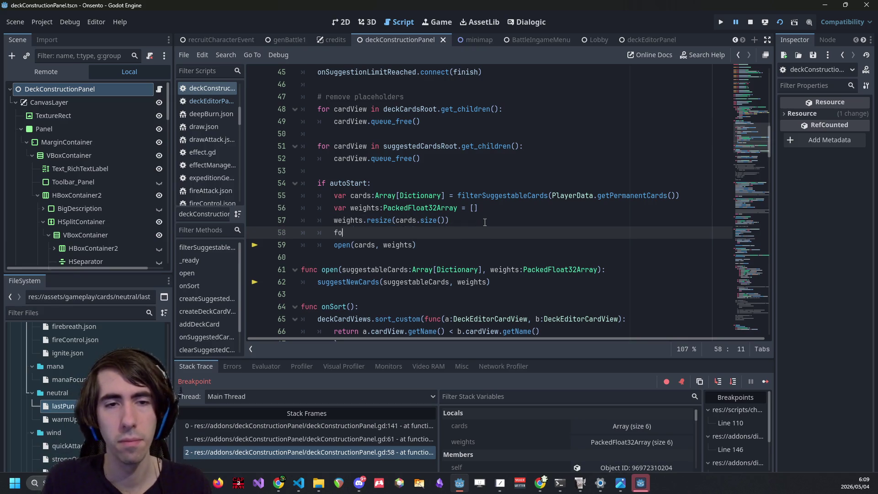
pyautogui.write('nge(')
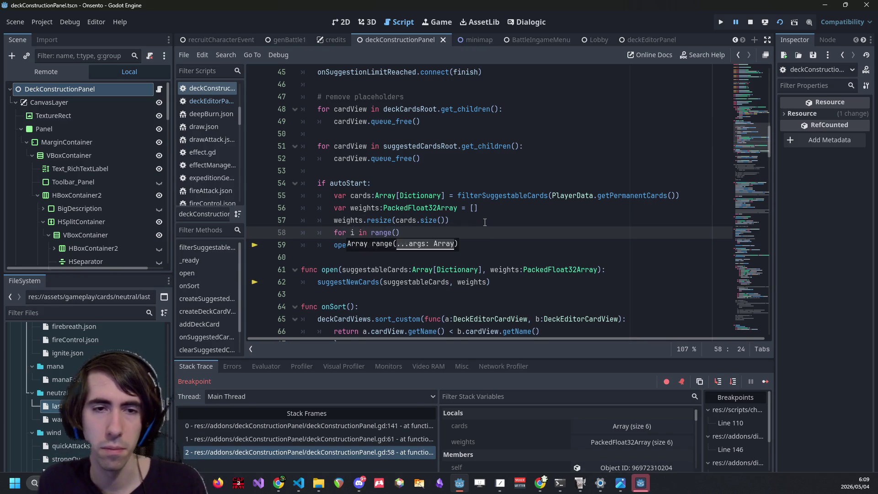
pyautogui.write('weights.size()')
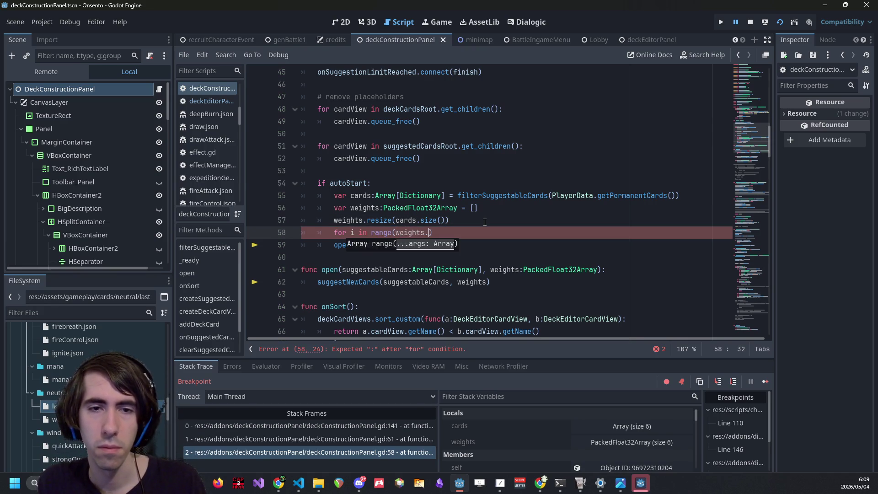
pyautogui.write('):')
pyautogui.press('Return')
pyautogui.write('weights[i] = ')
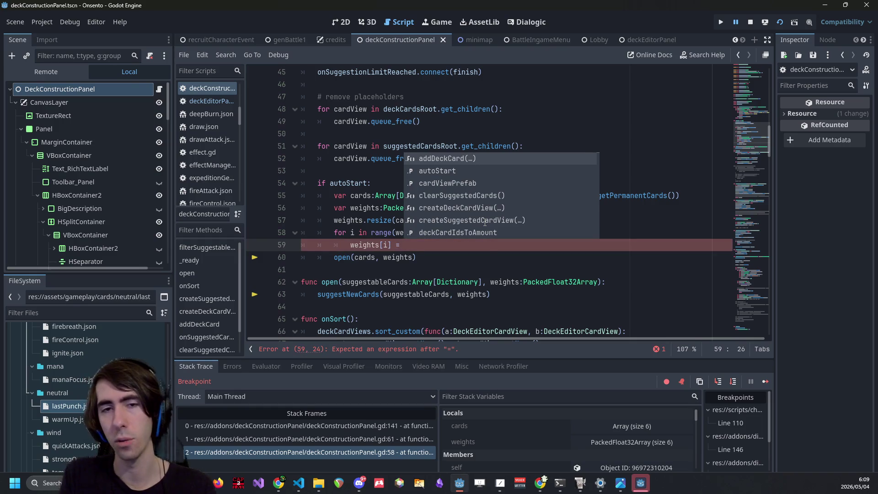
pyautogui.write('1.0')
pyautogui.hotkey('ctrl', 's')
pyautogui.click(749, 22)
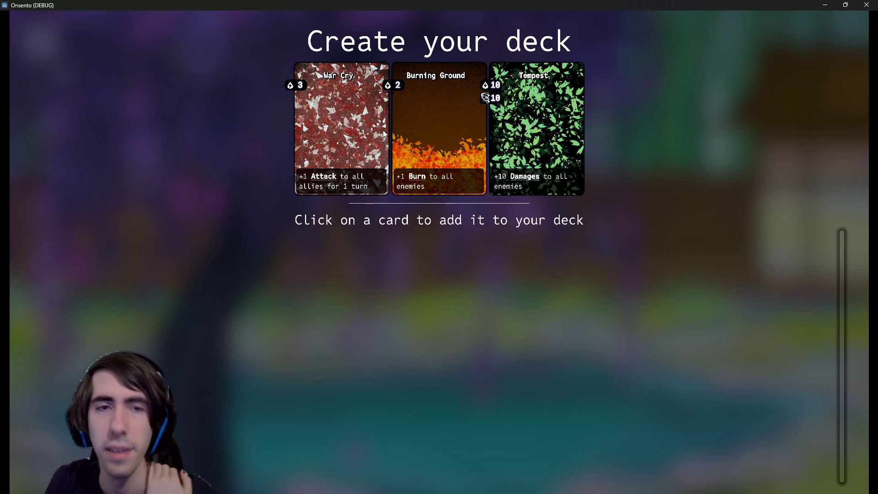
# Pick seven suggested cards on the Create your deck screen, then close the game
pyautogui.click(386, 130)
pyautogui.click(373, 127)
pyautogui.click(373, 128)
pyautogui.click(412, 137)
pyautogui.click(437, 142)
pyautogui.click(436, 142)
pyautogui.click(437, 142)
pyautogui.click(437, 143)
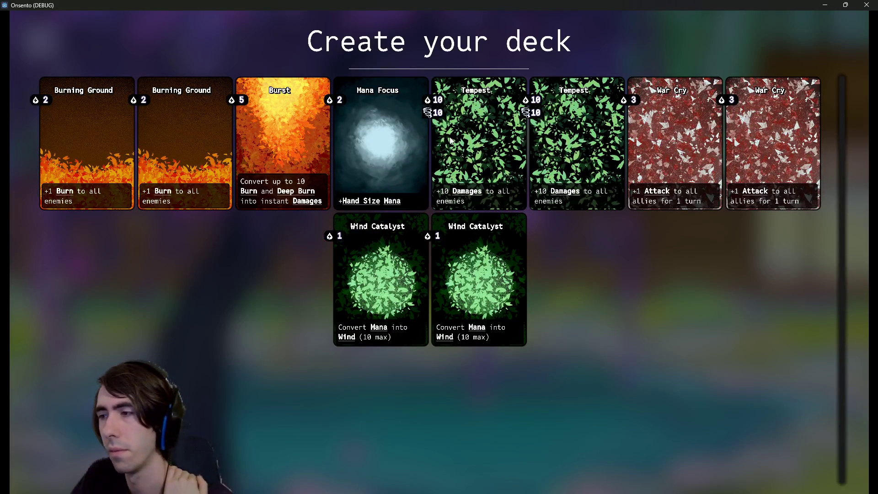
pyautogui.click(867, 5)
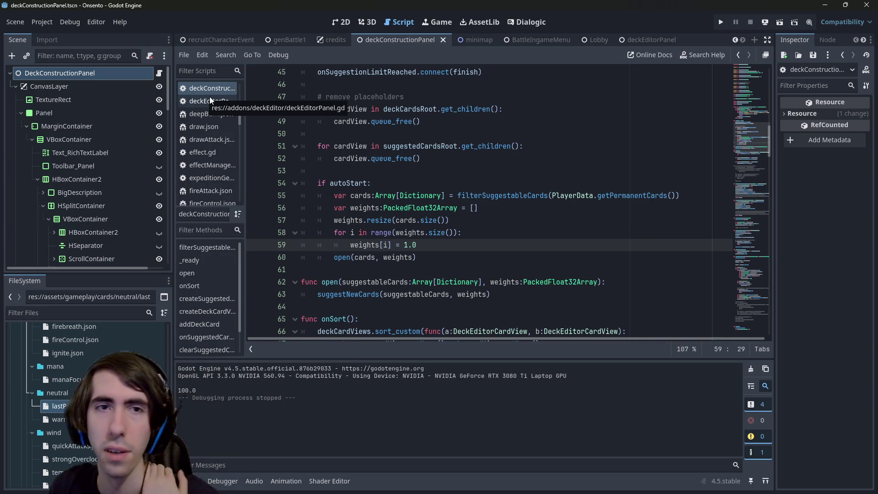
# Switch to the 2D view, quick-open randomDeckEvent.tscn via a 'deck event' search, and run it
pyautogui.click(341, 22)
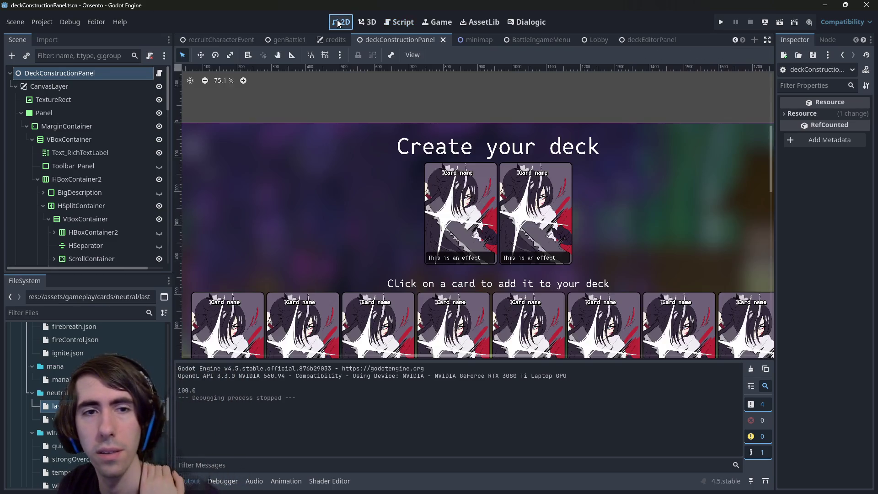
pyautogui.scroll(1, 452, 286)
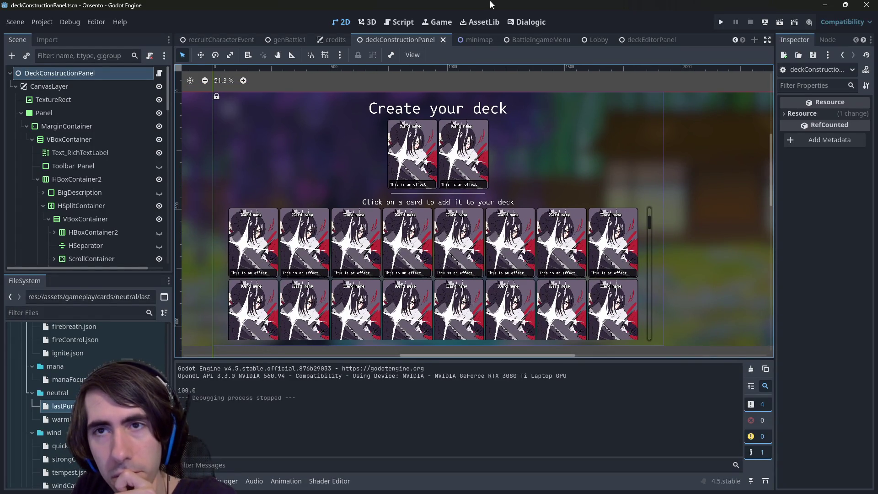
pyautogui.moveTo(633, 41)
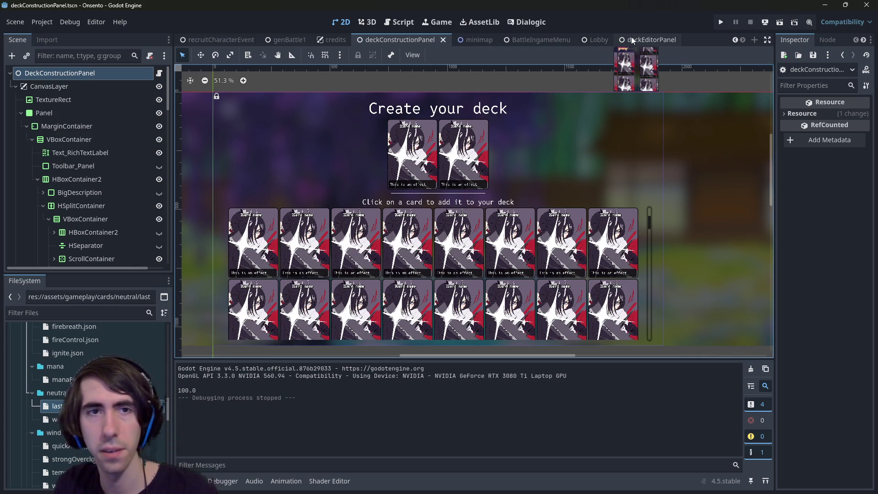
pyautogui.hotkey('shift', 'alt', 'o')
pyautogui.write('constr')
pyautogui.press('BackSpace')
pyautogui.press('BackSpace')
pyautogui.press('BackSpace')
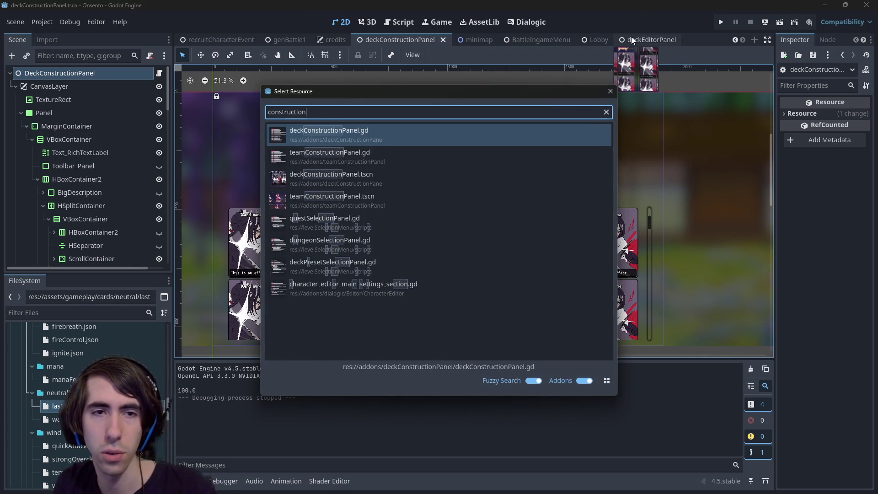
pyautogui.write('deck even')
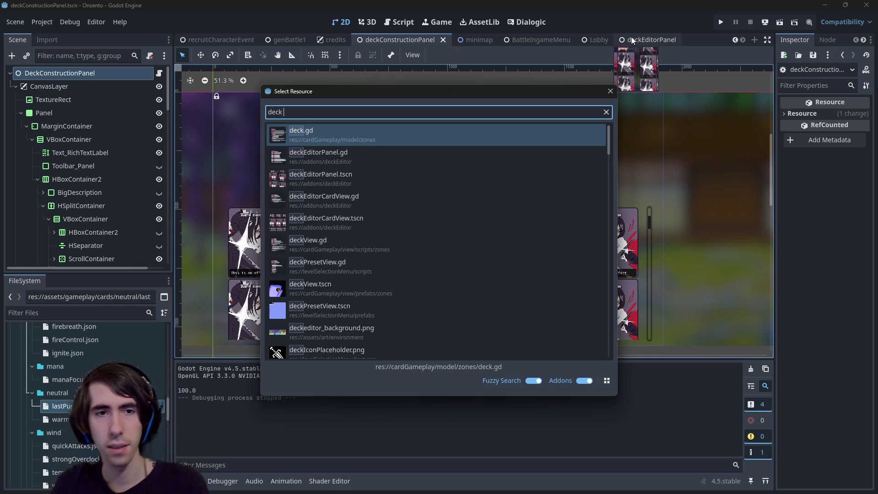
pyautogui.write('t')
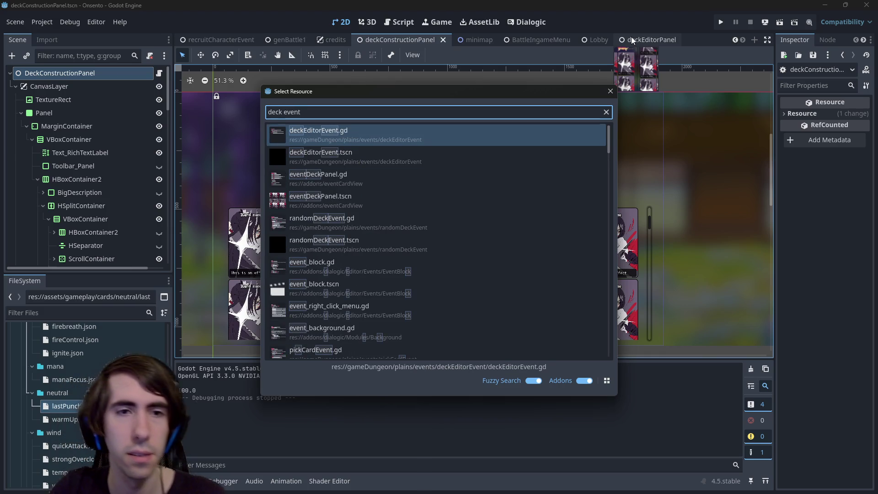
pyautogui.press('Down')
pyautogui.press('Down')
pyautogui.press('Down')
pyautogui.press('Down')
pyautogui.press('Down')
pyautogui.press('Return')
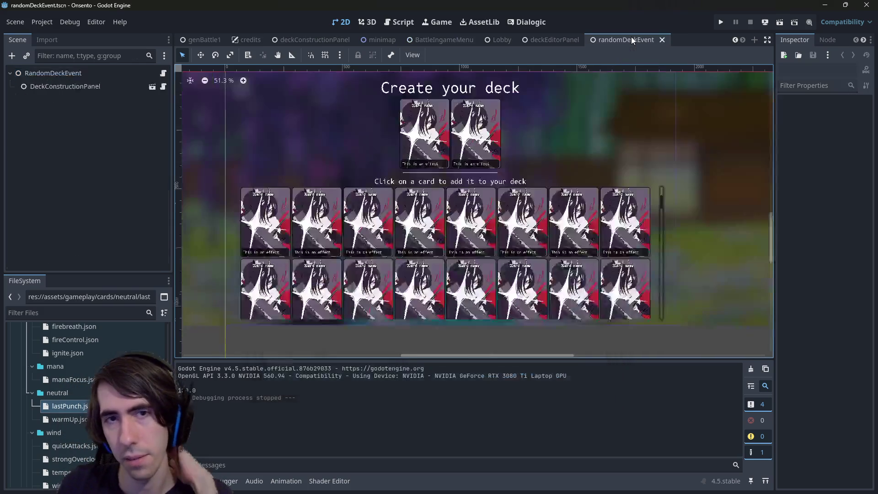
pyautogui.click(776, 21)
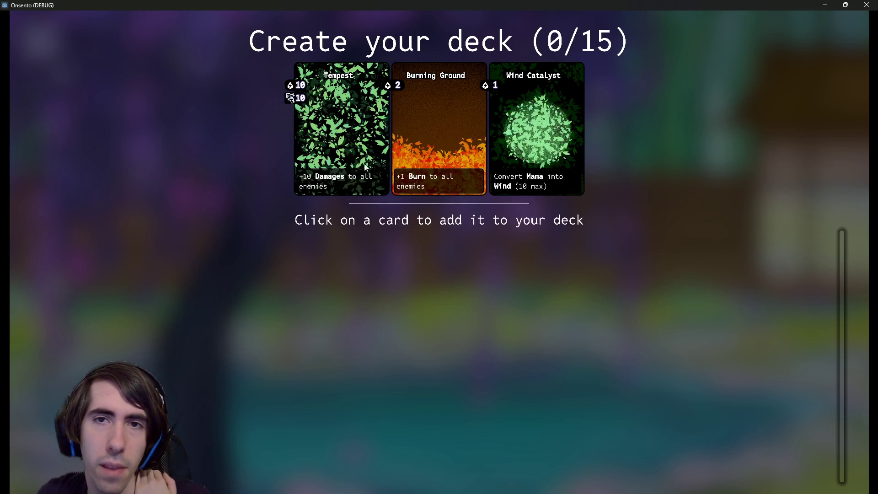
# Add cards in the randomDeckEvent test run, stop the session after the enterNextRoom crash, and return to 2D view
pyautogui.click(366, 167)
pyautogui.click(334, 167)
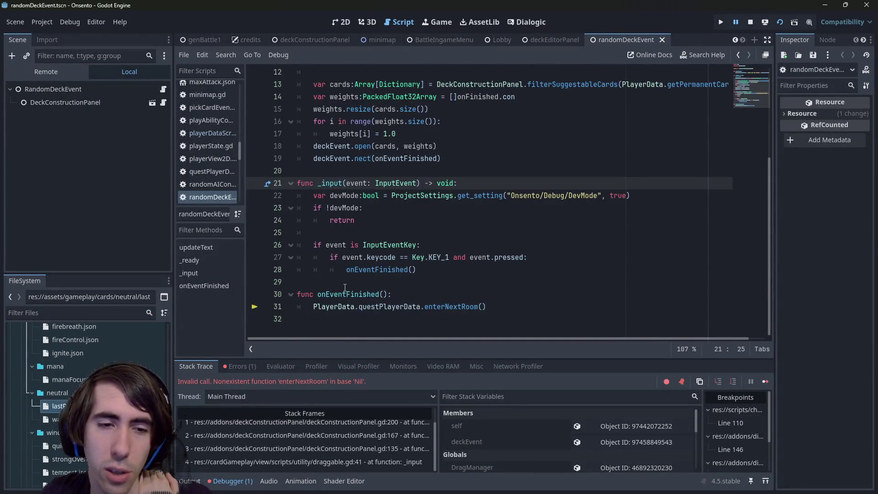
pyautogui.click(754, 24)
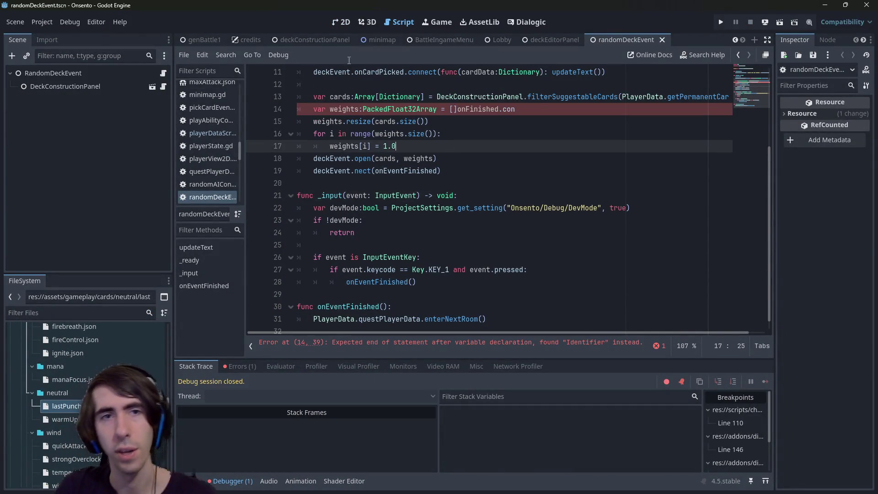
pyautogui.click(336, 23)
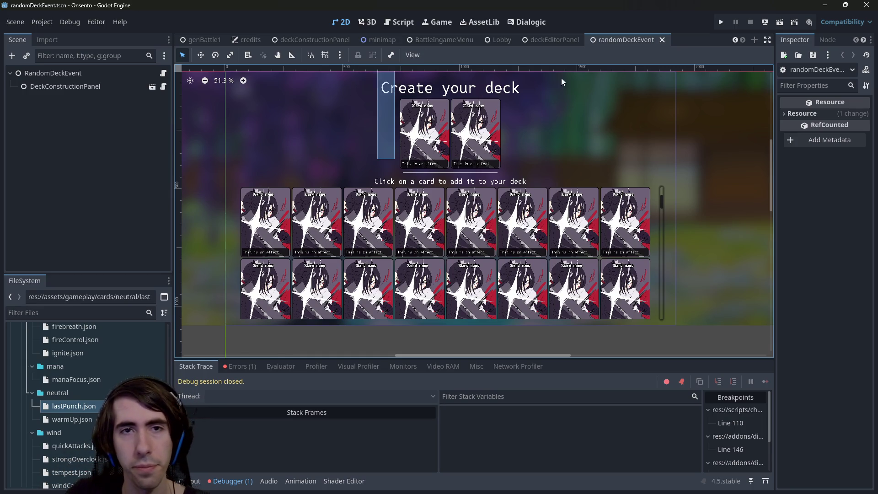
pyautogui.moveTo(751, 159)
pyautogui.mouseDown()
pyautogui.moveTo(484, 222)
pyautogui.moveTo(550, 178)
pyautogui.moveTo(567, 178)
pyautogui.mouseUp()
# Select the 'Make your team: shaders not working when removing characters' note on line 223, then minimize VS Code
pyautogui.hotkey('alt', 'Tab')
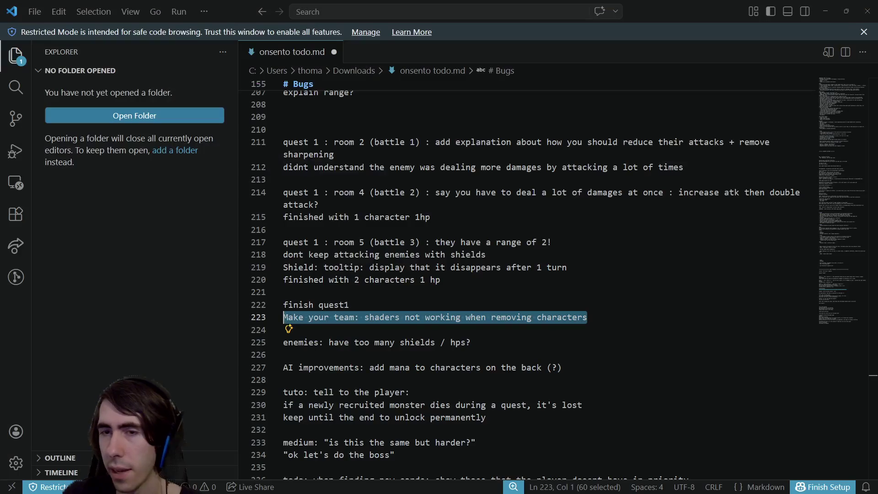
pyautogui.click(605, 318)
pyautogui.moveTo(605, 317); pyautogui.dragTo(217, 316)
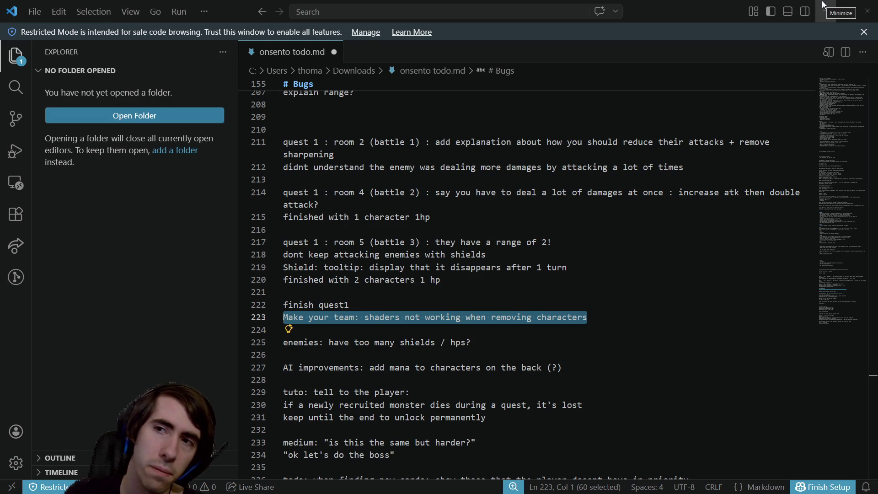
pyautogui.click(822, 4)
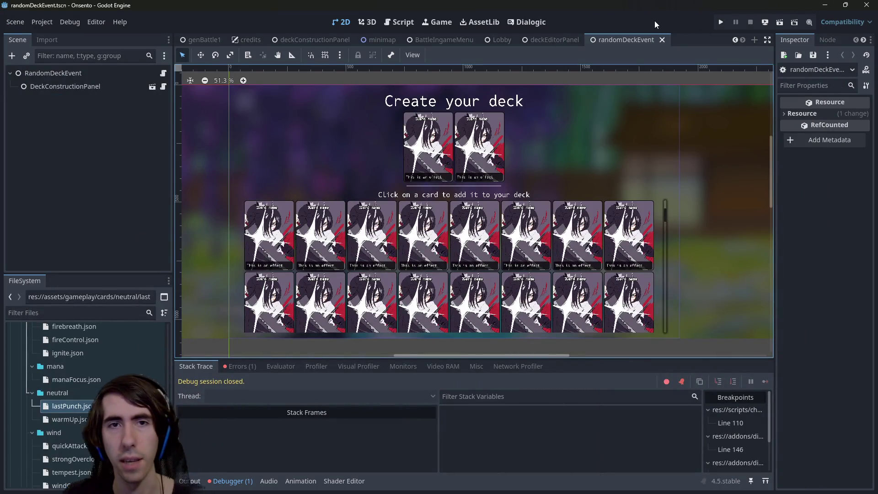
# Open changeTeamEvent.tscn via Quick Open and run it as the current scene
pyautogui.hotkey('shift', 'alt', 'o')
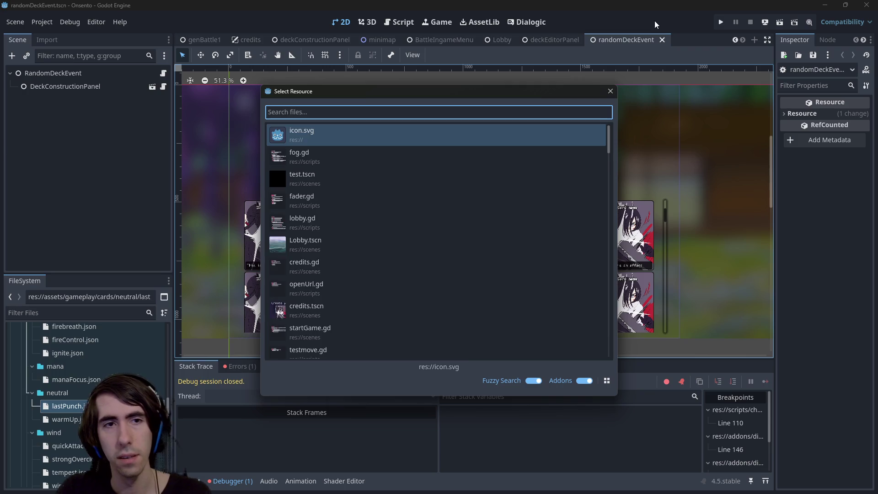
pyautogui.write('team event')
pyautogui.press('Down')
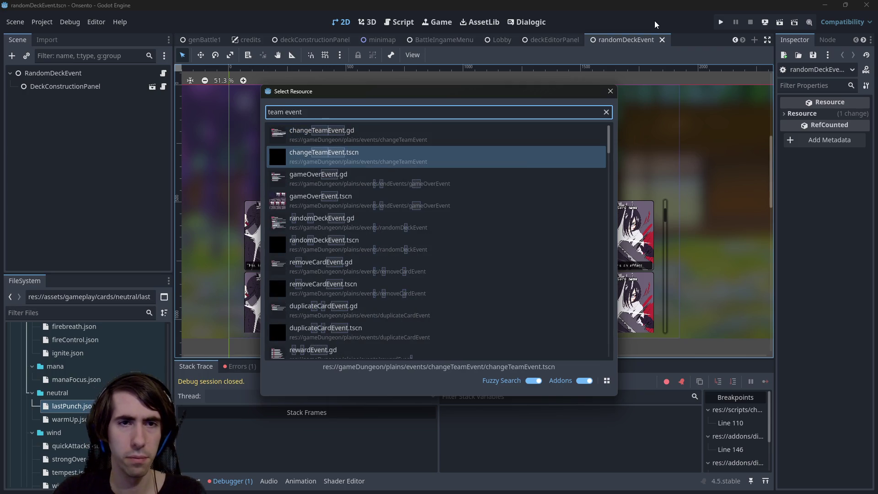
pyautogui.press('Return')
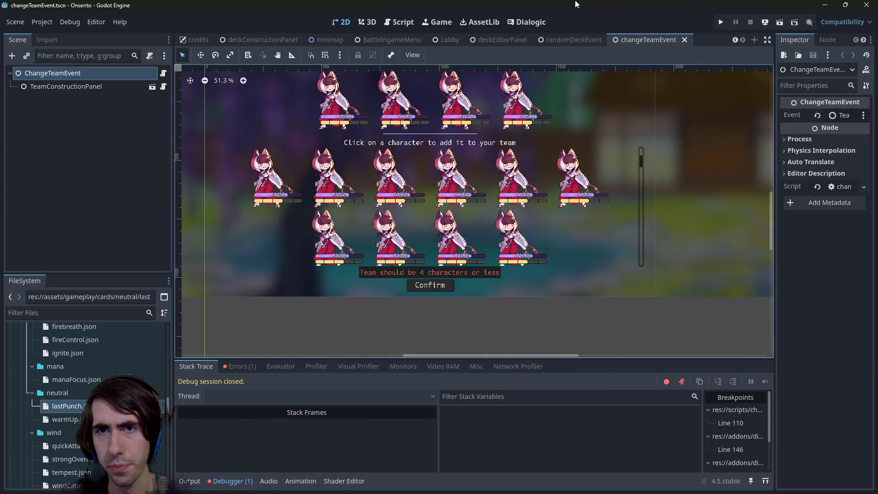
pyautogui.click(778, 20)
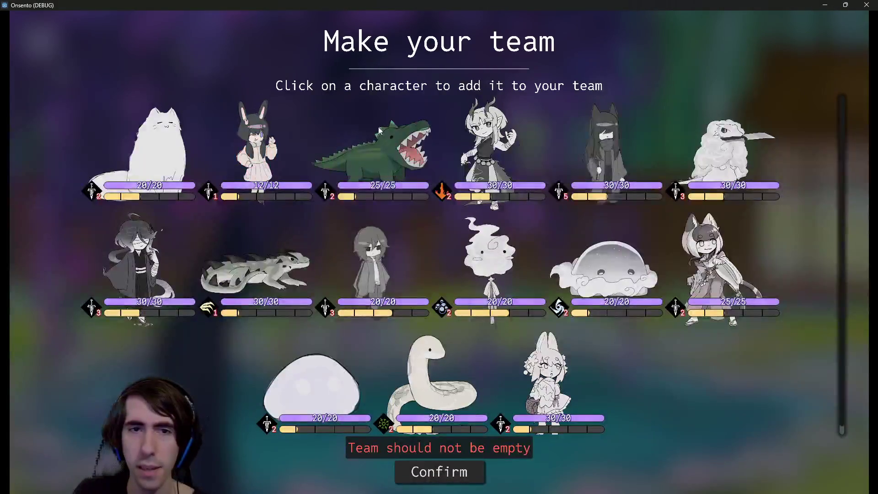
# Add the bunny girl, crocodile, horned girl, sheep creature and green lizard to the team
pyautogui.click(199, 155)
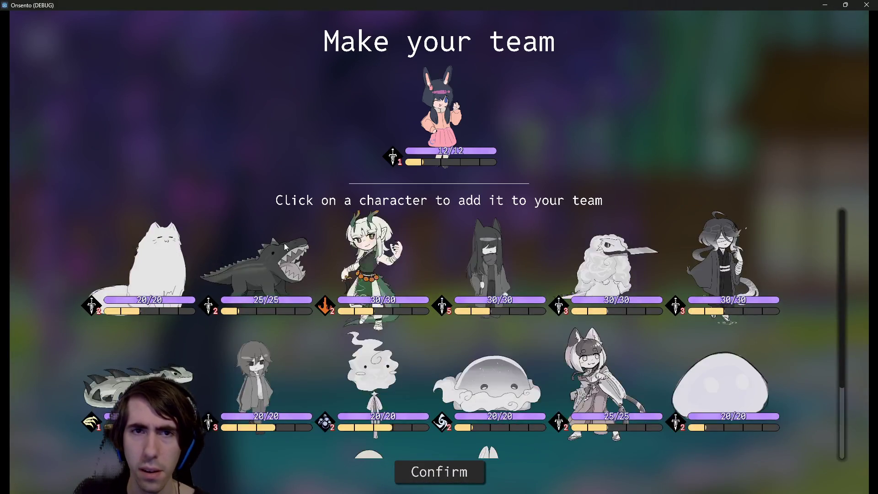
pyautogui.click(325, 233)
pyautogui.click(377, 256)
pyautogui.click(429, 279)
pyautogui.click(439, 219)
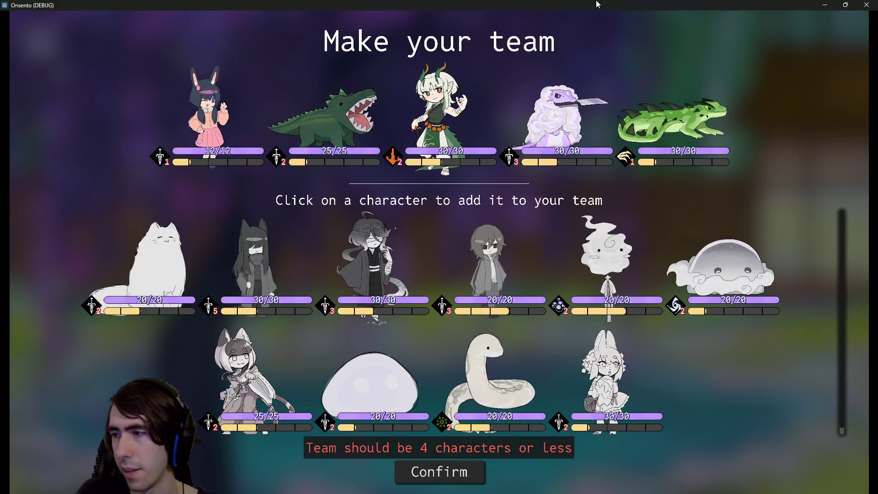
# Remove the green lizard, sheep creature and horned girl from the team
pyautogui.click(653, 120)
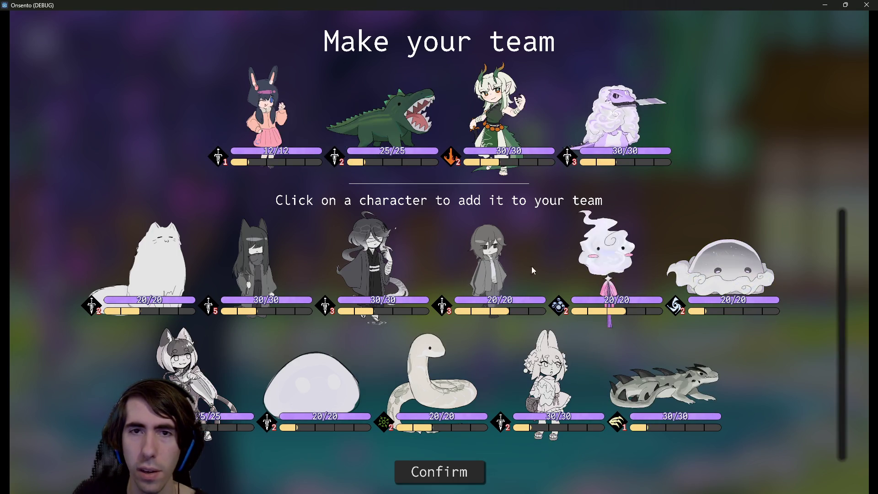
pyautogui.click(624, 120)
pyautogui.click(624, 121)
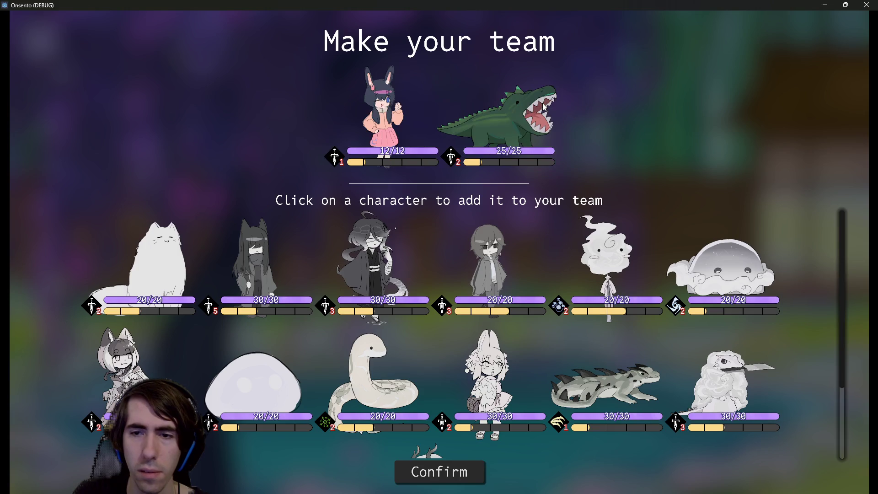
pyautogui.scroll(-2, 636, 236)
pyautogui.scroll(2, 636, 236)
# Re-add the horned girl and sheep creature, then drop the fifth green lizard to clear the size warning
pyautogui.click(707, 375)
pyautogui.click(569, 115)
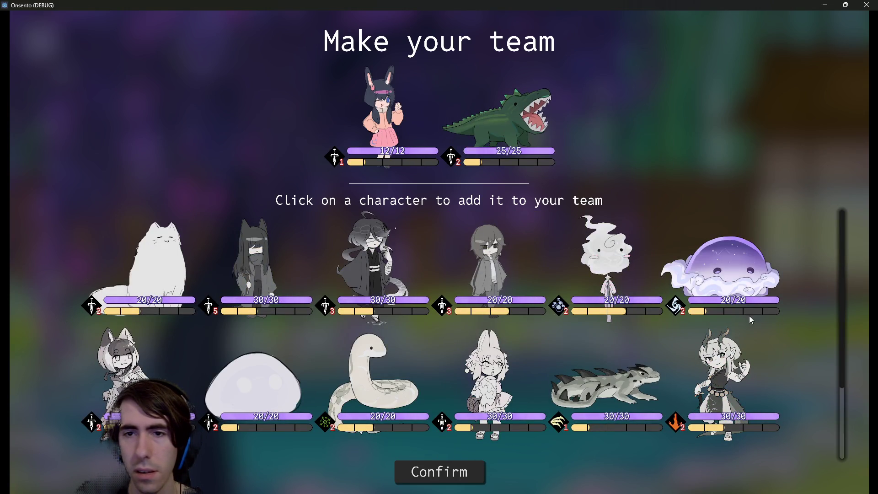
pyautogui.click(723, 375)
pyautogui.click(722, 375)
pyautogui.click(589, 110)
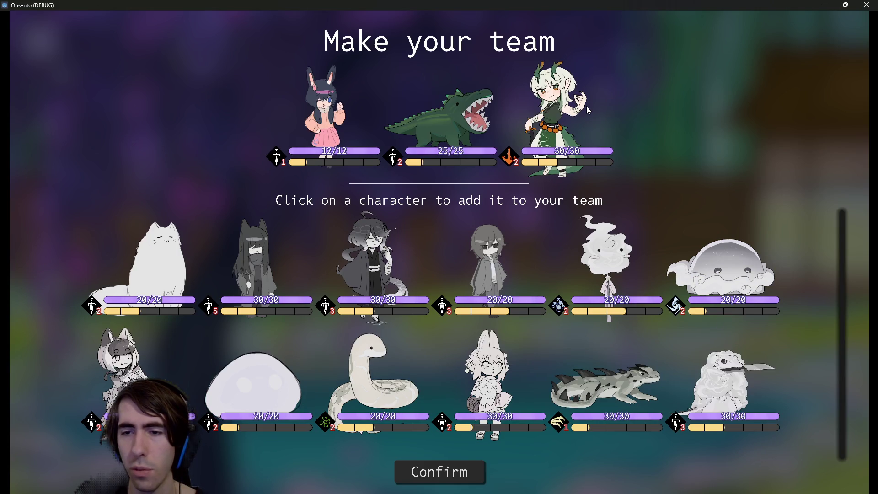
pyautogui.click(734, 384)
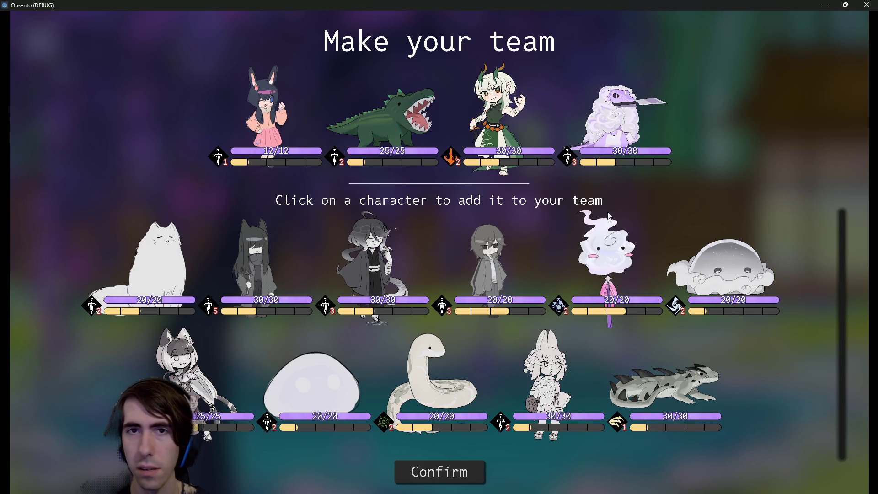
pyautogui.click(683, 420)
pyautogui.click(672, 126)
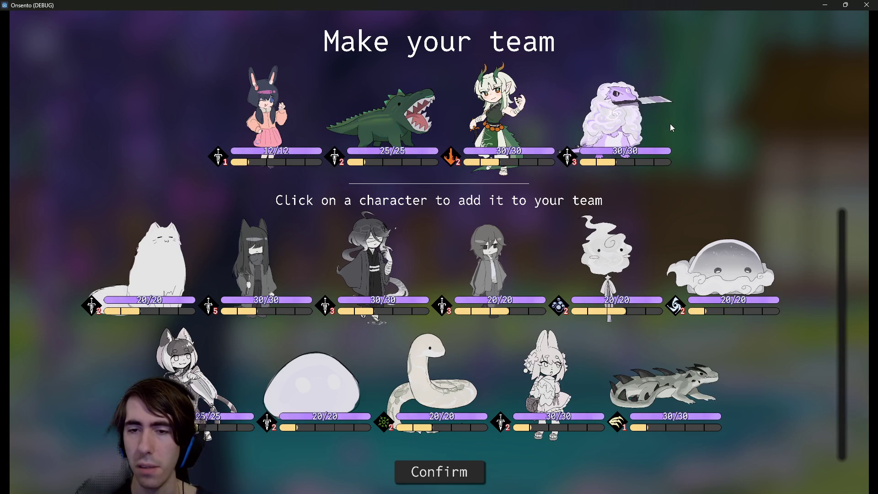
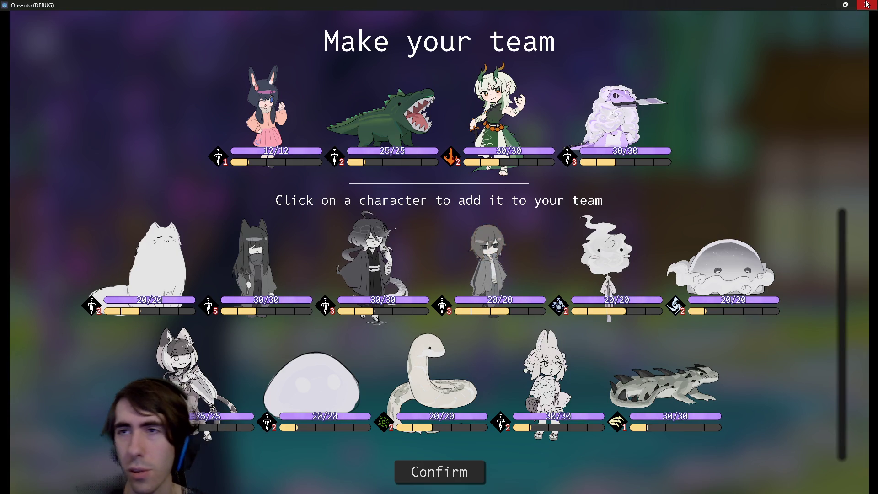
# Close the running Onsento debug game and select TeamConstructionPanel in the Scene dock
pyautogui.click(867, 5)
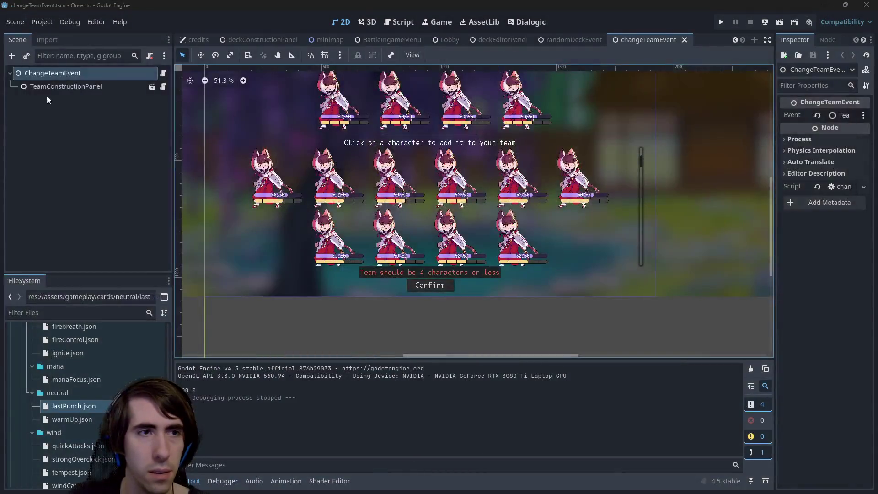
pyautogui.click(92, 86)
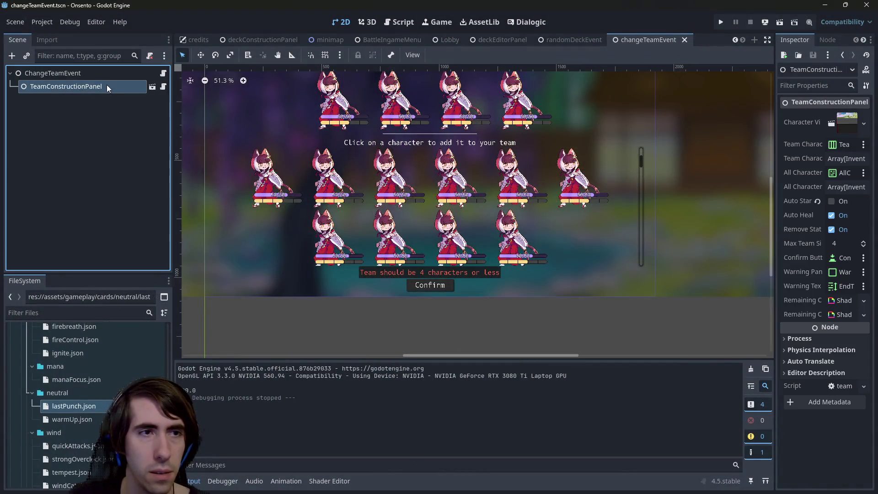
# Open the TeamConstructionPanel scene and inspect its Explanation_RichTextLabel node
pyautogui.click(149, 90)
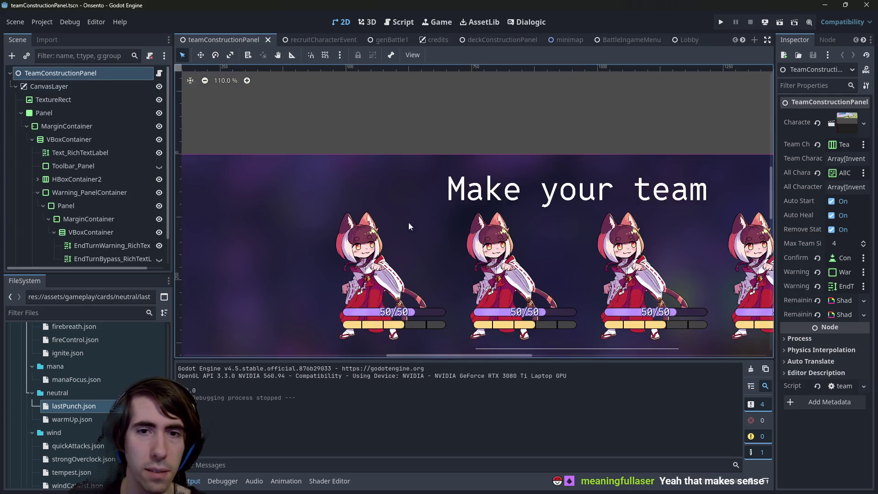
pyautogui.click(391, 195)
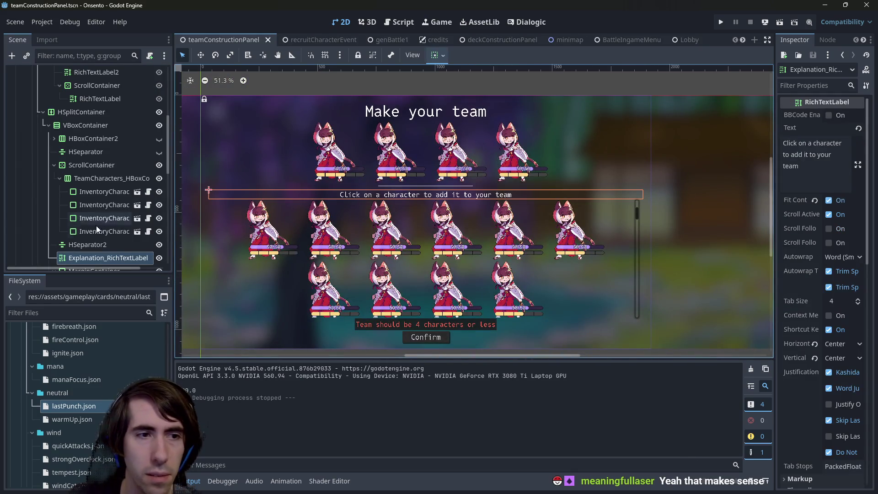
pyautogui.scroll(3, 48, 125)
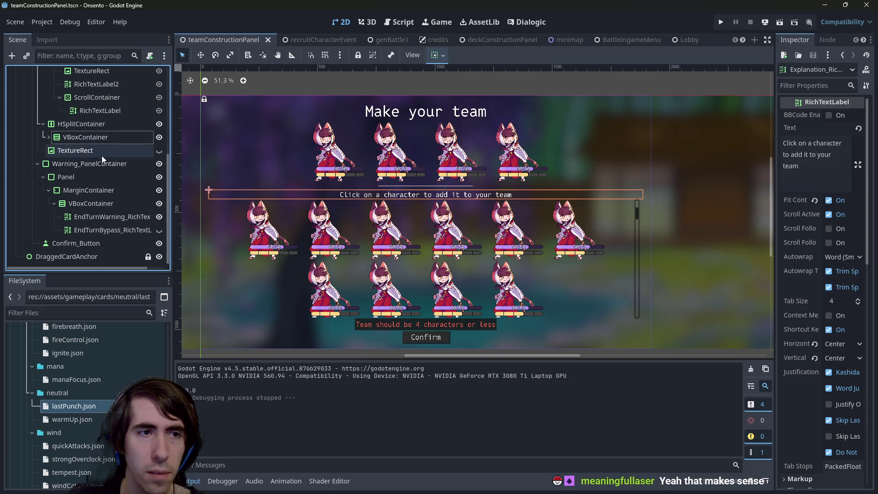
pyautogui.scroll(-2, 55, 169)
pyautogui.click(59, 190)
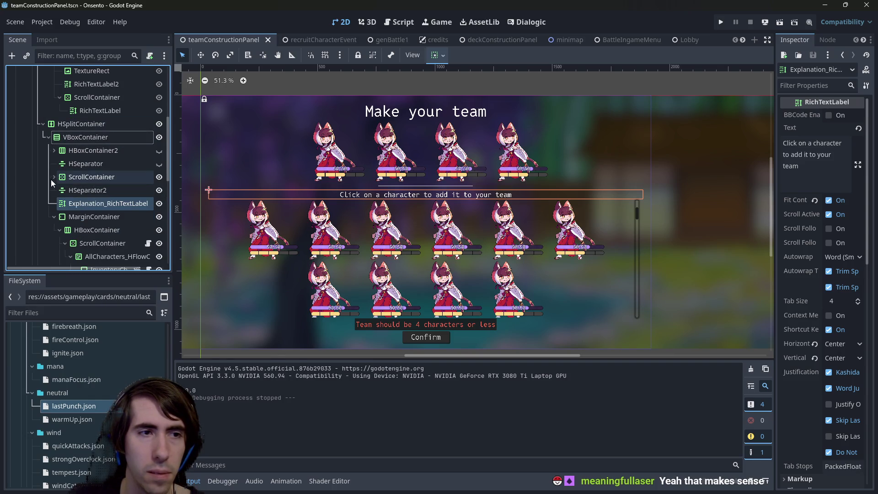
pyautogui.scroll(5, 92, 206)
pyautogui.scroll(3, 91, 184)
# Return to the changeTeamEvent scene and bring up its script
pyautogui.click(69, 74)
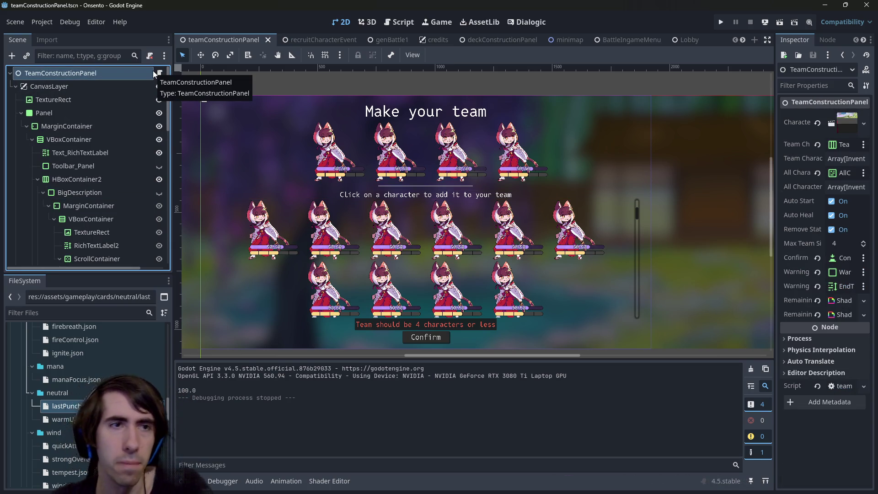
pyautogui.scroll(-3, 641, 42)
pyautogui.click(642, 40)
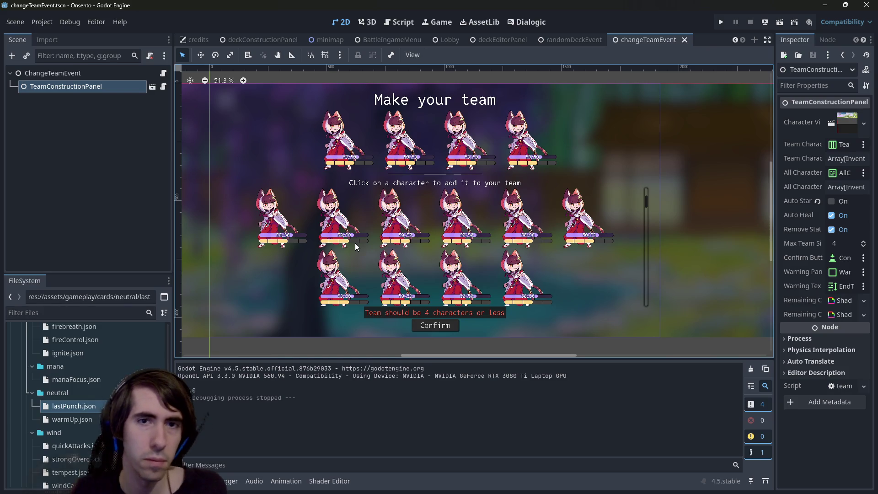
pyautogui.click(164, 73)
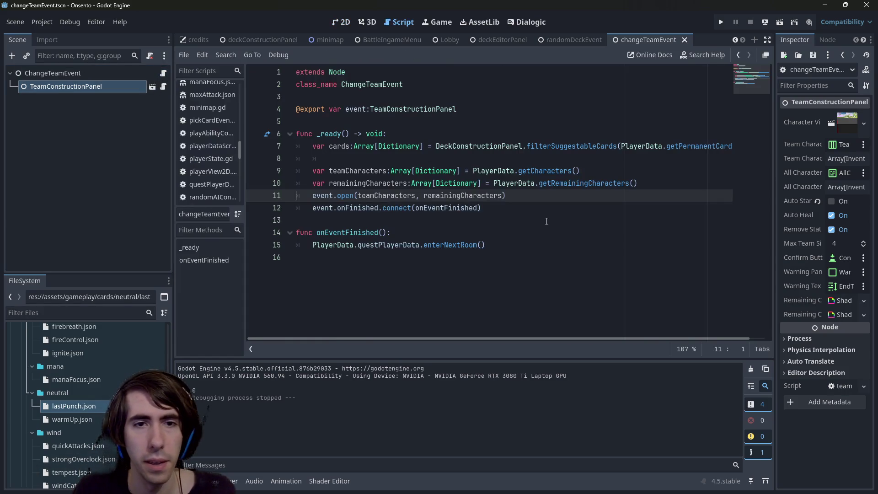
# Review the remainingCharacters and open calls on lines 10–11 of _ready
pyautogui.click(518, 211)
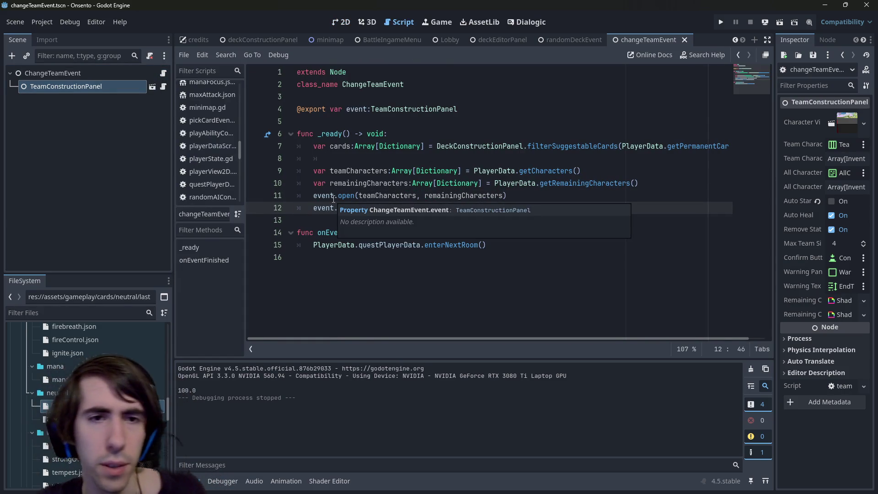
pyautogui.doubleClick(376, 180)
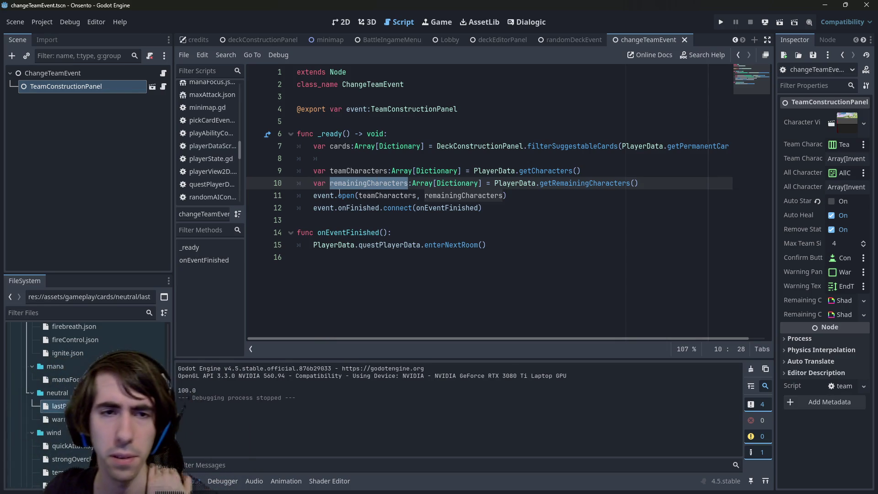
pyautogui.doubleClick(347, 195)
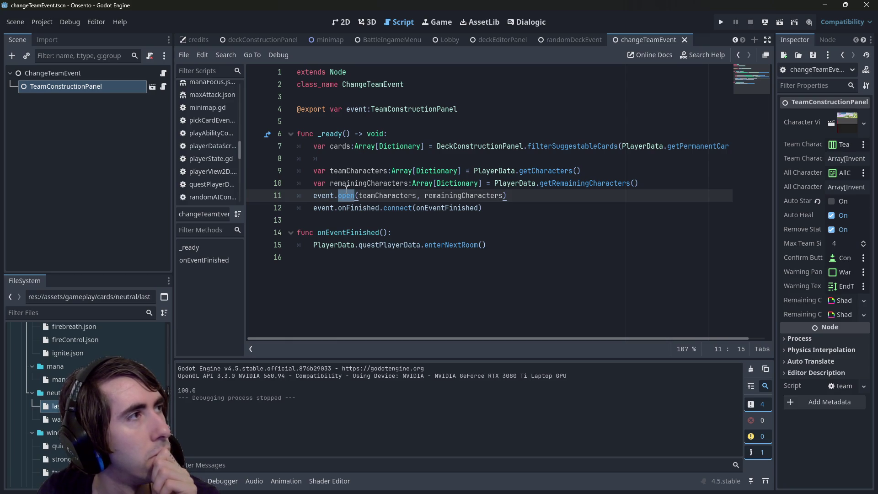
pyautogui.doubleClick(350, 184)
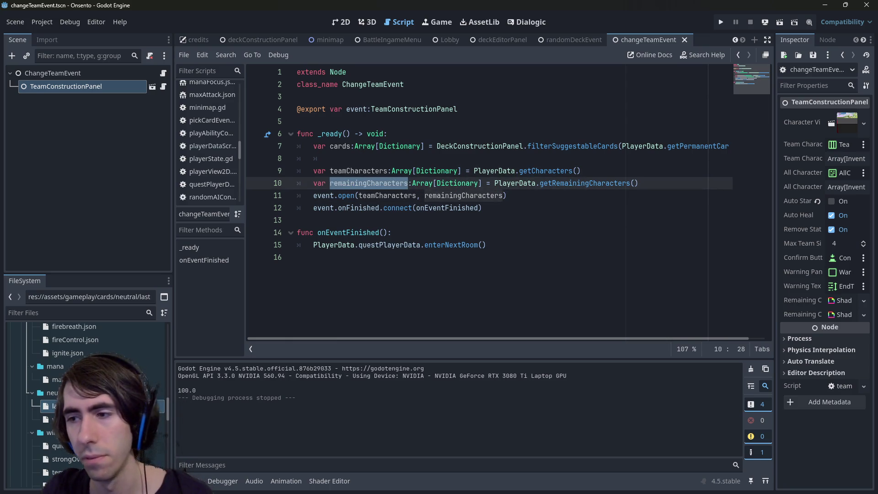
pyautogui.hotkey('alt', 'Tab')
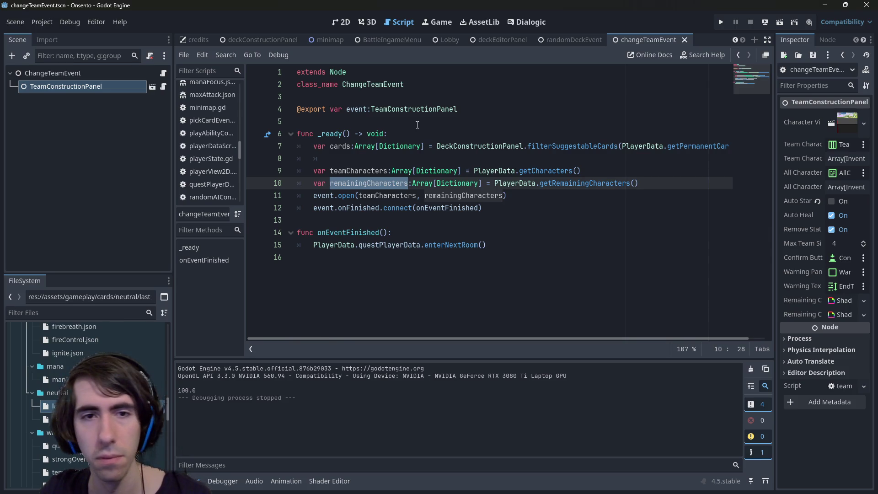
pyautogui.click(542, 199)
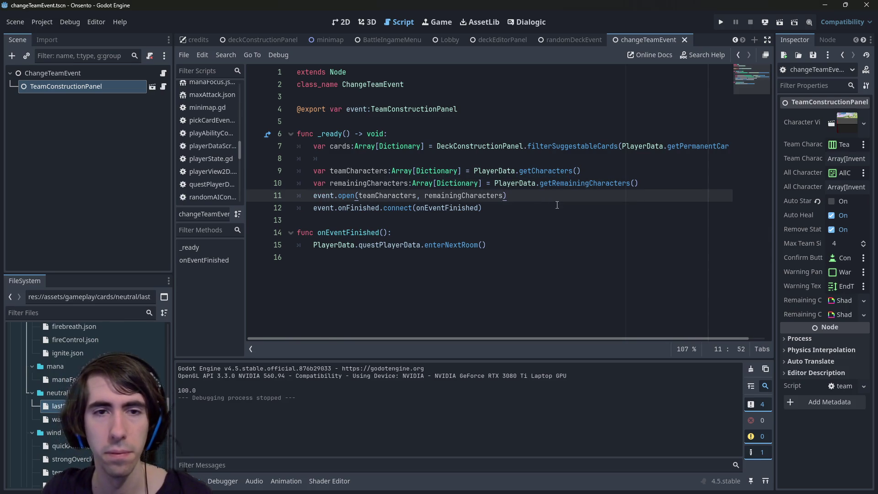
pyautogui.click(557, 204)
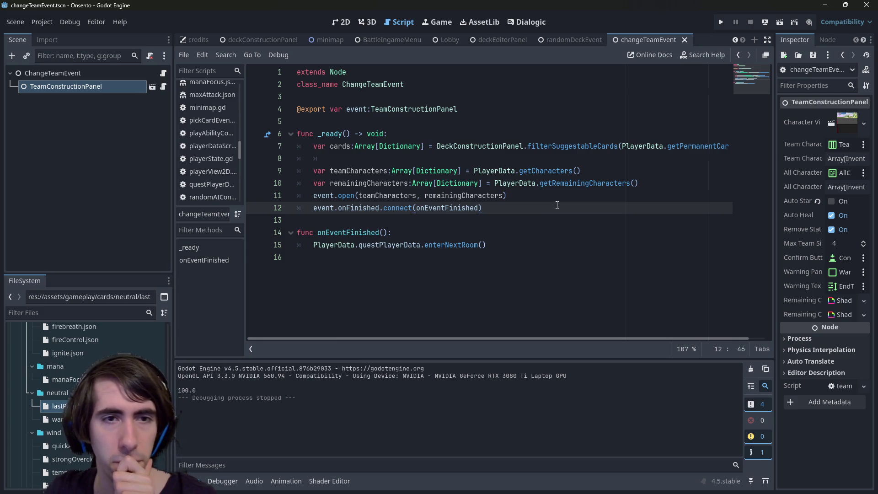
# Start a new line 'event.explan' at the end of _ready, then reopen TeamConstructionPanel
pyautogui.press('Return')
pyautogui.press('Return')
pyautogui.press('Up')
pyautogui.press('Up')
pyautogui.hotkey('ctrl', 'shift', 'Right')
pyautogui.hotkey('ctrl', 'c')
pyautogui.press('Down')
pyautogui.press('Down')
pyautogui.hotkey('ctrl', 'v')
pyautogui.write('.')
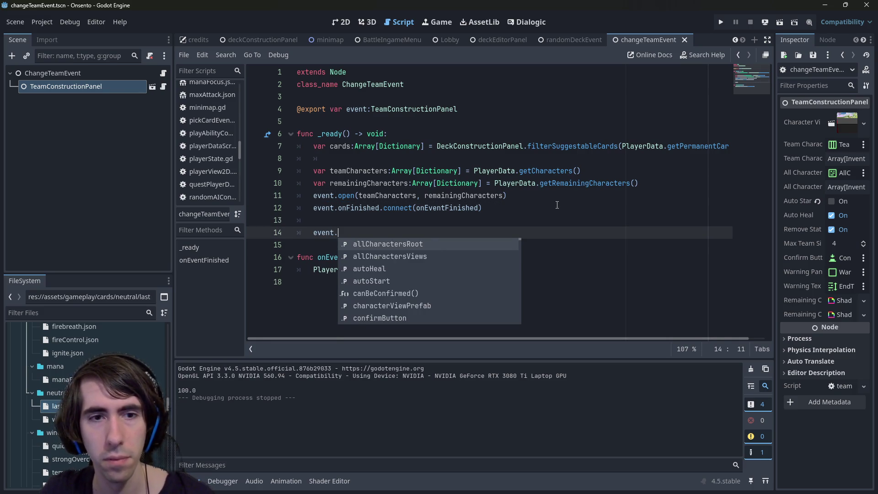
pyautogui.write('explan')
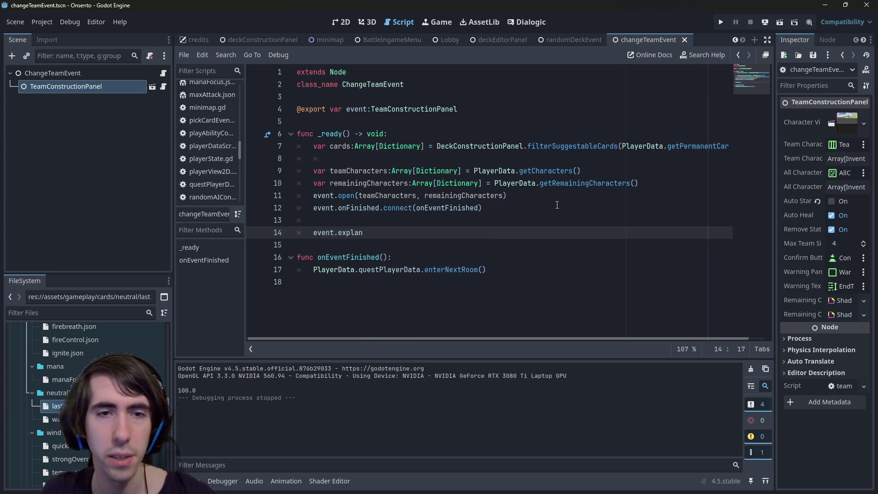
pyautogui.click(152, 87)
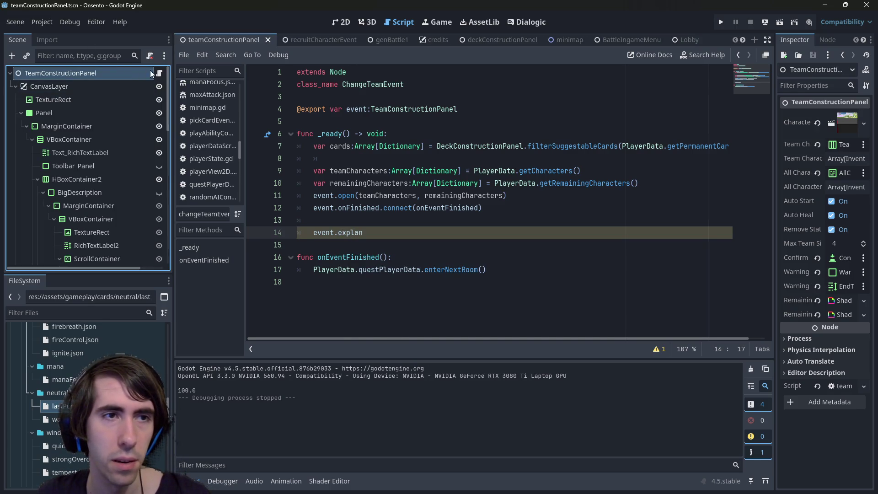
pyautogui.click(159, 73)
pyautogui.scroll(15, 408, 132)
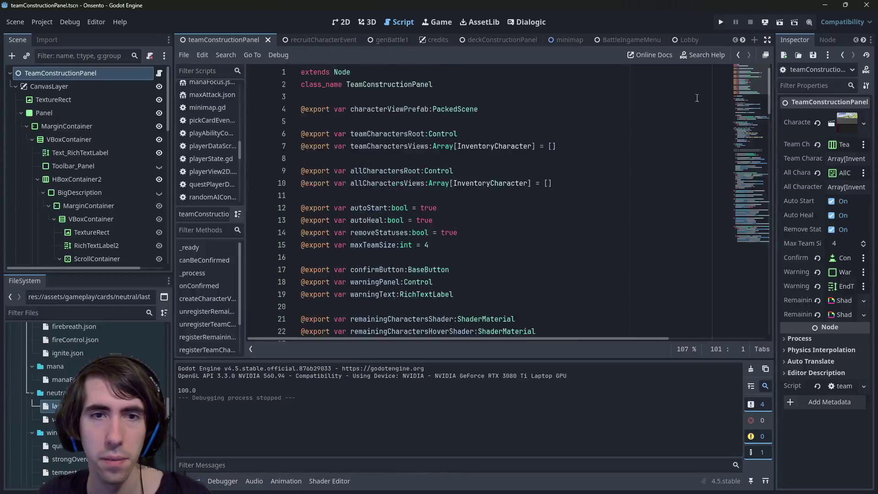
pyautogui.scroll(-3, 503, 206)
pyautogui.click(557, 232)
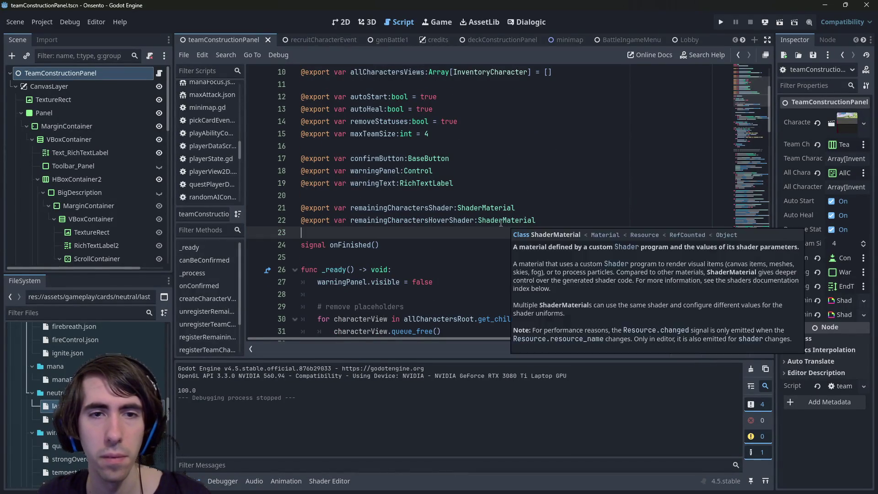
pyautogui.scroll(1, 446, 217)
pyautogui.scroll(2, 397, 212)
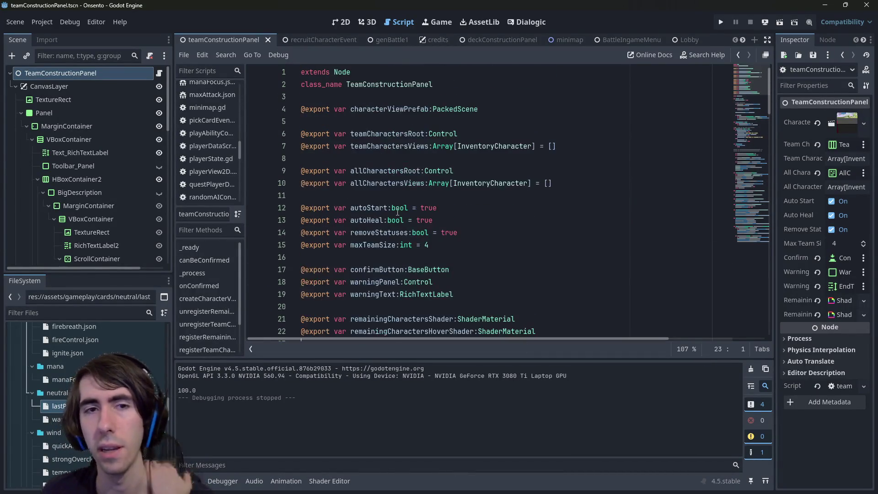
pyautogui.scroll(-1, 397, 212)
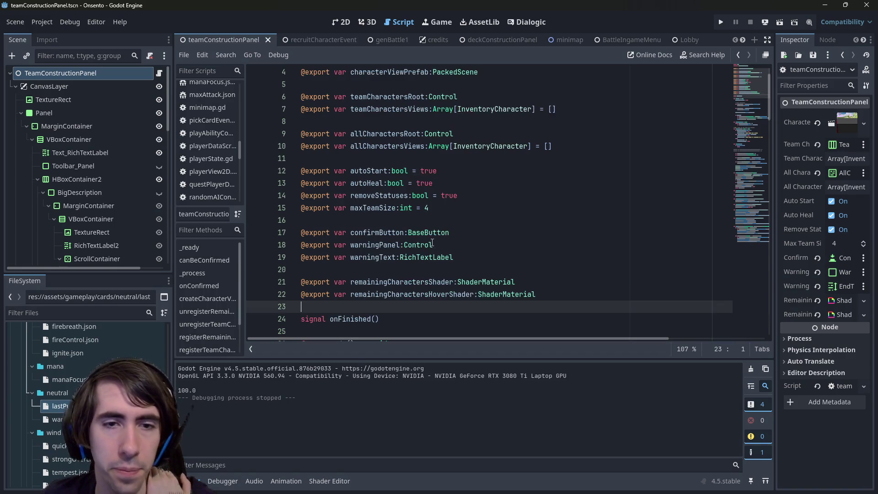
pyautogui.click(483, 262)
pyautogui.press('Return')
pyautogui.write('@export var explanatioNTex')
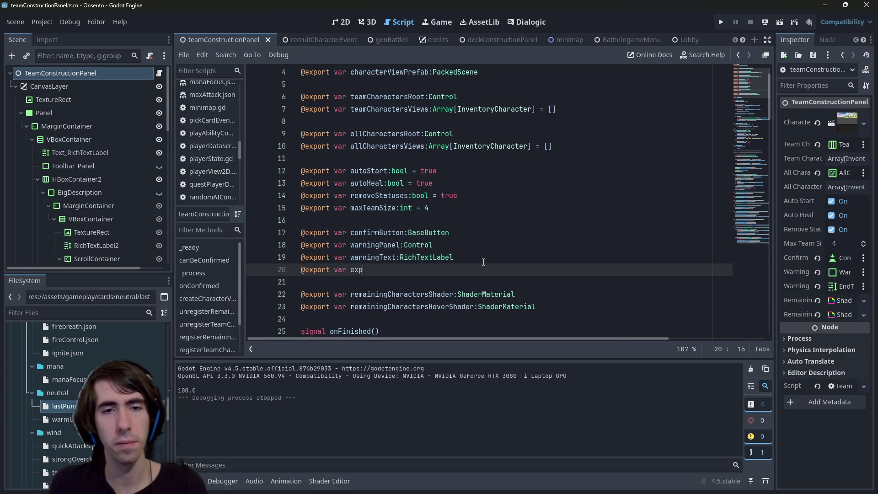
pyautogui.press('BackSpace')
pyautogui.press('BackSpace')
pyautogui.press('BackSpace')
pyautogui.write('nLabel:RichTextLabel')
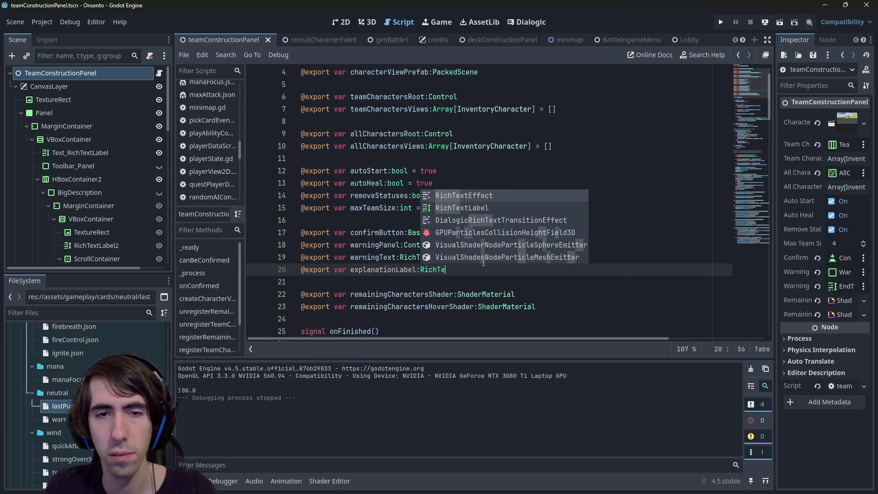
pyautogui.hotkey('ctrl', 's')
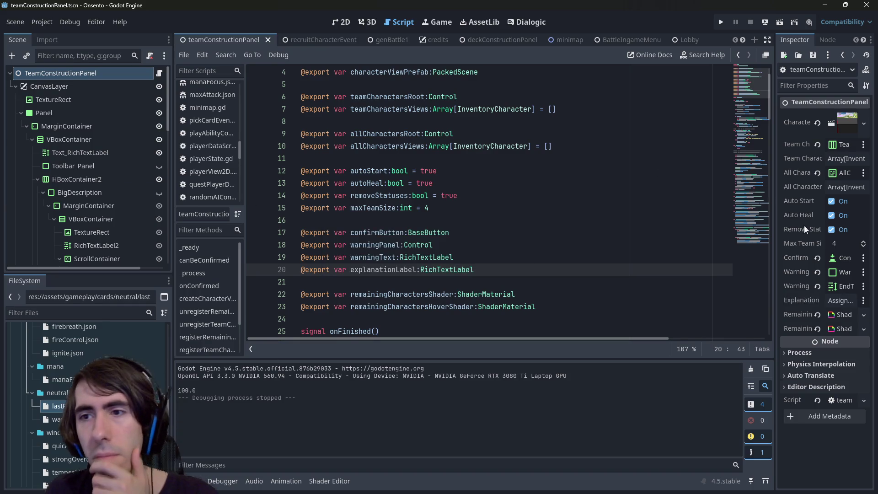
# Assign Explanation_RichTextLabel to the explanationLabel property and save the scene
pyautogui.click(840, 301)
pyautogui.write('explana')
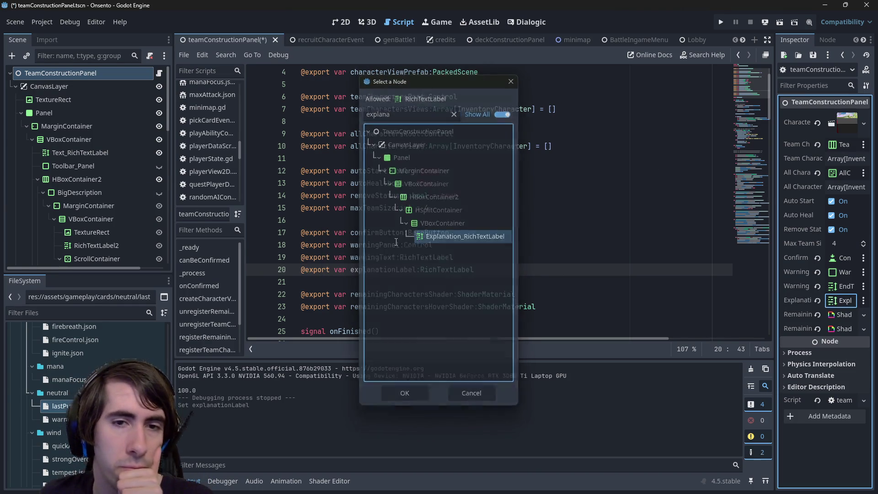
pyautogui.doubleClick(395, 242)
pyautogui.click(409, 281)
pyautogui.hotkey('ctrl', 's')
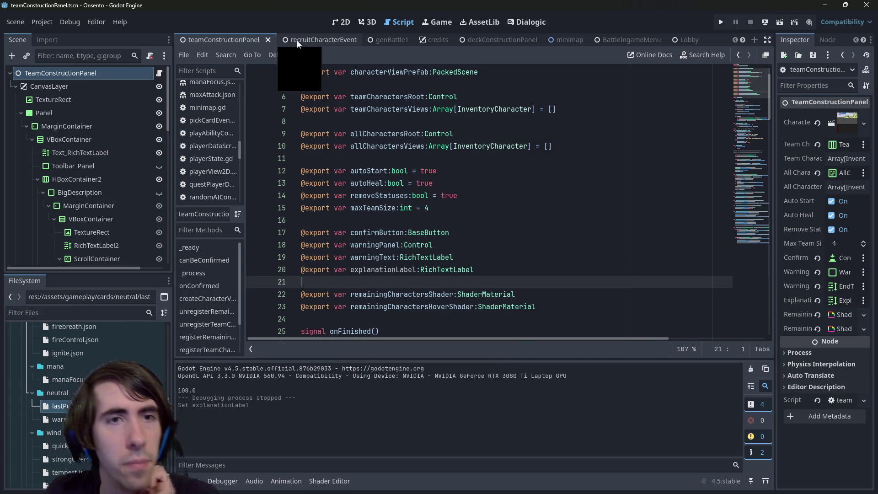
# In the changeTeamEvent script, begin the line 'event.explanationLabel.visible = event.'
pyautogui.scroll(-3, 620, 39)
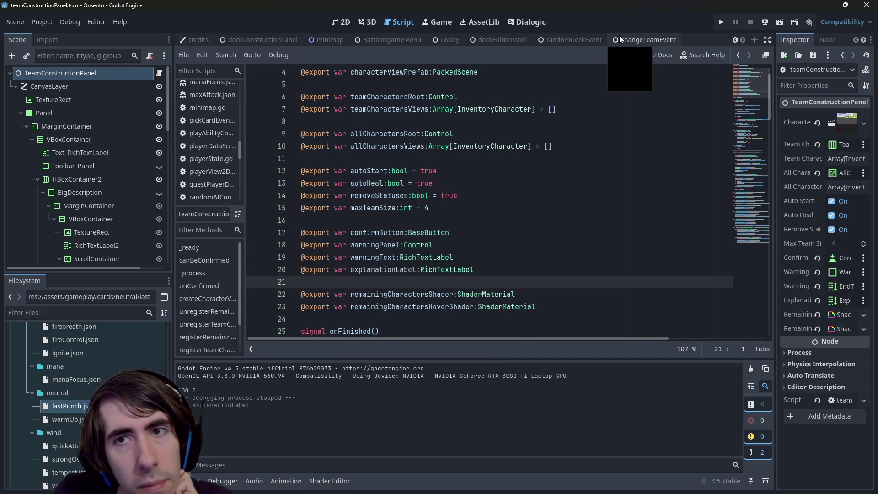
pyautogui.click(620, 39)
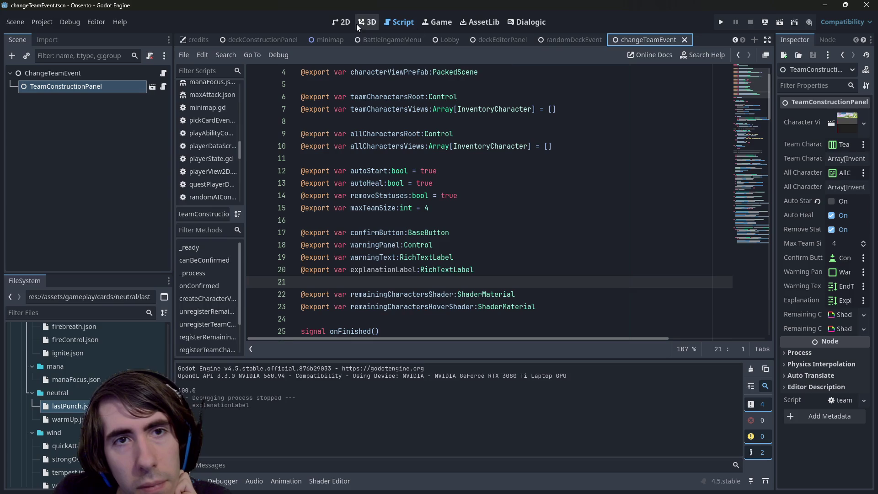
pyautogui.click(344, 23)
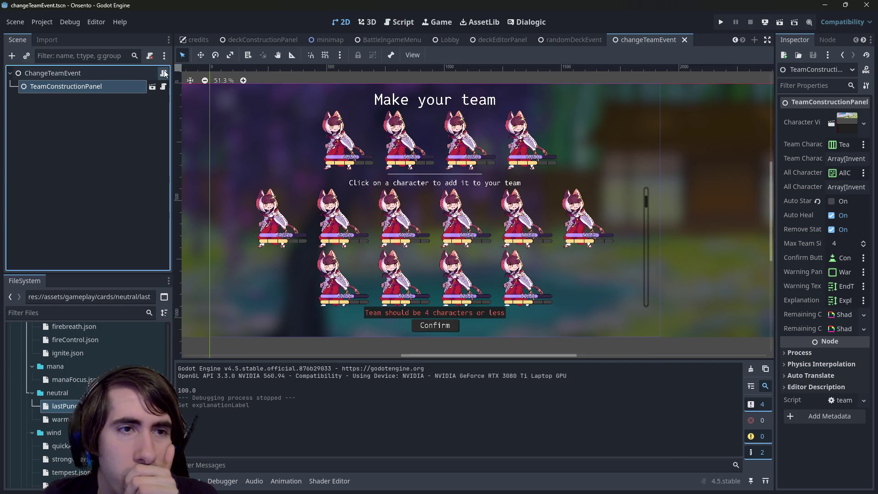
pyautogui.hotkey('ctrl', 'F3')
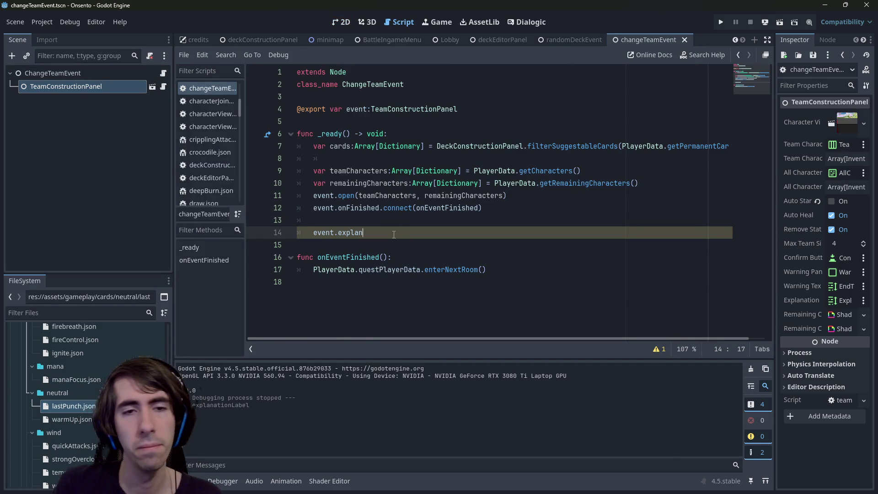
pyautogui.hotkey('ctrl', 'BackSpace')
pyautogui.hotkey('ctrl', 'space')
pyautogui.write('explan')
pyautogui.press('Return')
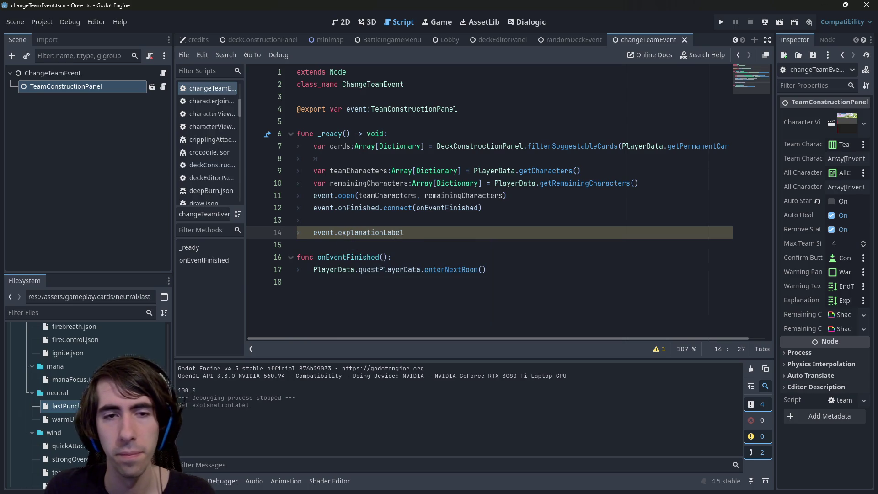
pyautogui.write('.visi')
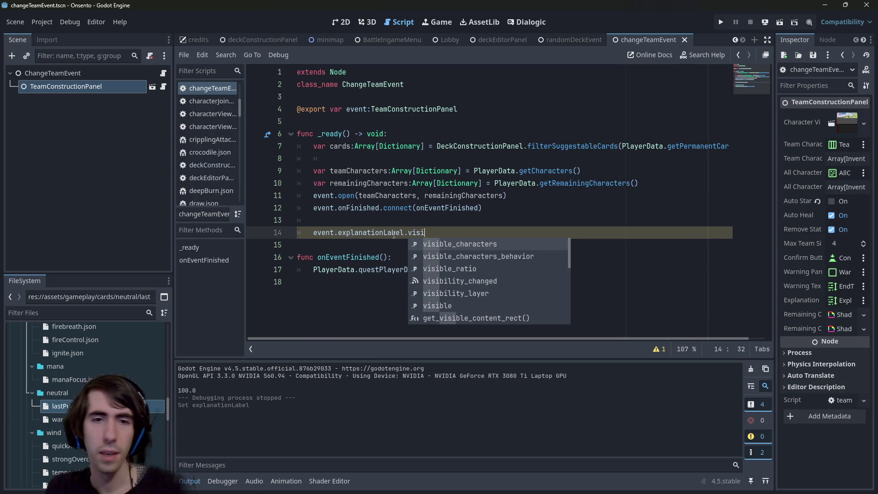
pyautogui.write('ble')
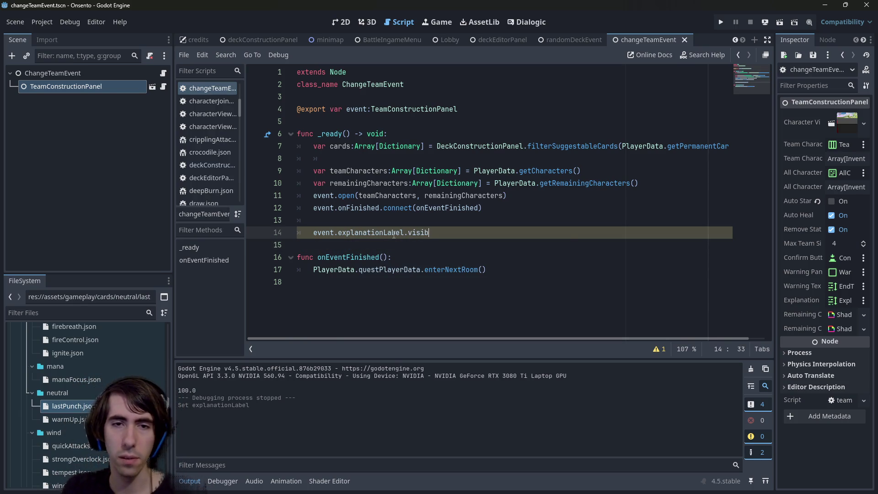
pyautogui.write(' =')
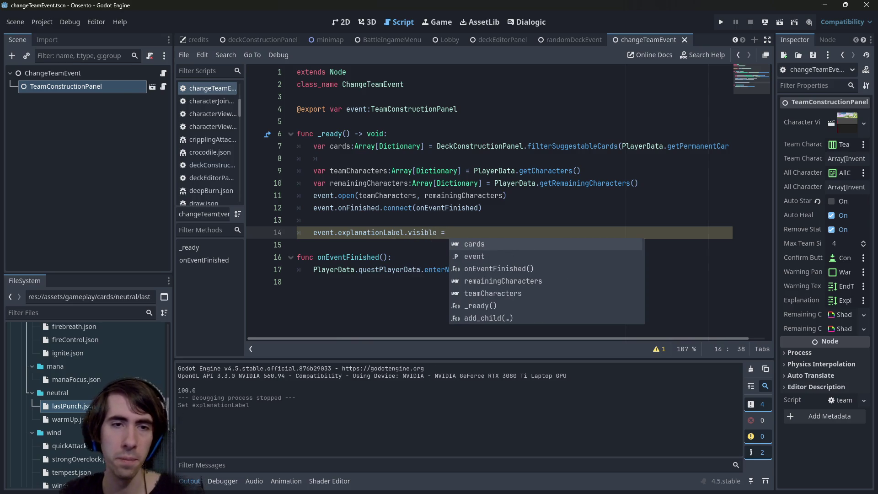
pyautogui.doubleClick(324, 232)
pyautogui.hotkey('ctrl', 'c')
pyautogui.click(465, 233)
pyautogui.hotkey('ctrl', 'v')
pyautogui.write('.')
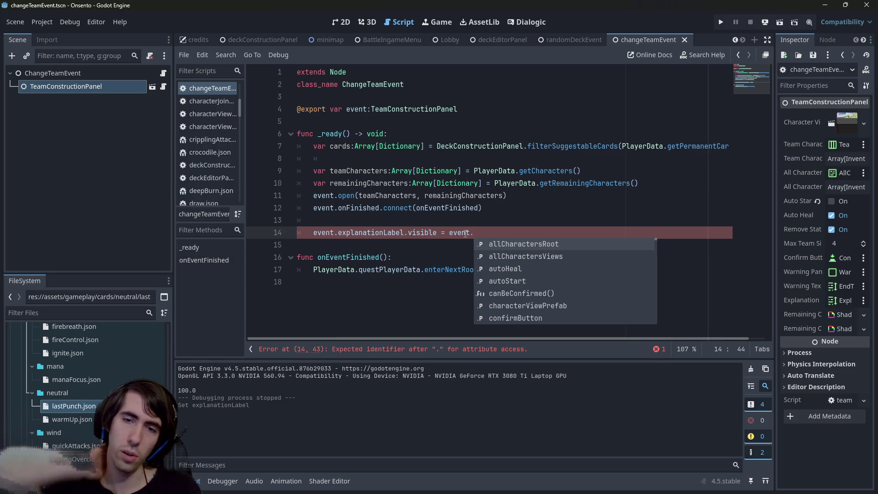
# Complete the visibility condition as !event.allCharactersViews.is_empty()
pyautogui.press('Down')
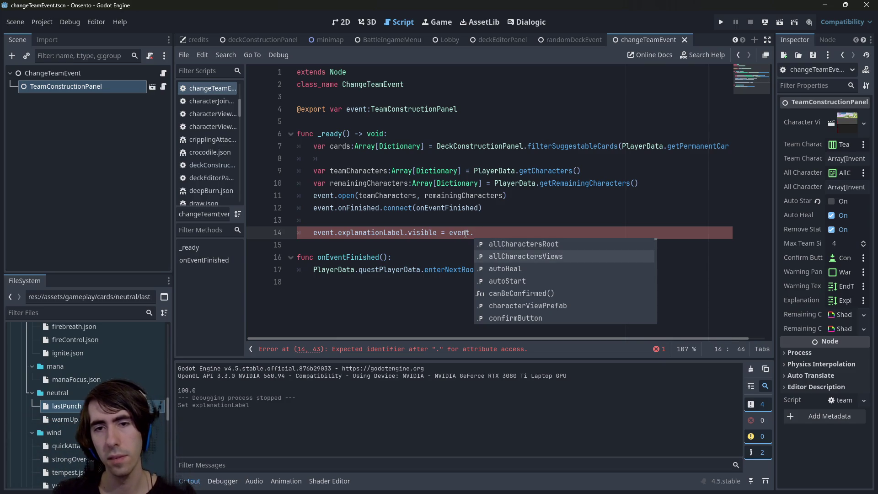
pyautogui.write('remaing')
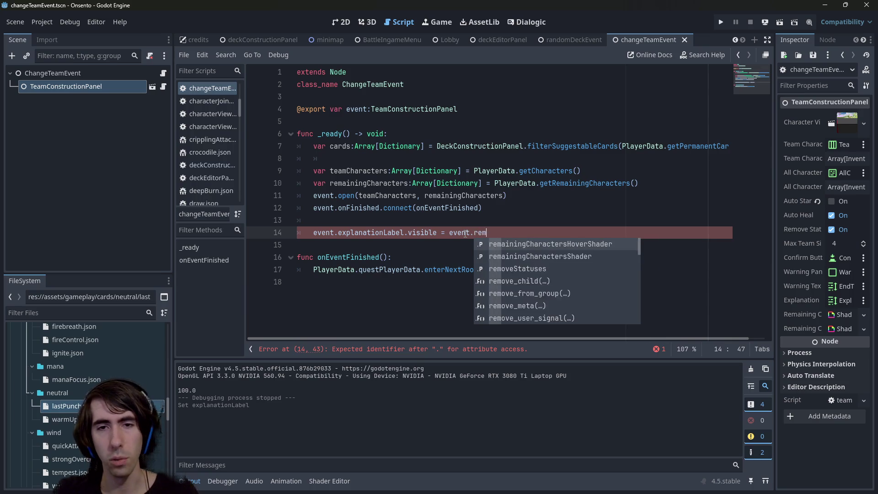
pyautogui.press('BackSpace')
pyautogui.press('BackSpace')
pyautogui.press('BackSpace')
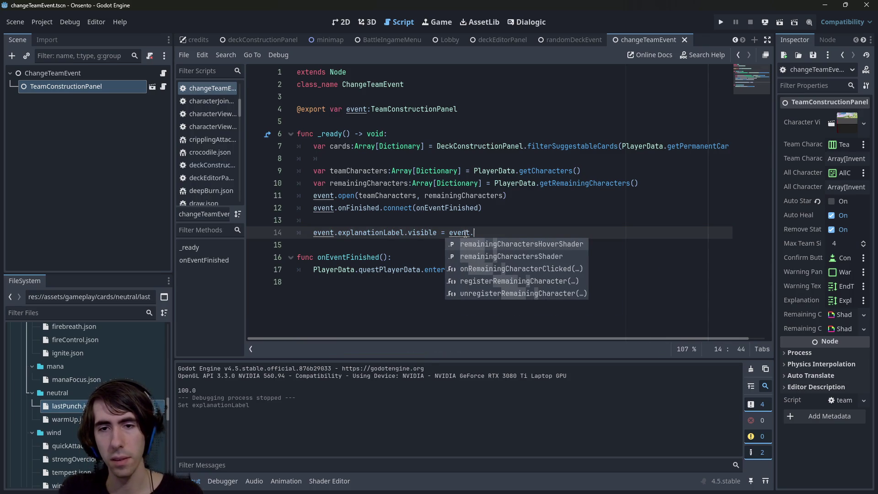
pyautogui.write('all')
pyautogui.press('Down')
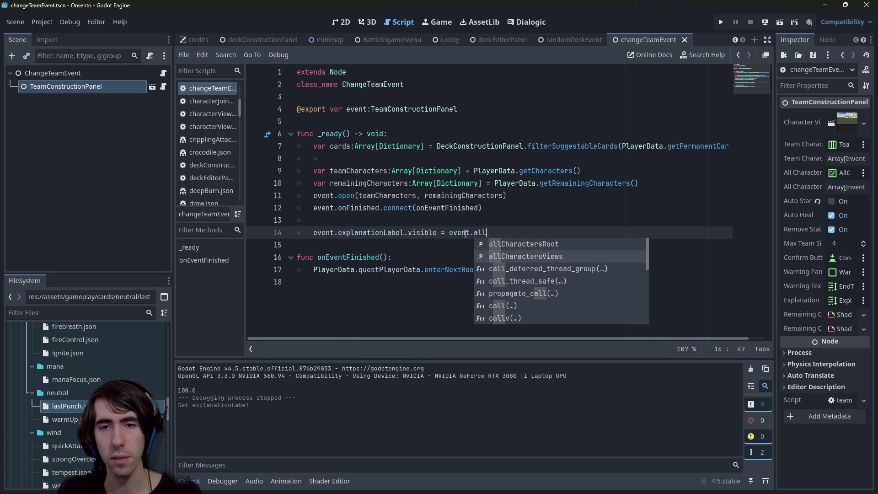
pyautogui.press('Return')
pyautogui.write('.is')
pyautogui.press('Return')
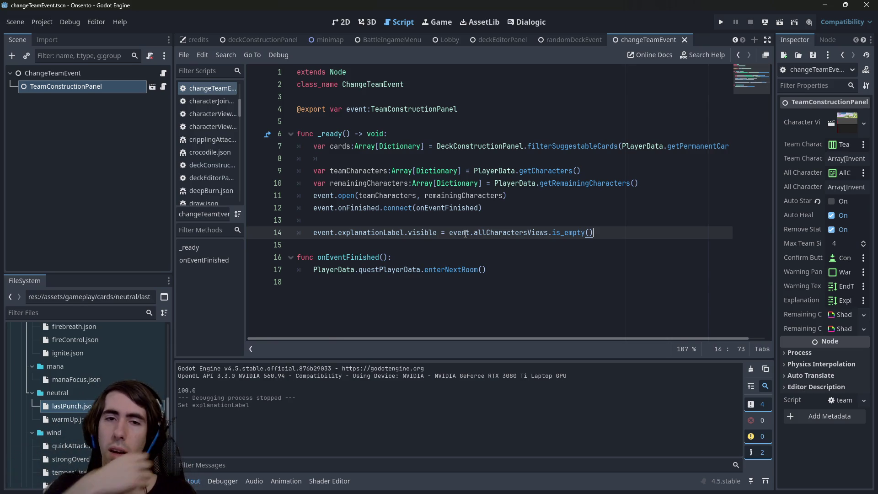
pyautogui.hotkey('ctrl', 'Left')
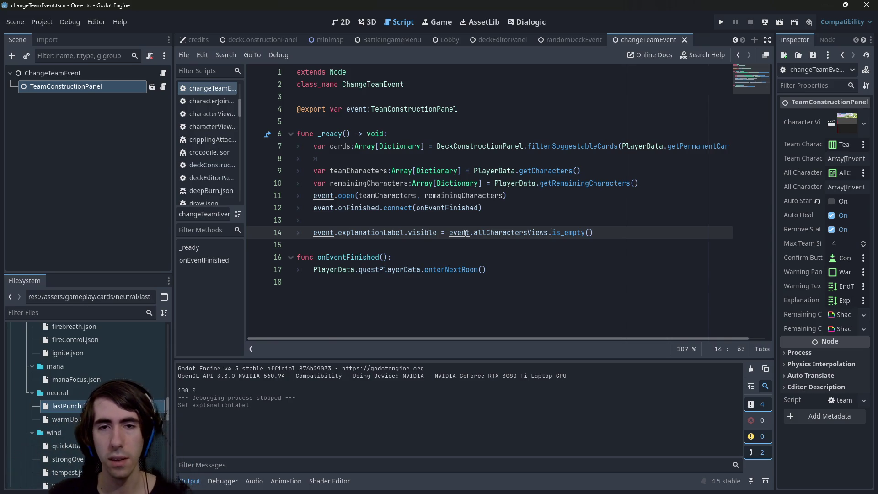
pyautogui.write('!')
pyautogui.press('Escape')
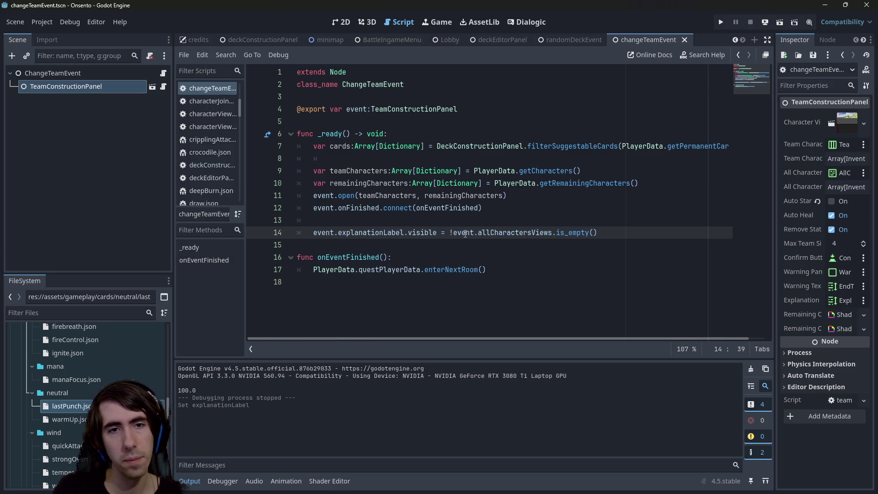
# Wrap it in func refreshExplanationLabel(), call it from _ready, and save
pyautogui.click(365, 226)
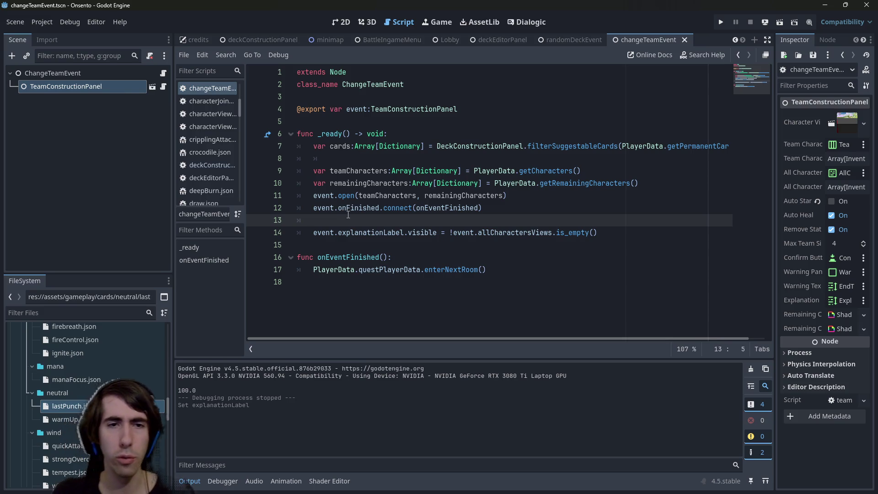
pyautogui.press('Return')
pyautogui.write('r')
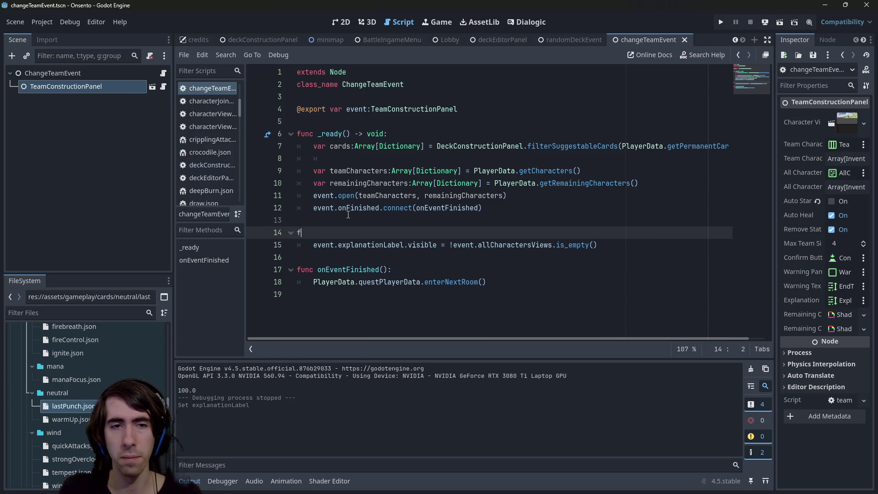
pyautogui.write('unc refreshL')
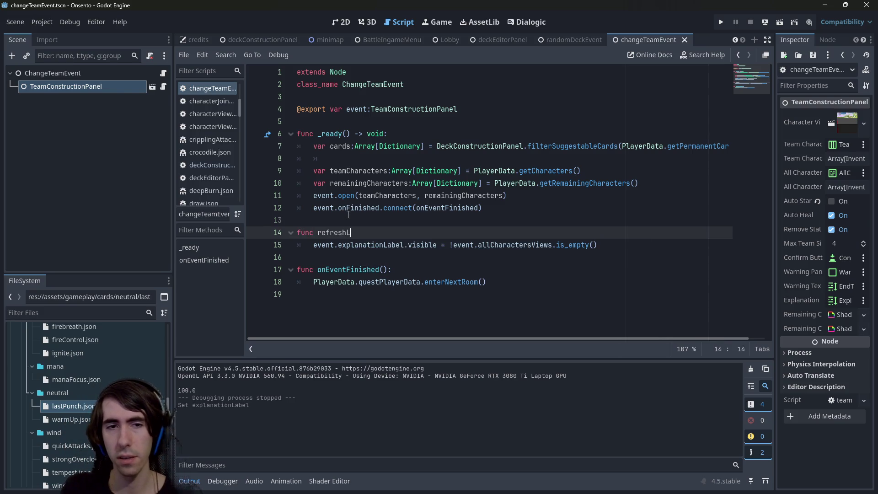
pyautogui.write('xplanationLabel()')
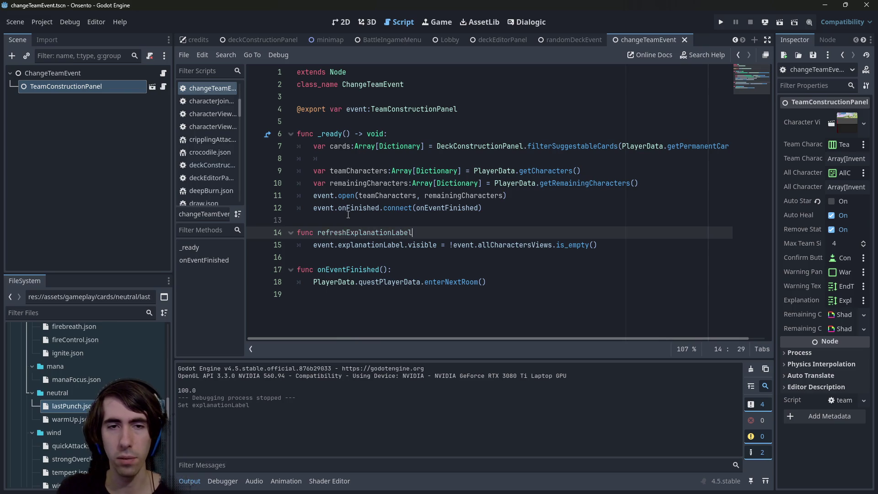
pyautogui.write(':')
pyautogui.click(348, 215)
pyautogui.hotkey('ctrl', 'shift', 'Return')
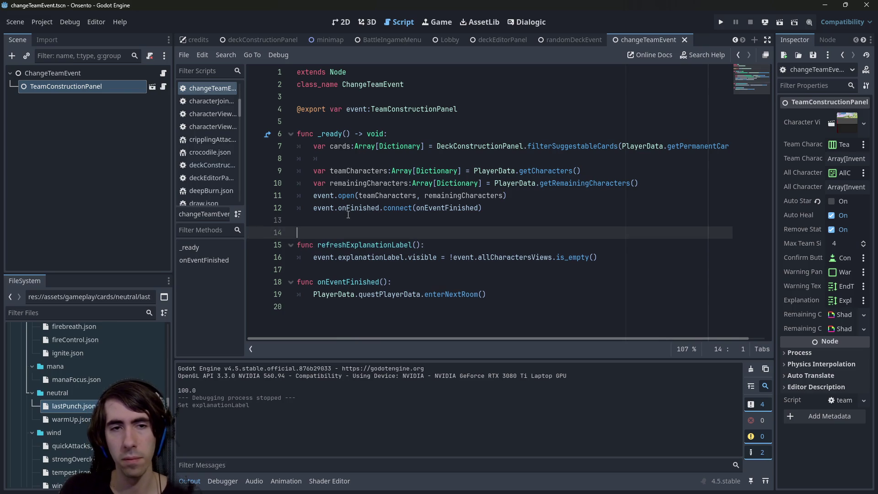
pyautogui.write('refreshExplanationLabel()')
pyautogui.hotkey('ctrl', 's')
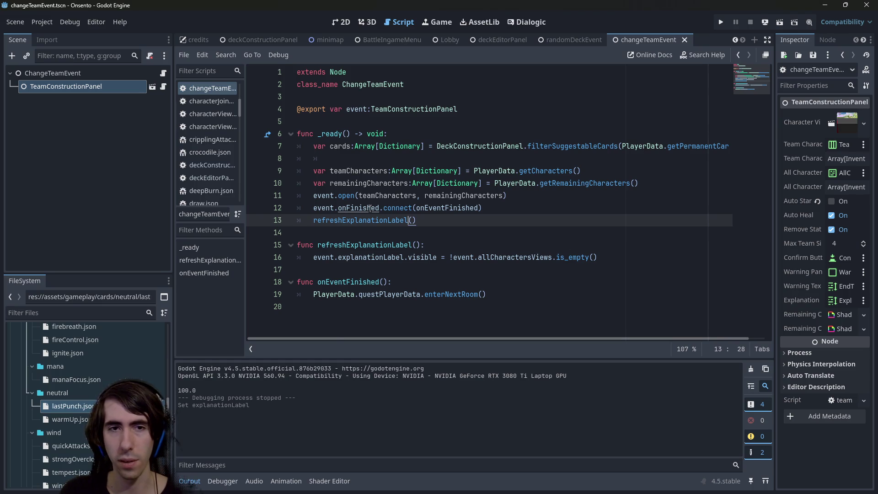
# Locate onFinished, onConfirmed and the unregister functions in the TeamConstructionPanel script
pyautogui.keyDown('ctrl'); pyautogui.click(359, 207); pyautogui.keyUp('ctrl')
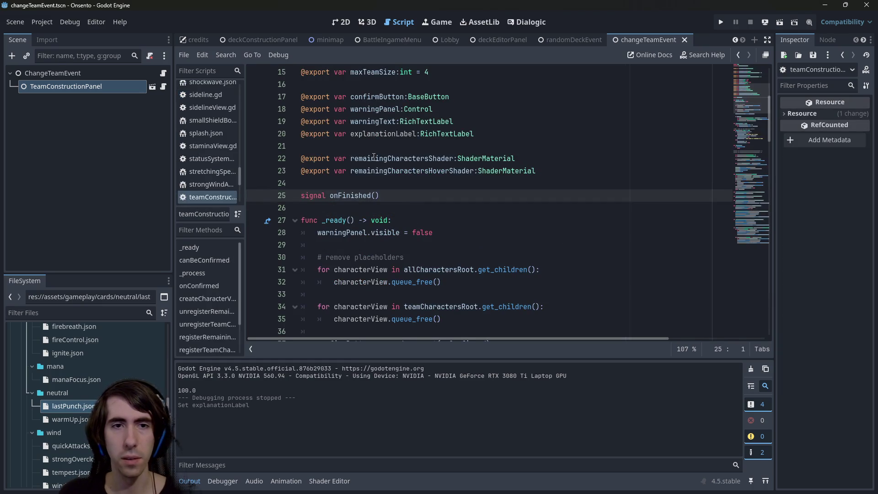
pyautogui.scroll(-5, 365, 236)
pyautogui.doubleClick(340, 121)
pyautogui.scroll(-9, 365, 220)
pyautogui.hotkey('ctrl', 'f')
pyautogui.write('o')
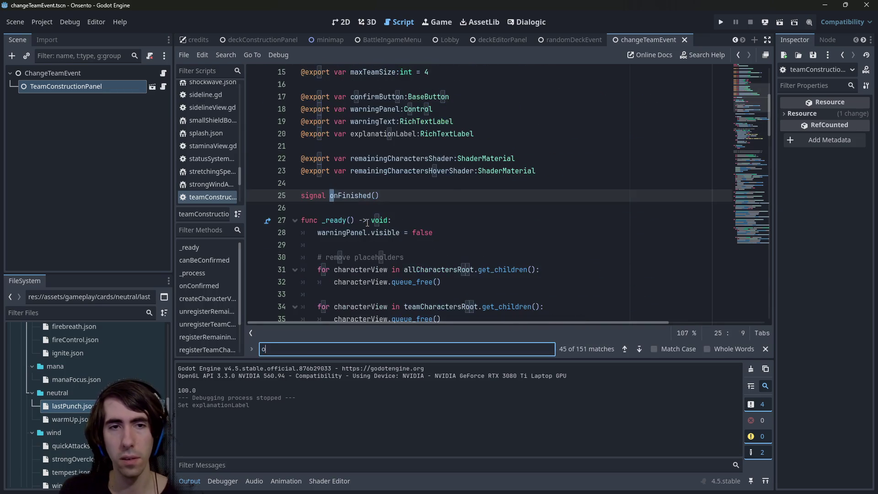
pyautogui.write('nChara')
pyautogui.press('Escape')
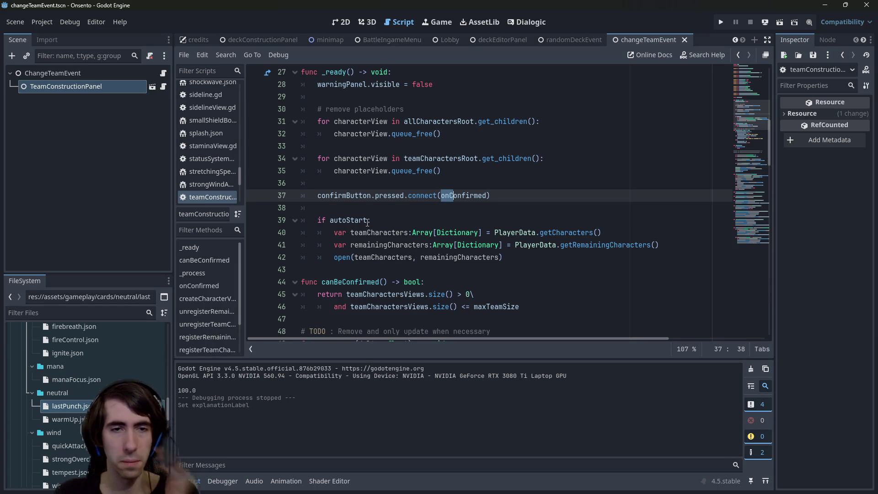
pyautogui.scroll(-15, 367, 222)
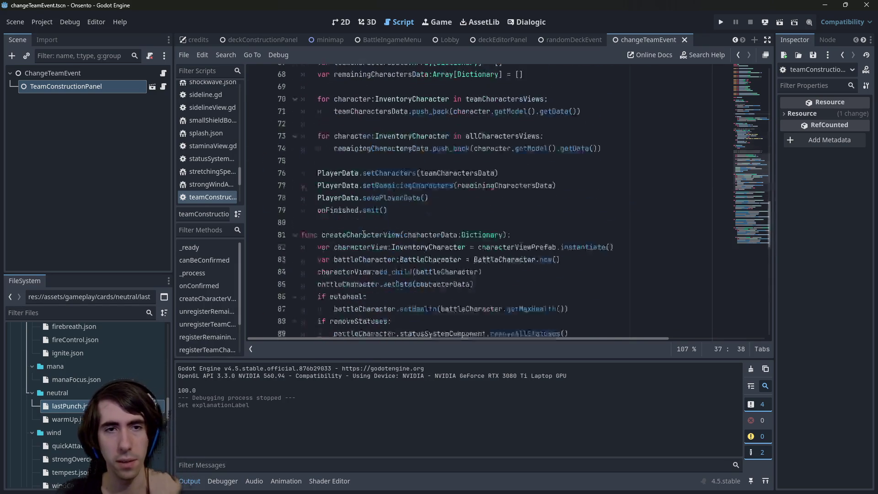
pyautogui.scroll(-7, 363, 210)
pyautogui.doubleClick(364, 84)
pyautogui.scroll(2, 363, 110)
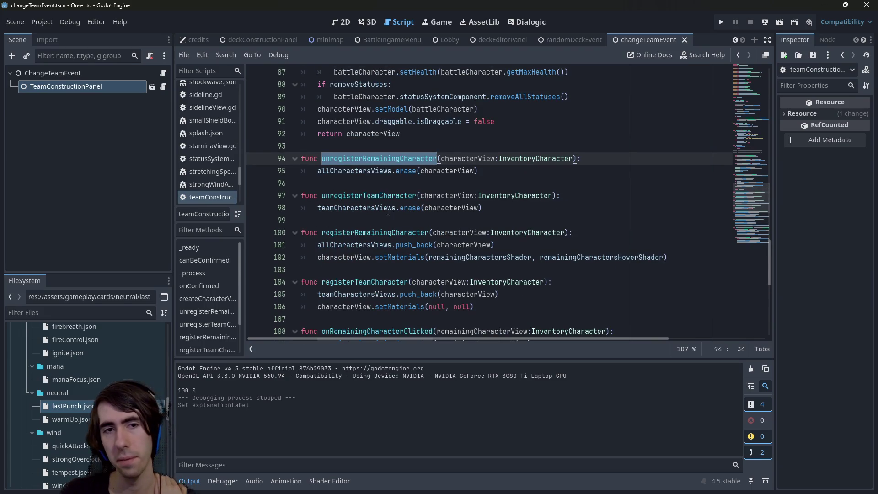
pyautogui.doubleClick(385, 195)
pyautogui.doubleClick(384, 158)
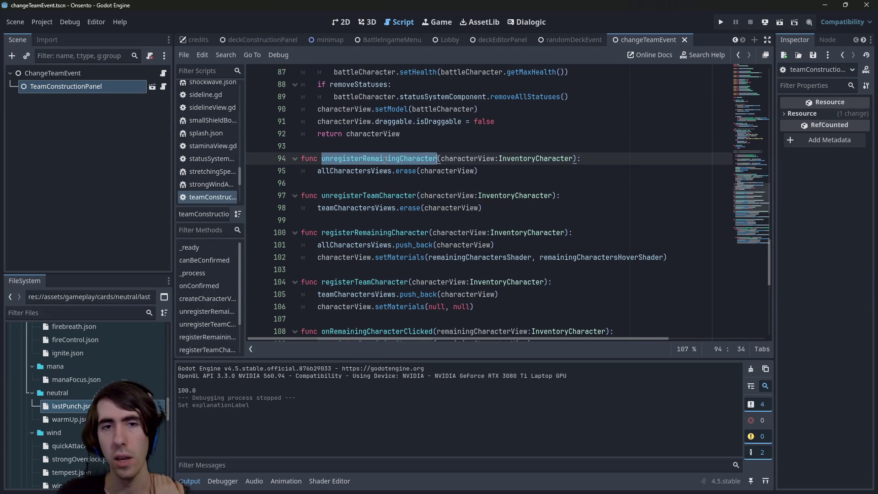
# Emit onRemainingCharacterRemoved(characterView) after the erase call in unregisterRemainingCharacter and save
pyautogui.click(524, 171)
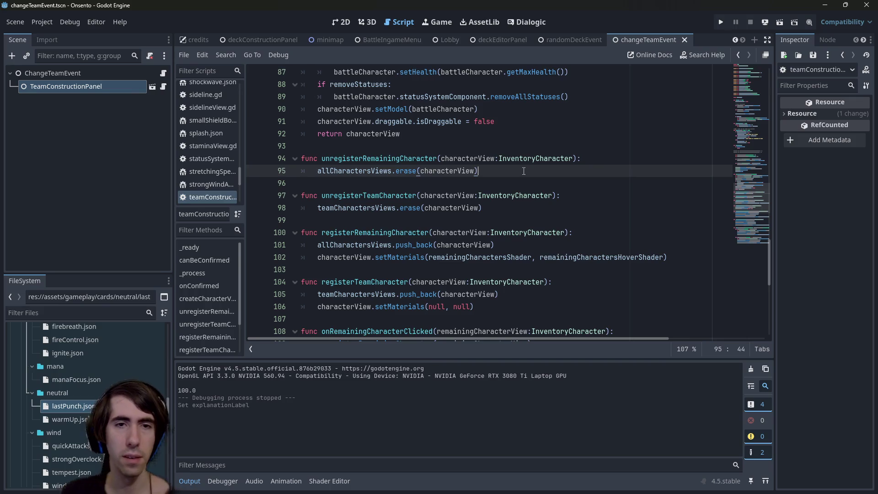
pyautogui.press('Return')
pyautogui.write('onRemainingCh')
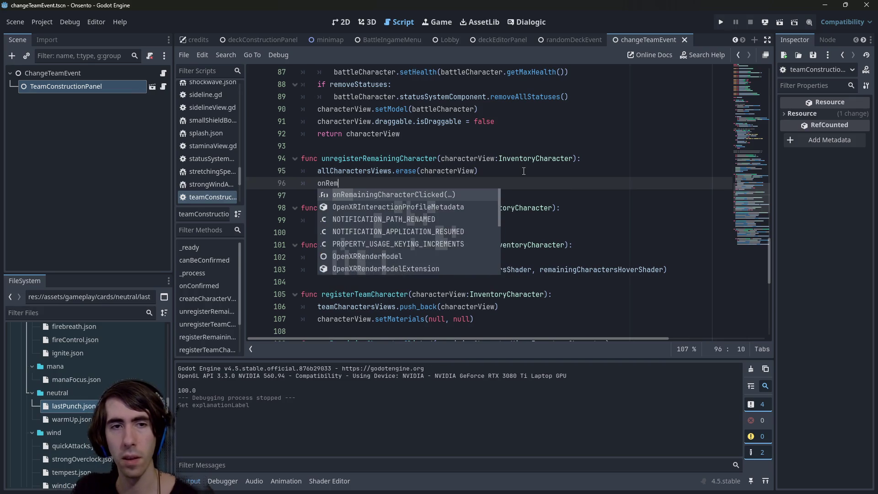
pyautogui.write('aracterRemoved.')
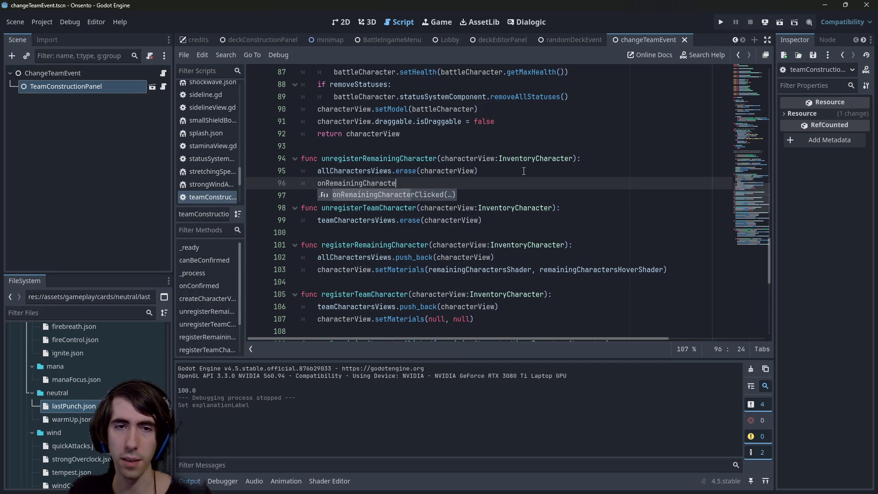
pyautogui.write('emit()')
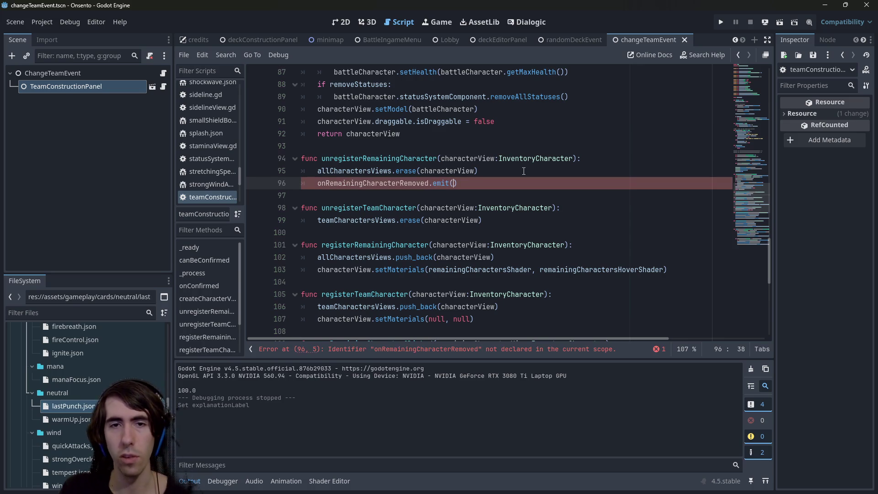
pyautogui.press('Up')
pyautogui.press('Up')
pyautogui.hotkey('ctrl', 'shift', 'Right')
pyautogui.hotkey('ctrl', 'c')
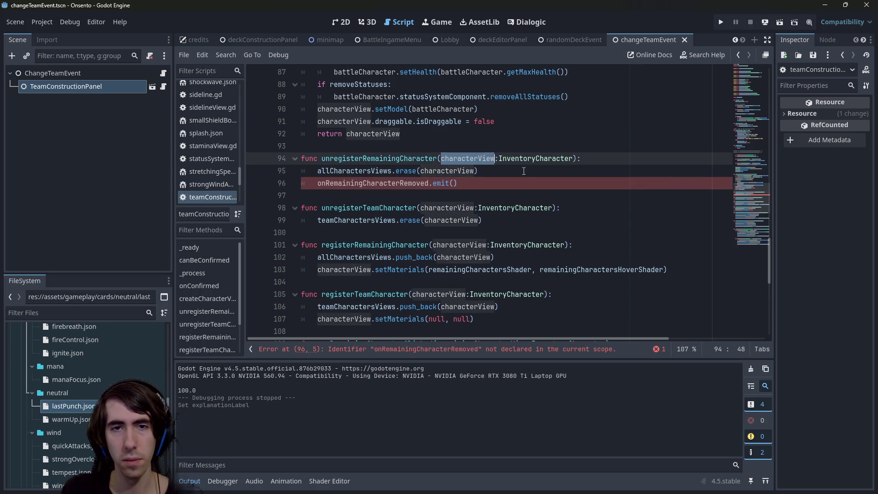
pyautogui.press('Down')
pyautogui.press('Down')
pyautogui.press('End')
pyautogui.press('Left')
pyautogui.hotkey('ctrl', 'v')
pyautogui.hotkey('ctrl', 's')
# Declare signal onRemainingCharacterRemoved(characterView:InventoryCharacter) below onFinished and save
pyautogui.press('Home')
pyautogui.hotkey('ctrl', 'shift', 'Right')
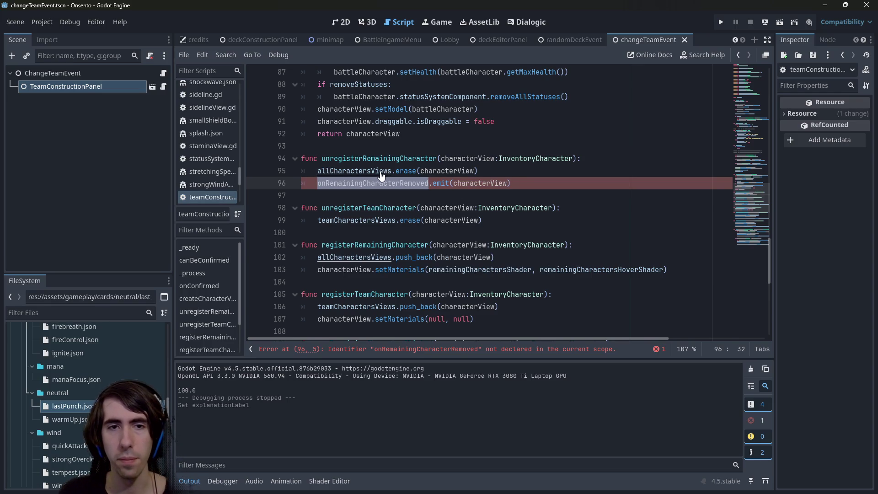
pyautogui.moveTo(737, 213); pyautogui.dragTo(757, 42)
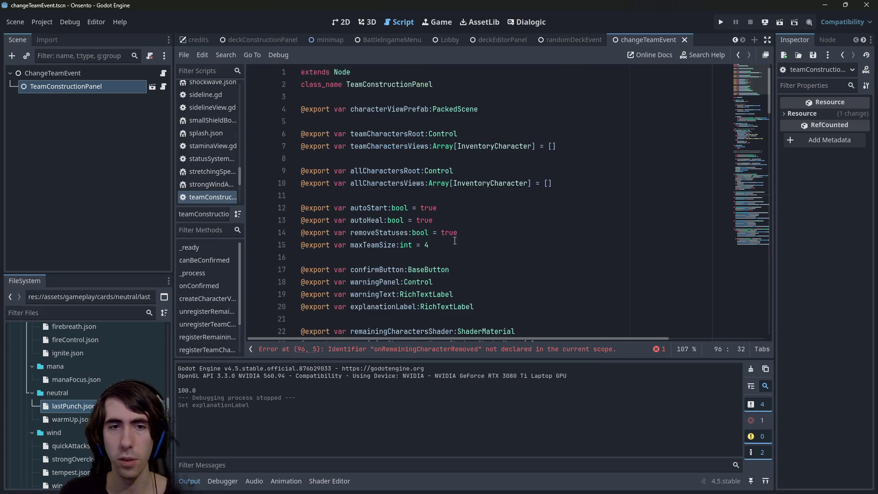
pyautogui.scroll(-3, 447, 245)
pyautogui.click(429, 259)
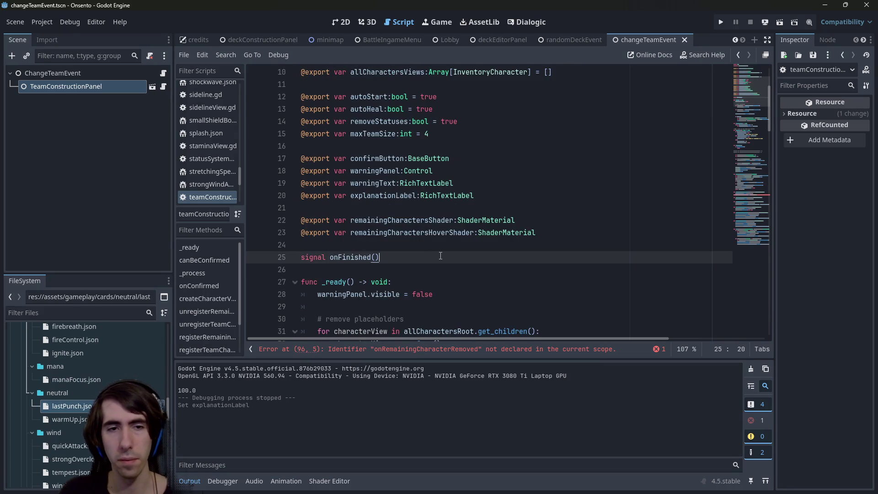
pyautogui.press('Return')
pyautogui.write('signal')
pyautogui.hotkey('ctrl', 'v')
pyautogui.write('(characterView:')
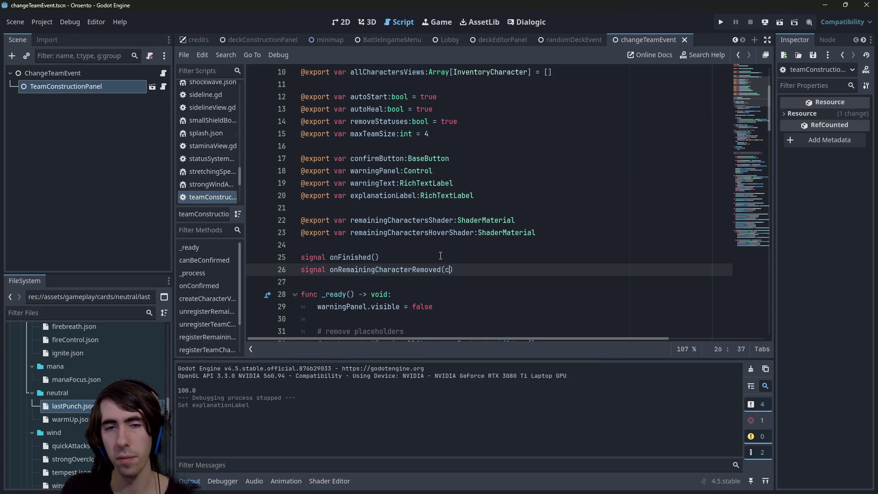
pyautogui.write('Inventory')
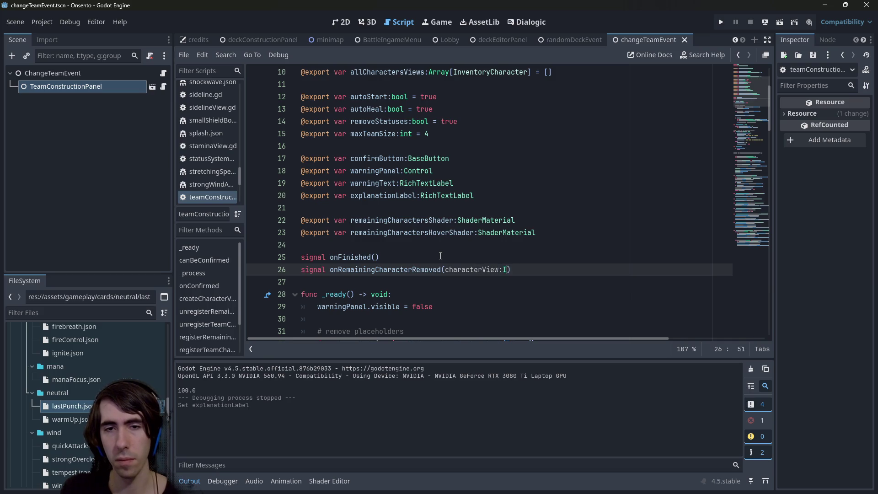
pyautogui.press('Return')
pyautogui.hotkey('ctrl', 's')
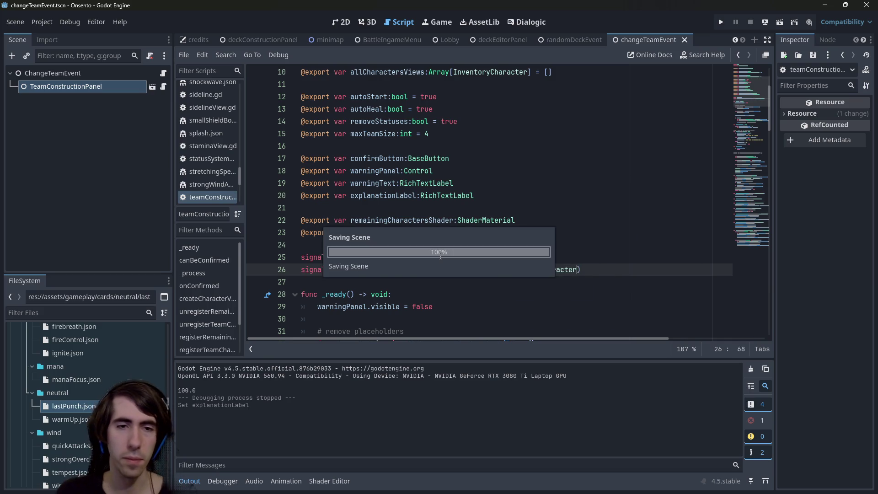
pyautogui.doubleClick(418, 269)
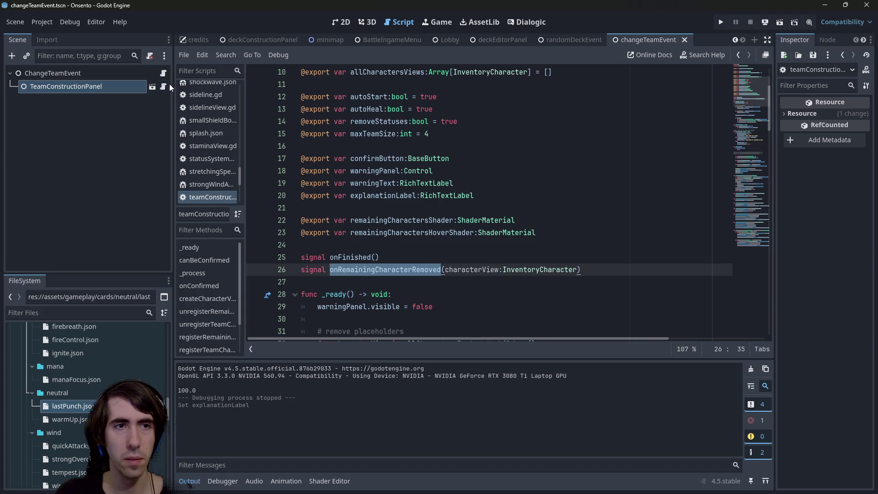
pyautogui.click(160, 73)
# Add a new line 14 beginning event.onRemainingCharacterRemoved.connect in changeTeamEvent.gd
pyautogui.click(513, 213)
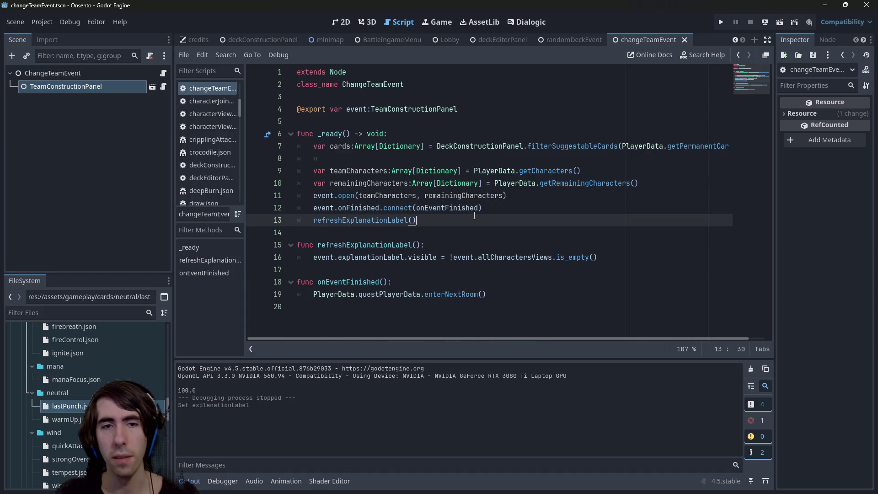
pyautogui.click(519, 219)
pyautogui.press('Return')
pyautogui.hotkey('ctrl', 'v')
pyautogui.write('.con')
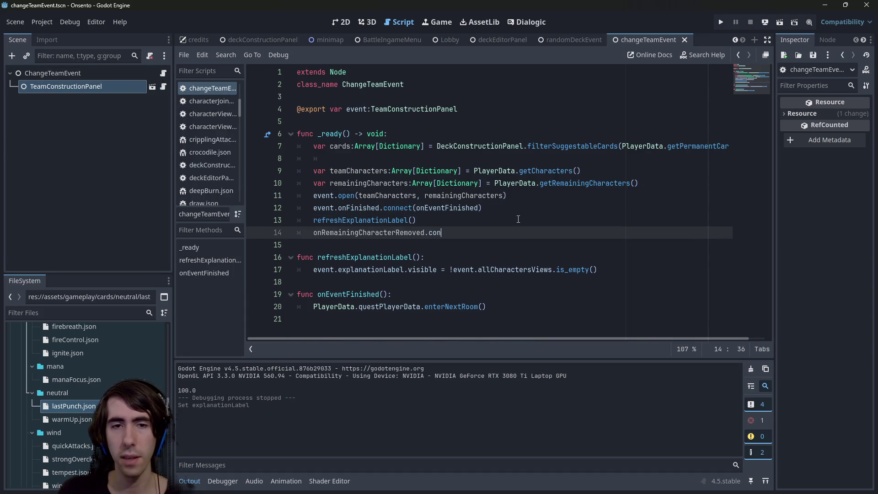
pyautogui.press('BackSpace')
pyautogui.press('BackSpace')
pyautogui.press('BackSpace')
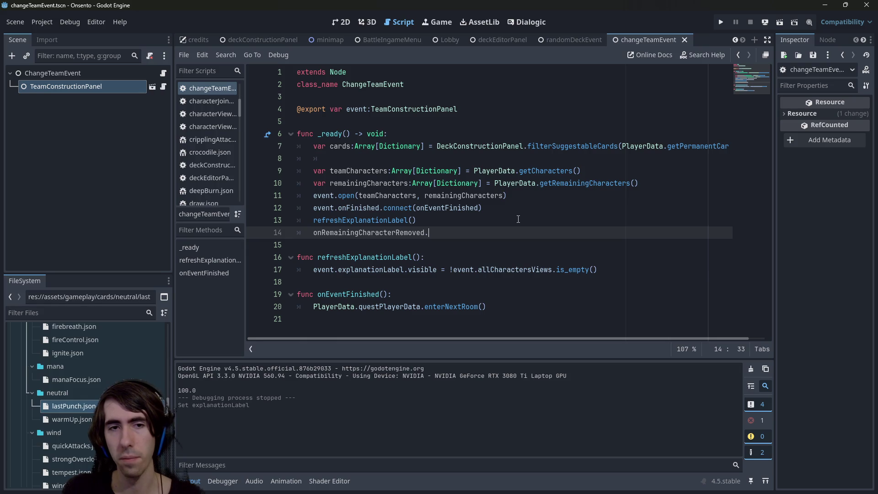
pyautogui.press('Up')
pyautogui.press('Down')
pyautogui.press('Left')
pyautogui.press('Home')
pyautogui.write('event.')
pyautogui.press('End')
pyautogui.press('Left')
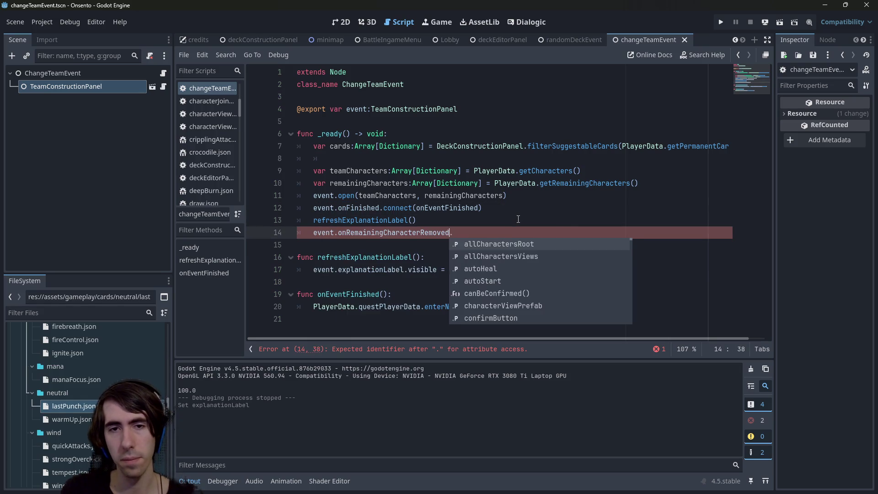
pyautogui.write('con')
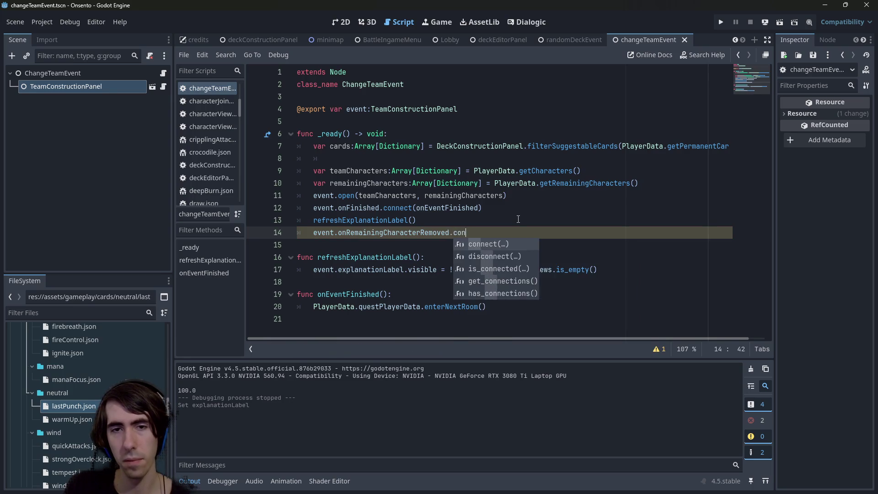
pyautogui.press('Return')
# Pass a func(characterView:InventoryCharacter) lambda to the connection and save the script
pyautogui.write('onEv)')
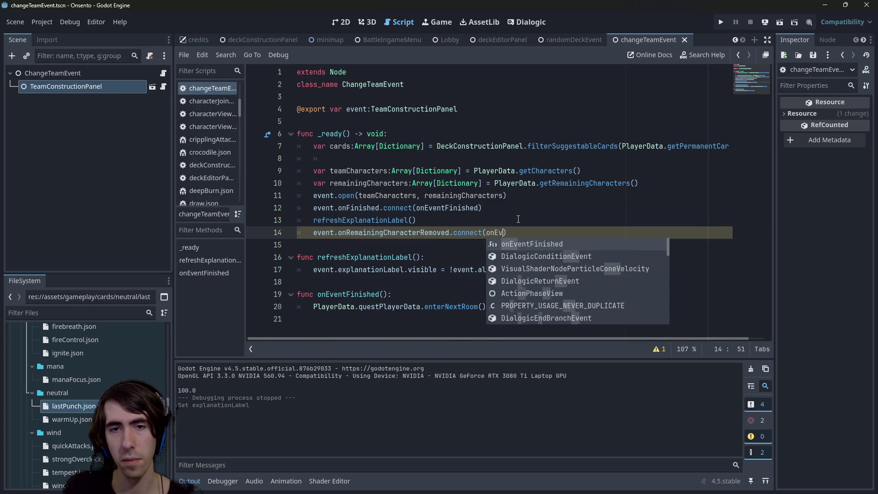
pyautogui.press('Return')
pyautogui.write('func():')
pyautogui.press('Left')
pyautogui.press('Left')
pyautogui.press('Left')
pyautogui.write('characterView:')
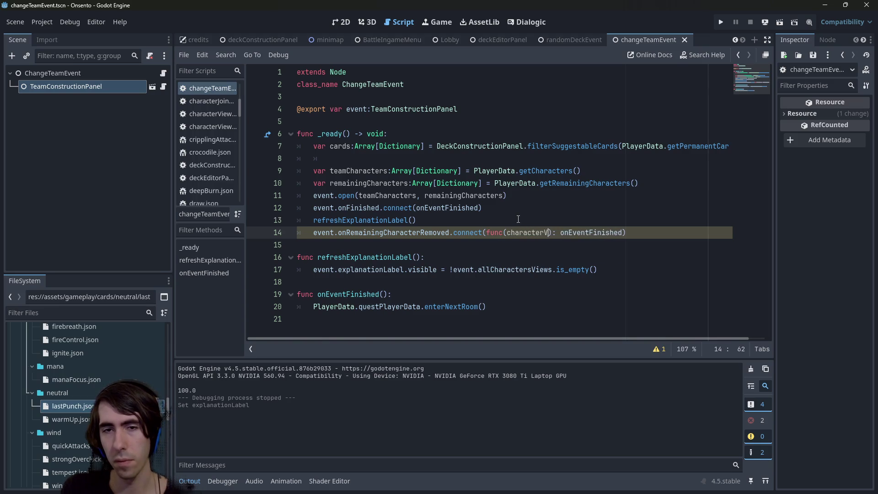
pyautogui.write('Inv')
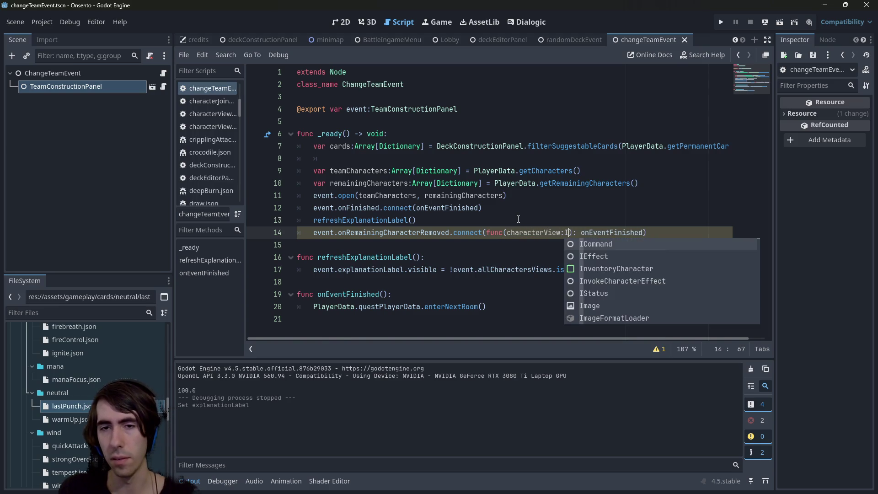
pyautogui.press('Return')
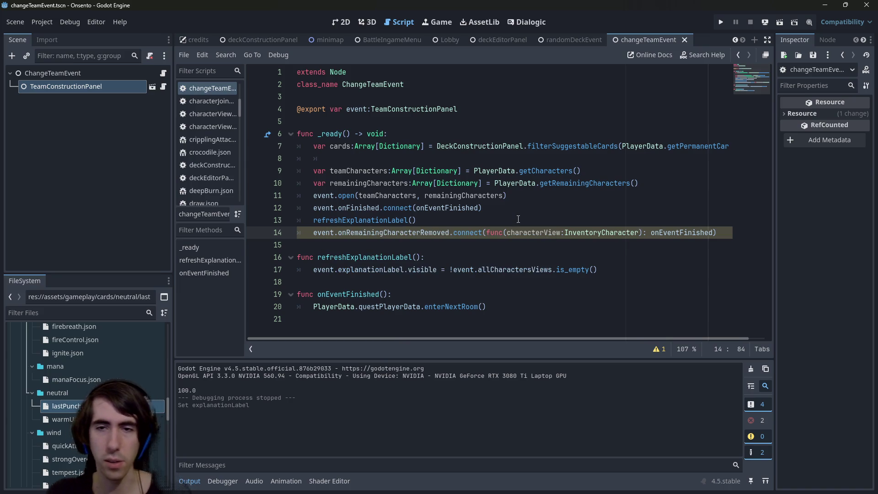
pyautogui.press('End')
pyautogui.press('Left')
pyautogui.write('()')
pyautogui.hotkey('ctrl', 's')
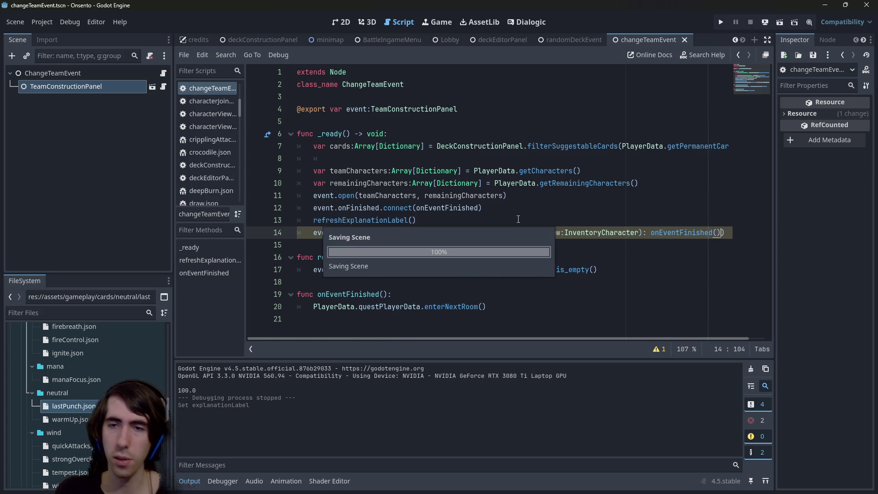
# Make the lambda call refreshExplanationLabel() instead of onEventFinished, then run the team scene
pyautogui.doubleClick(366, 257)
pyautogui.hotkey('ctrl', 'c')
pyautogui.doubleClick(670, 233)
pyautogui.hotkey('ctrl', 'v')
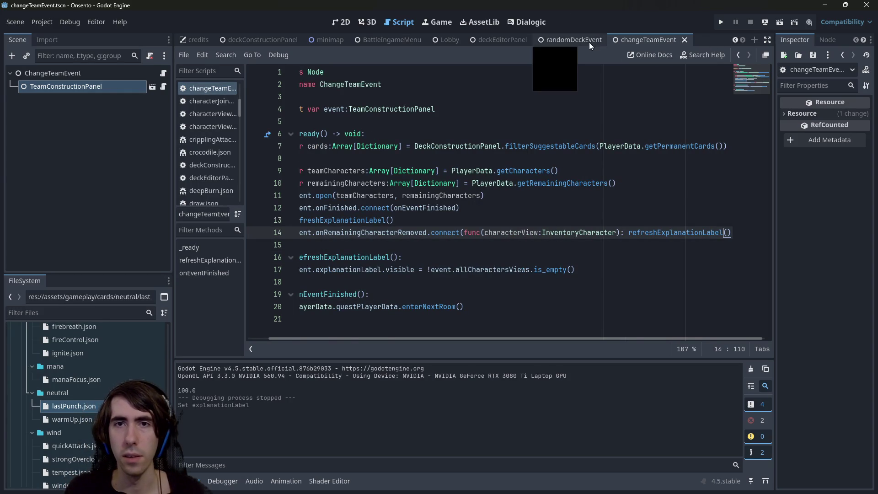
pyautogui.scroll(3, 319, 37)
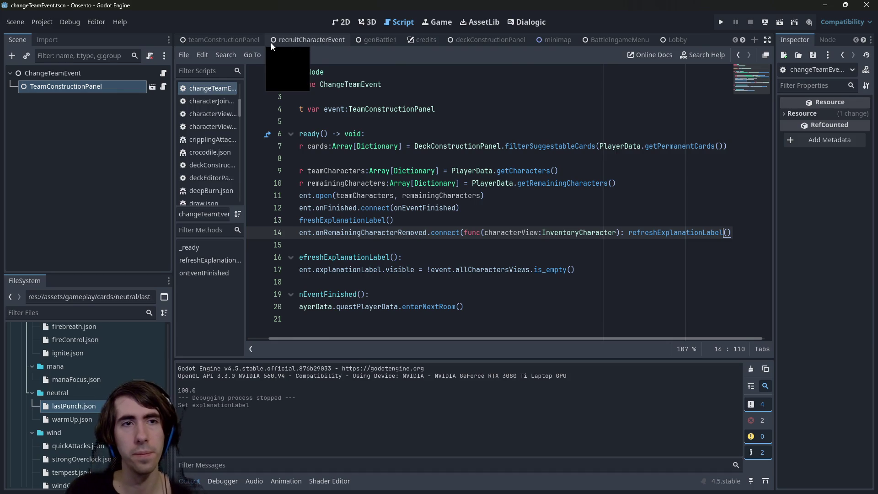
pyautogui.scroll(-3, 274, 39)
pyautogui.click(780, 21)
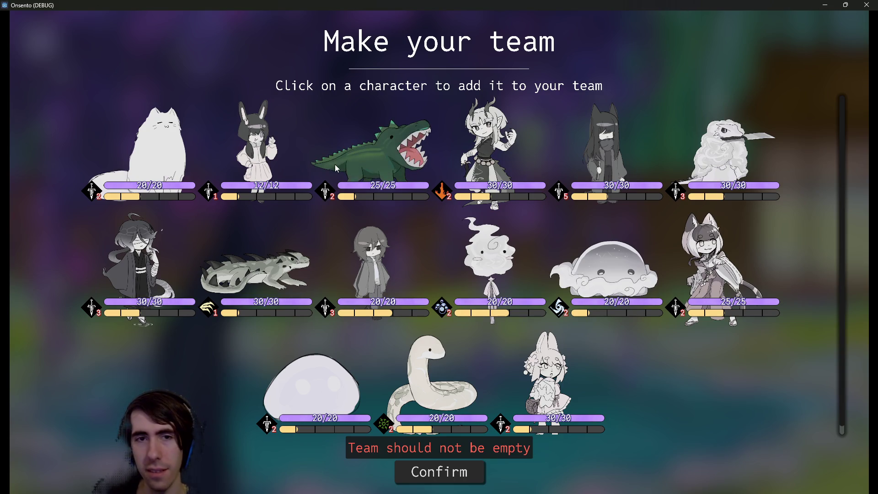
# Try out the horned girl, crocodile, smoke creature, masked girl and bunny girl, then remove them all
pyautogui.click(486, 146)
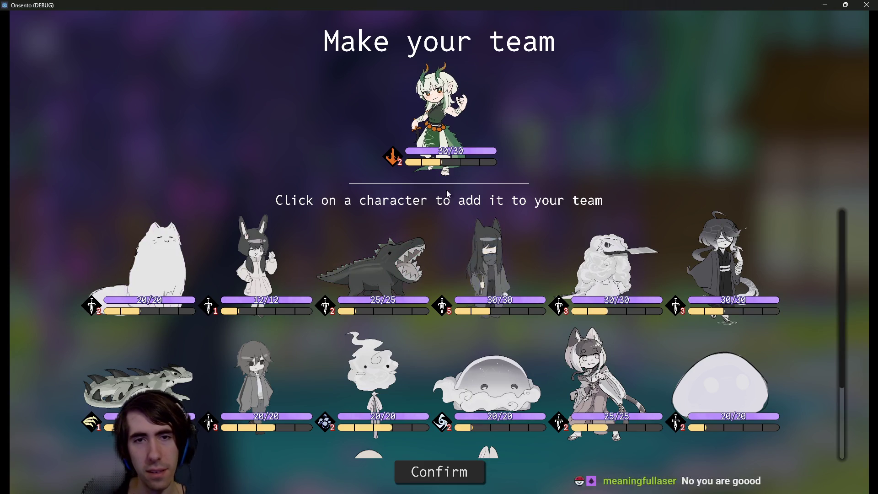
pyautogui.click(372, 265)
pyautogui.click(492, 263)
pyautogui.click(385, 253)
pyautogui.click(256, 261)
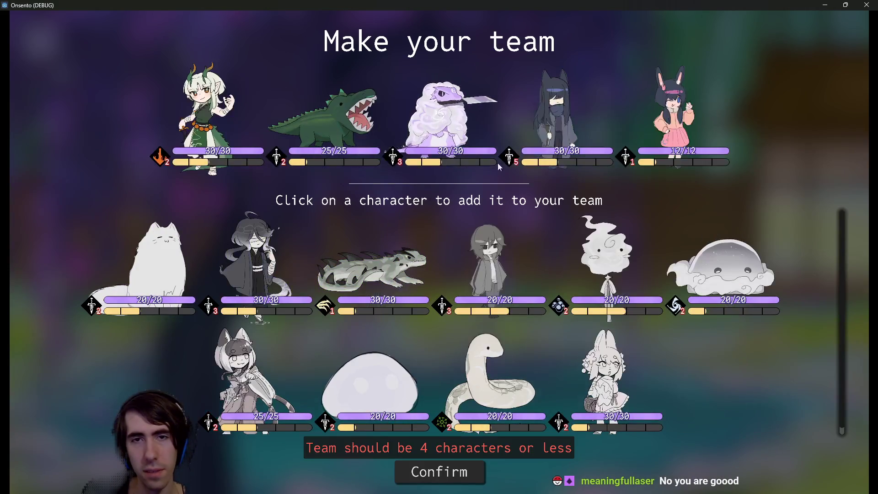
pyautogui.click(517, 133)
pyautogui.click(455, 122)
pyautogui.click(454, 121)
pyautogui.click(457, 120)
pyautogui.click(416, 110)
# Build a team of lizard, ghost, cloud jellyfish and fox girl, and confirm it
pyautogui.click(403, 151)
pyautogui.click(489, 261)
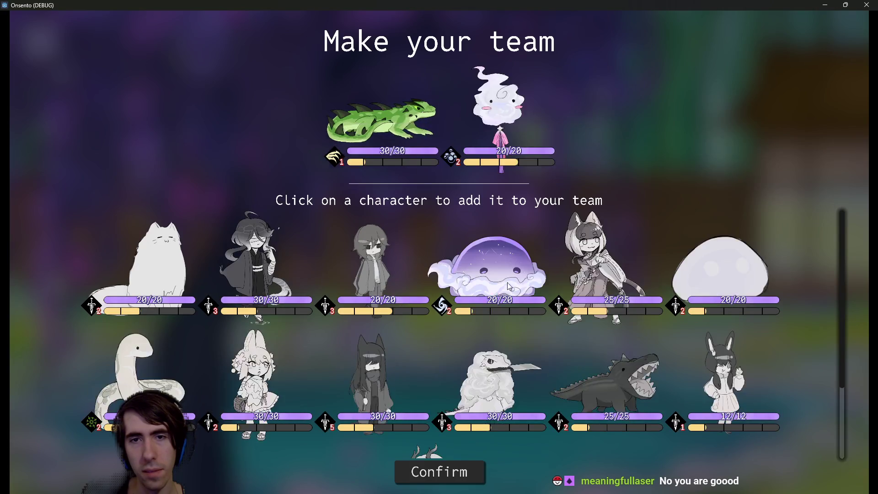
pyautogui.click(492, 266)
pyautogui.click(372, 260)
pyautogui.click(498, 270)
pyautogui.click(591, 140)
pyautogui.click(599, 137)
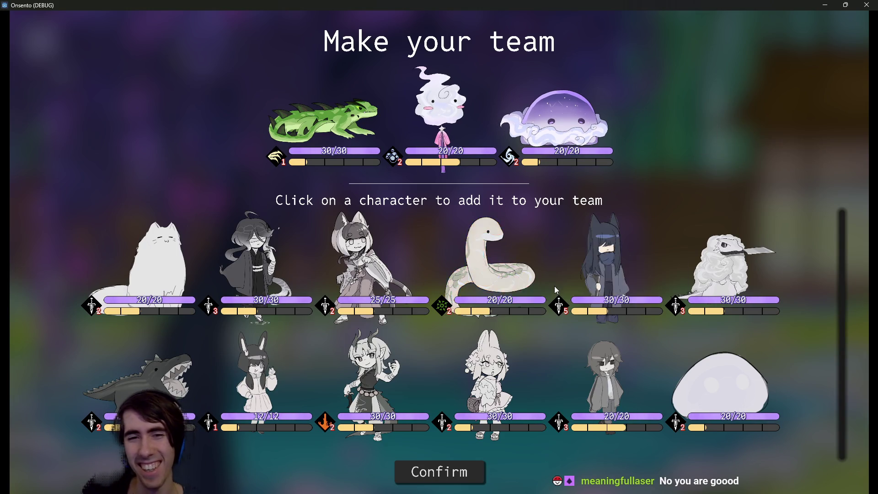
pyautogui.click(389, 274)
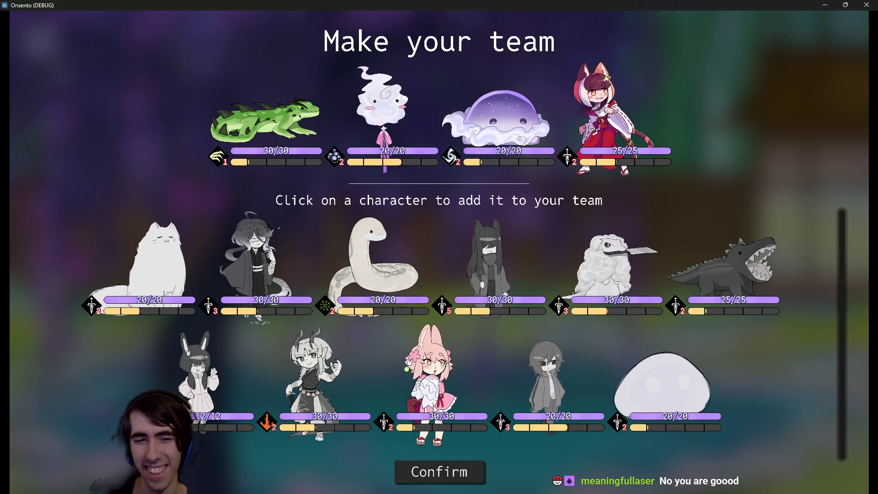
pyautogui.click(427, 474)
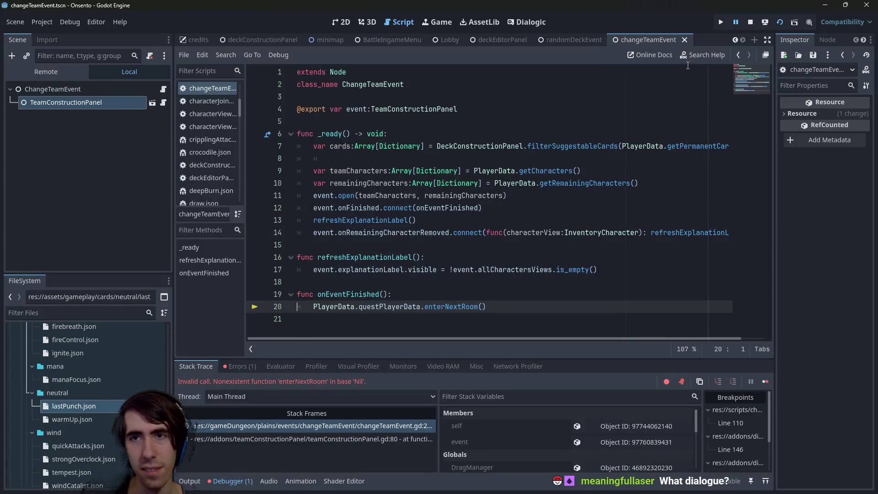
# Stop the debug session and show the Debugger errors listing the 'enterNextRoom' call on Nil
pyautogui.click(749, 22)
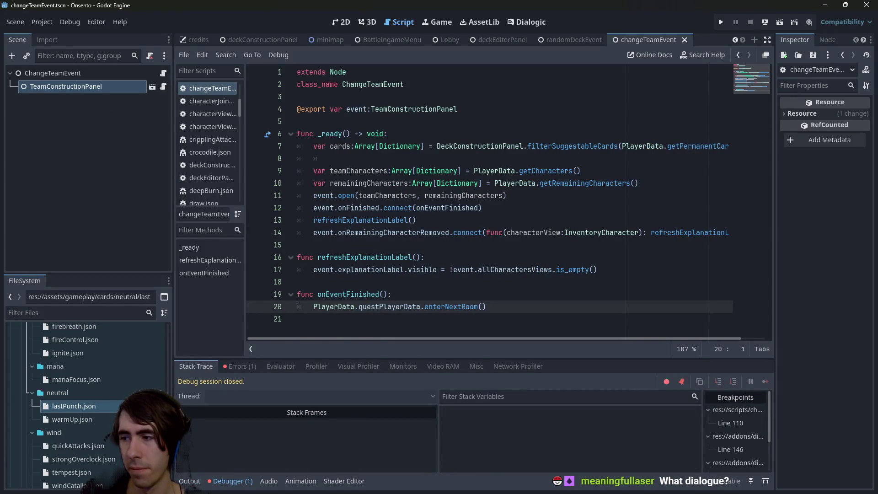
pyautogui.click(540, 321)
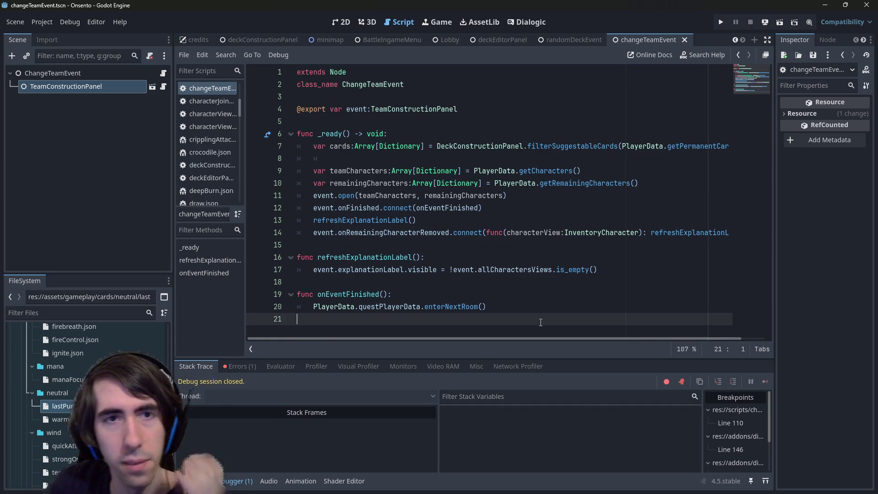
pyautogui.click(244, 368)
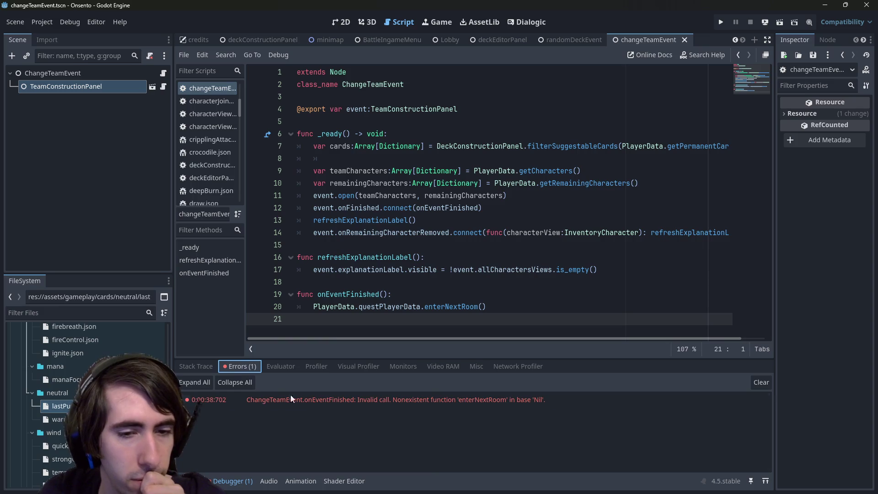
# Check the erroring line, then open intro4.tscn through the project file search
pyautogui.click(326, 404)
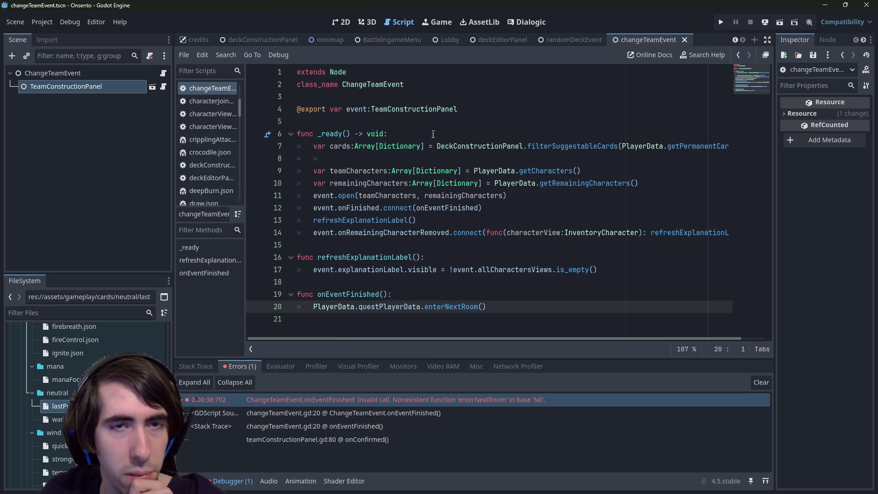
pyautogui.click(343, 22)
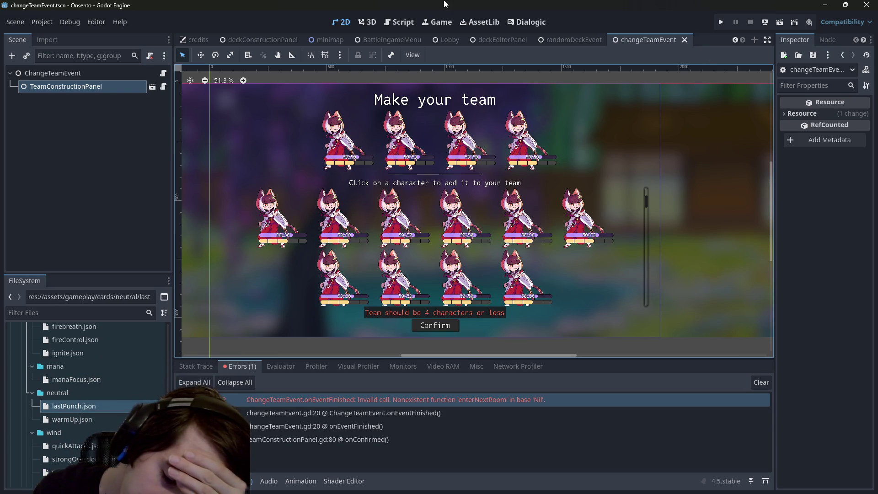
pyautogui.hotkey('shift', 'alt', 'o')
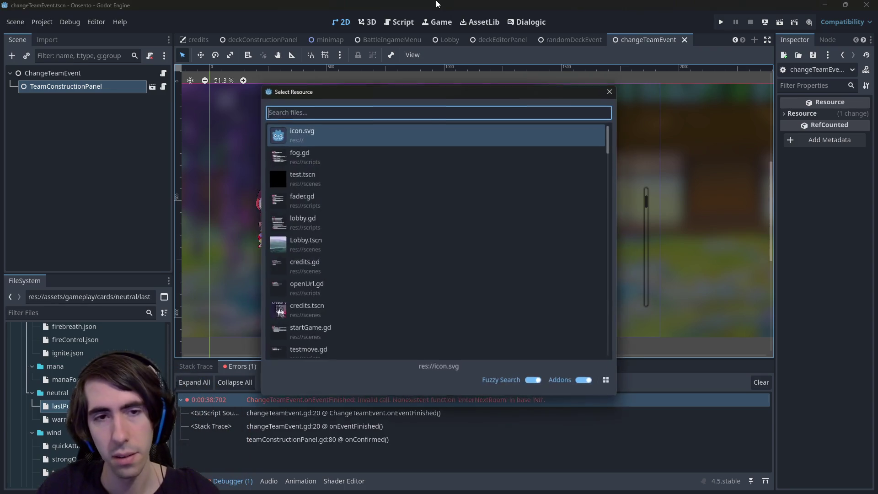
pyautogui.write('intro4')
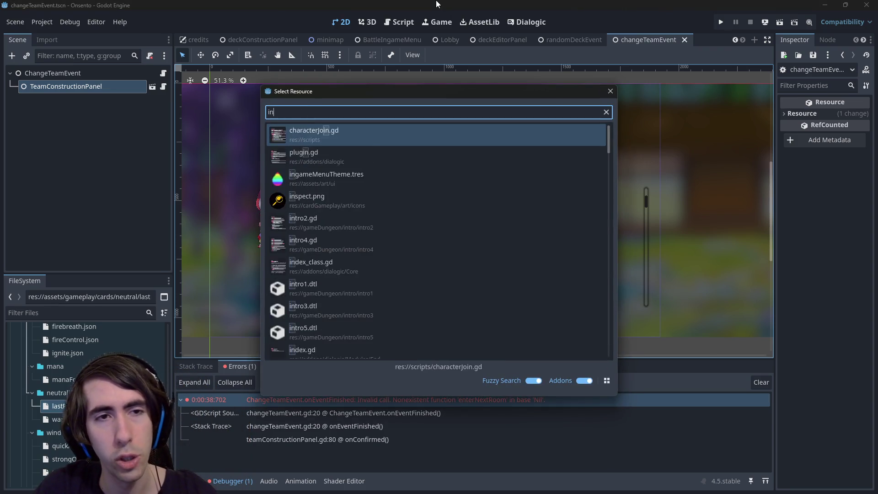
pyautogui.press('Down')
pyautogui.press('Down')
pyautogui.press('Return')
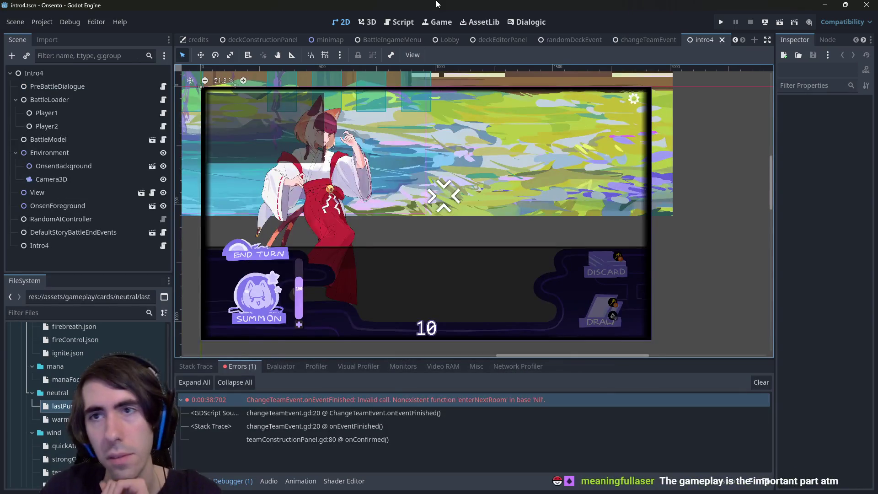
# Run the intro4 scene until Nekomata says "I'll give you a combat tutorial!"
pyautogui.click(779, 22)
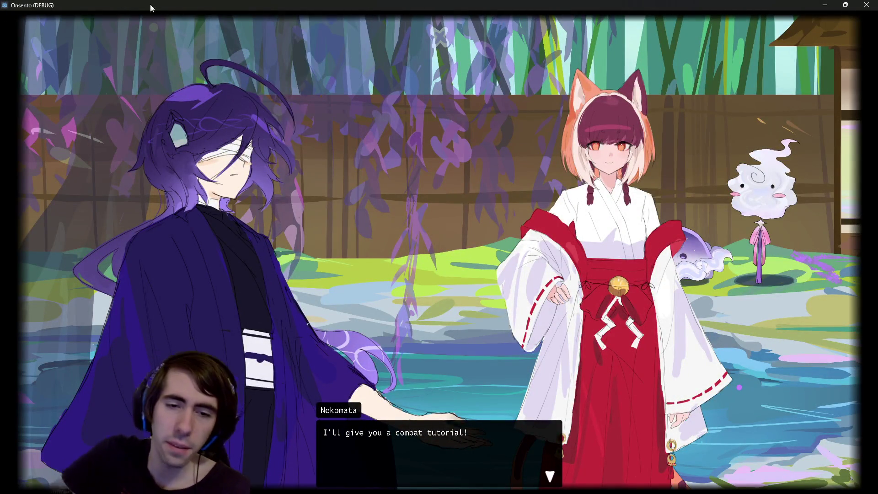
# Advance the tutorial dialogue, spend stamina, then hide the game and return to the Script editor
pyautogui.click(203, 202)
pyautogui.click(203, 203)
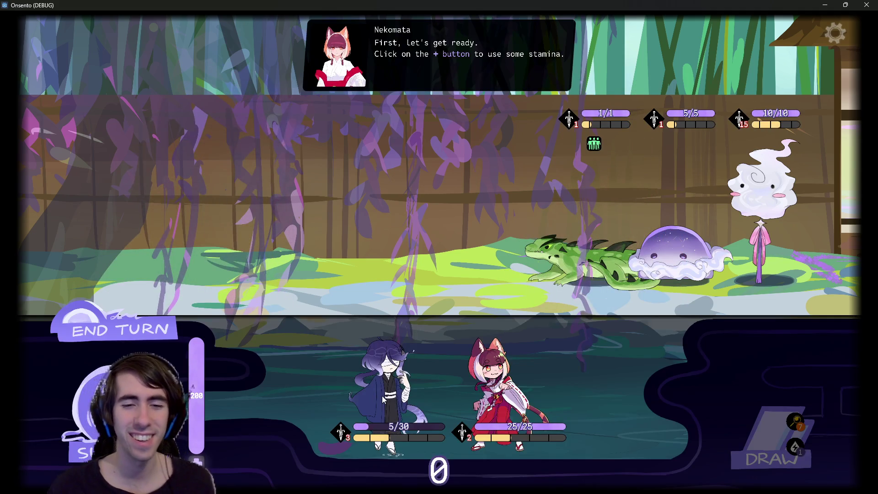
pyautogui.click(197, 464)
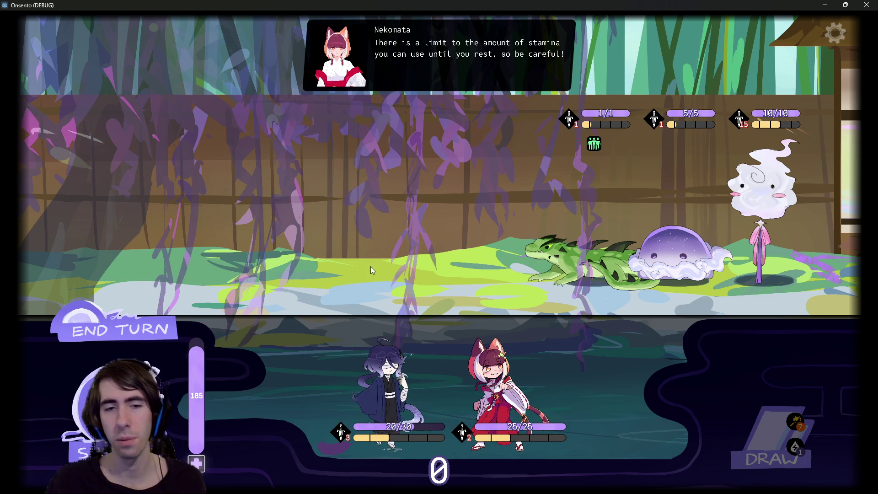
pyautogui.click(823, 4)
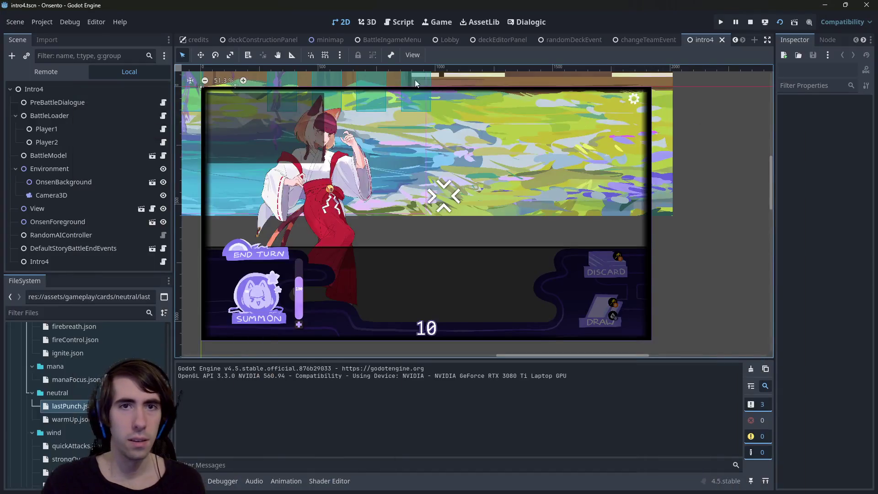
pyautogui.click(398, 22)
# Return to randomDeckEvent and undo the stray edits, restoring the weights line and onFinished.connect call
pyautogui.click(432, 259)
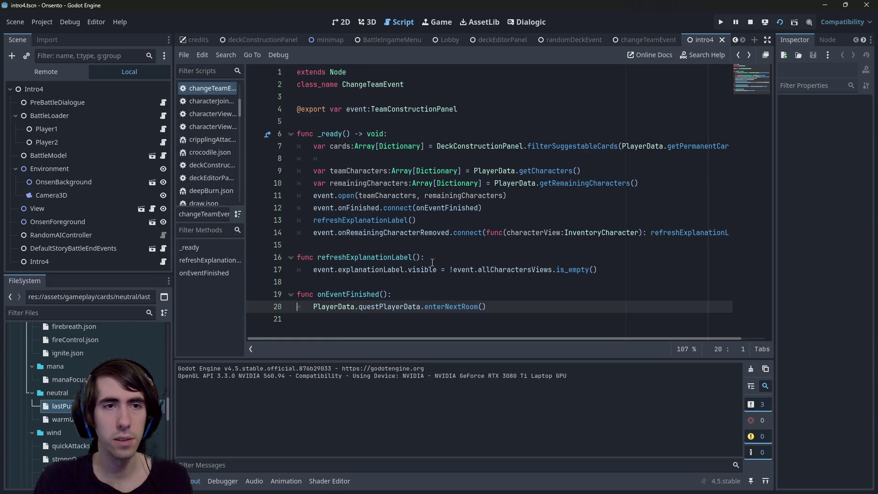
pyautogui.keyDown('ctrl'); pyautogui.click(433, 262); pyautogui.keyUp('ctrl')
pyautogui.keyDown('ctrl'); pyautogui.click(432, 262); pyautogui.keyUp('ctrl')
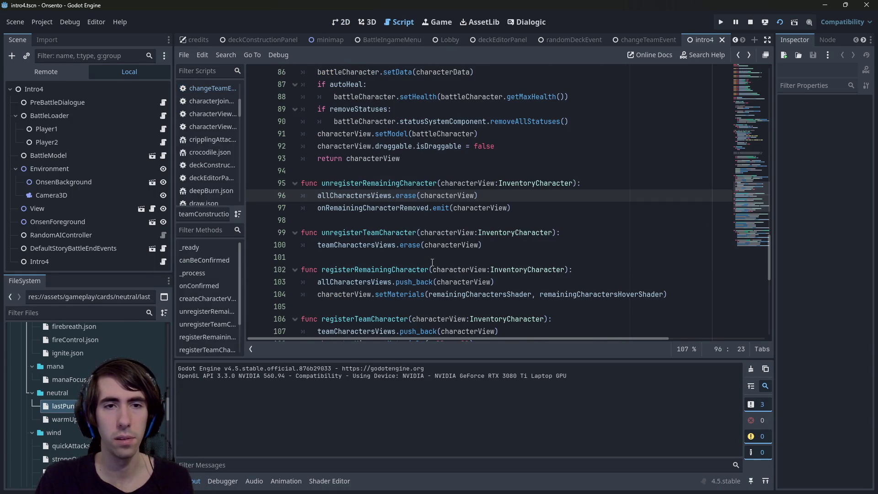
pyautogui.hotkey('alt', 'Left')
pyautogui.hotkey('alt', 'Left')
pyautogui.hotkey('alt', 'Left')
pyautogui.hotkey('alt', 'Right')
pyautogui.hotkey('alt', 'Right')
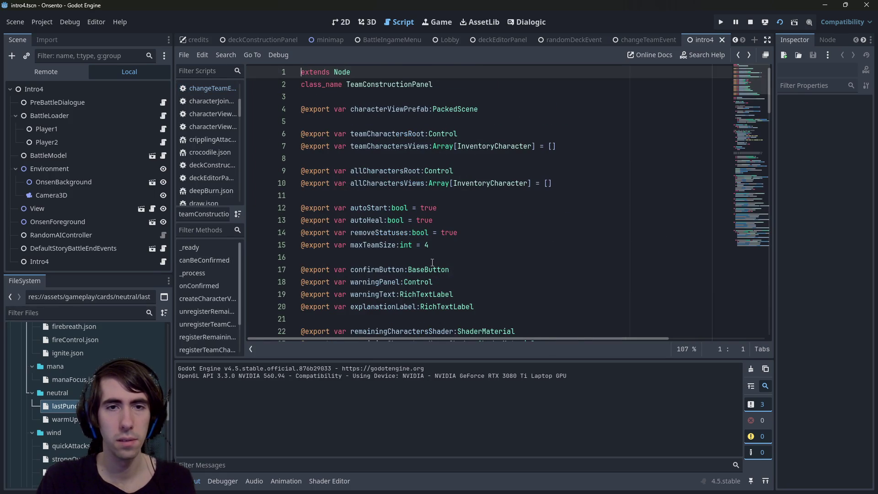
pyautogui.hotkey('alt', 'Left')
pyautogui.hotkey('alt', 'Left')
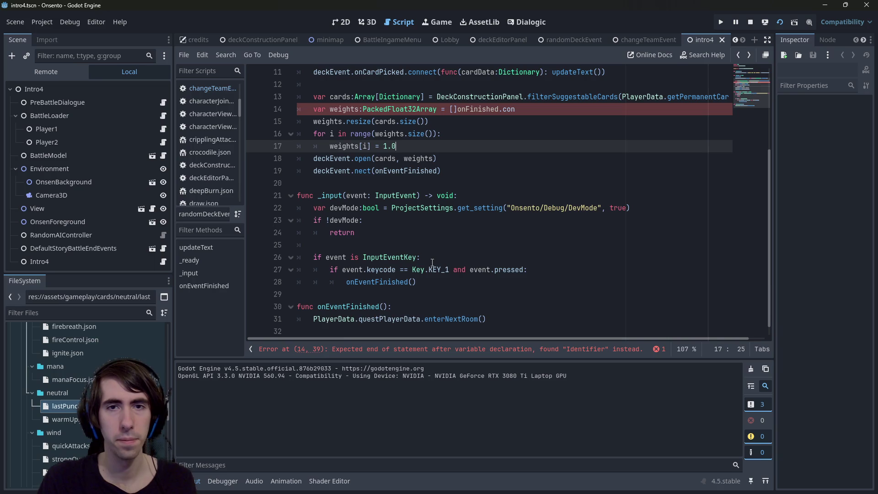
pyautogui.hotkey('ctrl', 'z')
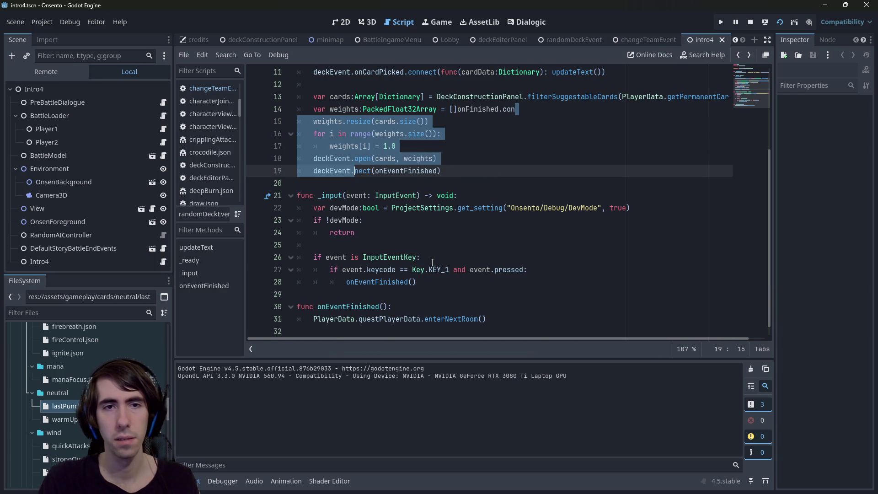
pyautogui.hotkey('ctrl', 'z')
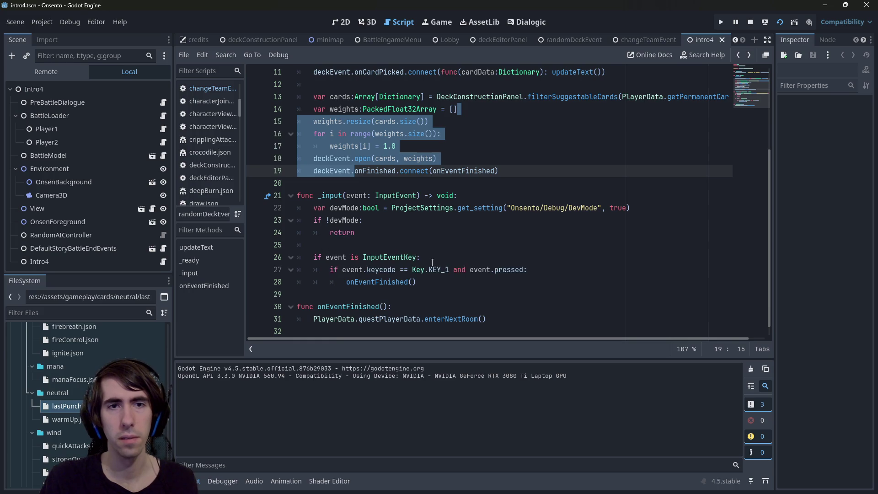
pyautogui.hotkey('ctrl', 'z')
# Go back to deckConstructionPanel's _ready and search project files for 'inventory'
pyautogui.hotkey('alt', 'Left')
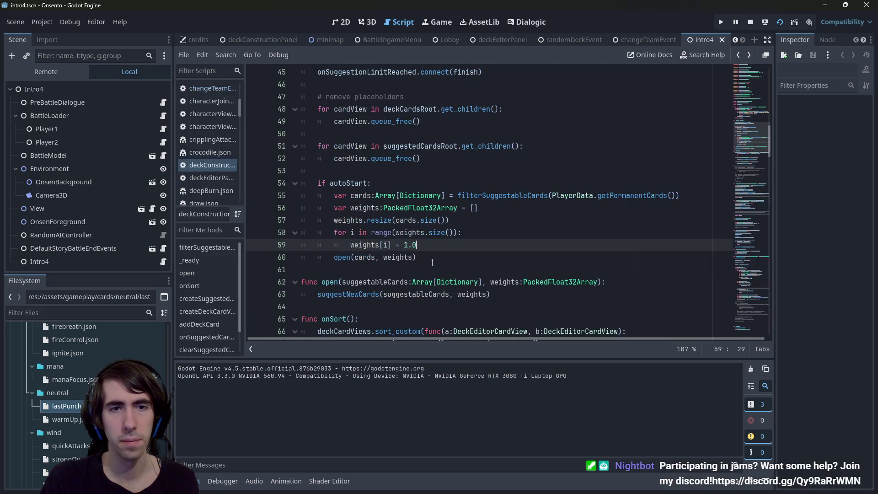
pyautogui.hotkey('alt', 'Left')
pyautogui.hotkey('alt', 'Left')
pyautogui.hotkey('alt', 'Left')
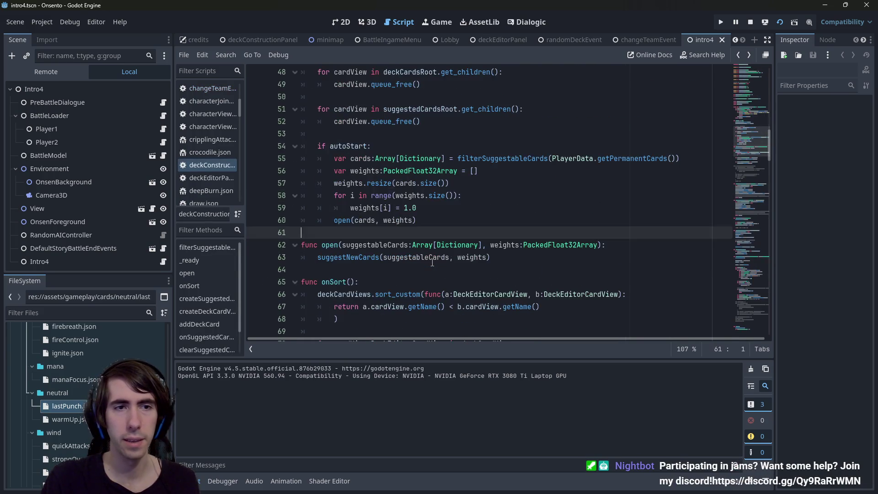
pyautogui.hotkey('shift', 'alt', 'o')
pyautogui.write('in')
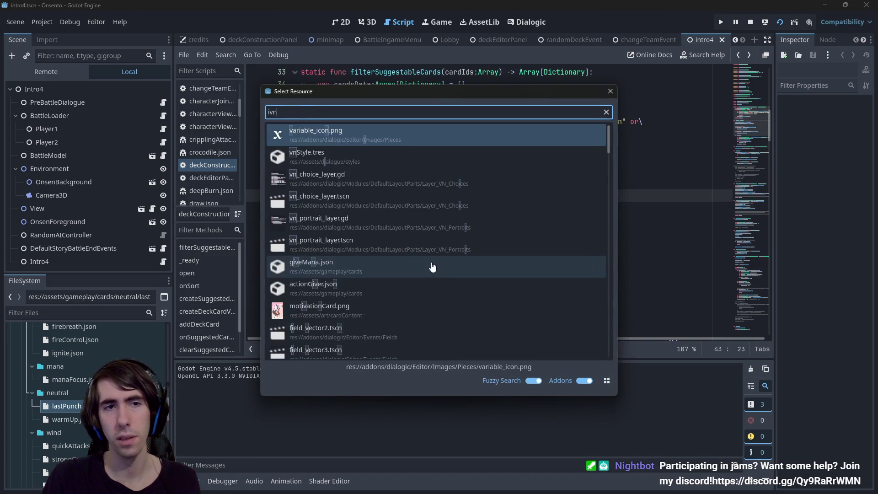
pyautogui.write('ventory')
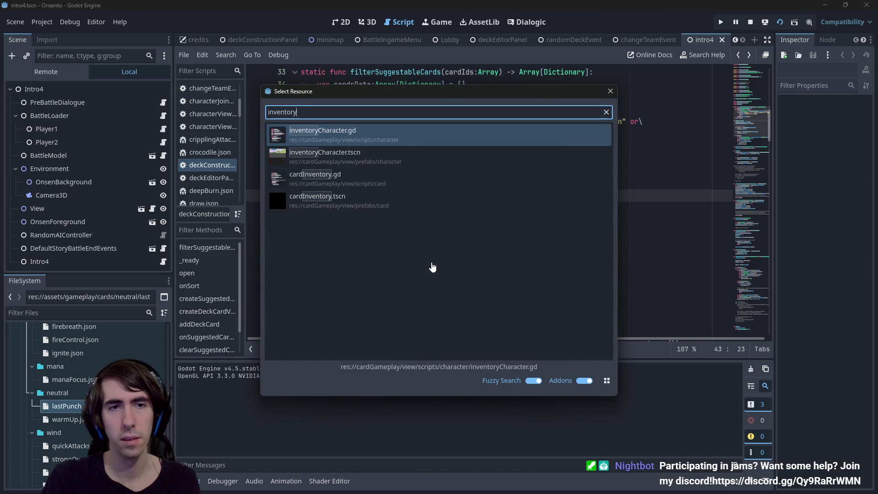
# Open inventoryCharacter.gd and set a breakpoint on line 19 in setIsDisable
pyautogui.press('Down')
pyautogui.press('Return')
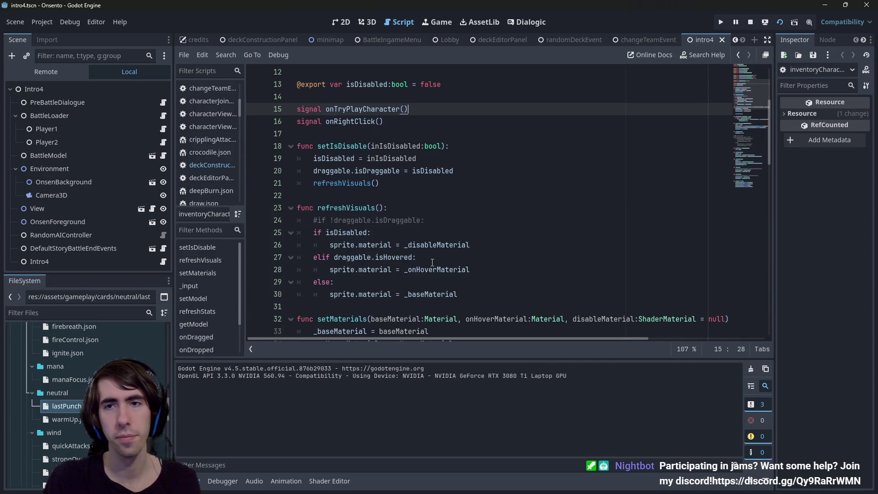
pyautogui.scroll(-3, 432, 262)
pyautogui.scroll(2, 432, 247)
pyautogui.doubleClick(346, 195)
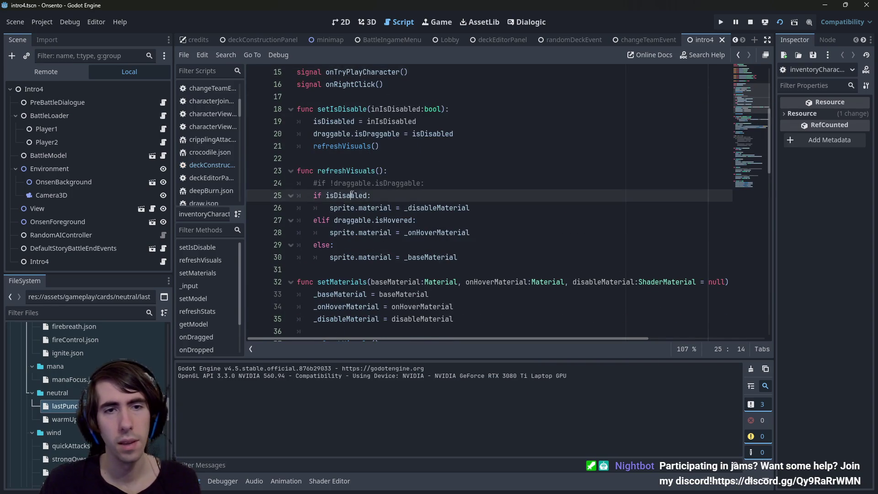
pyautogui.click(252, 121)
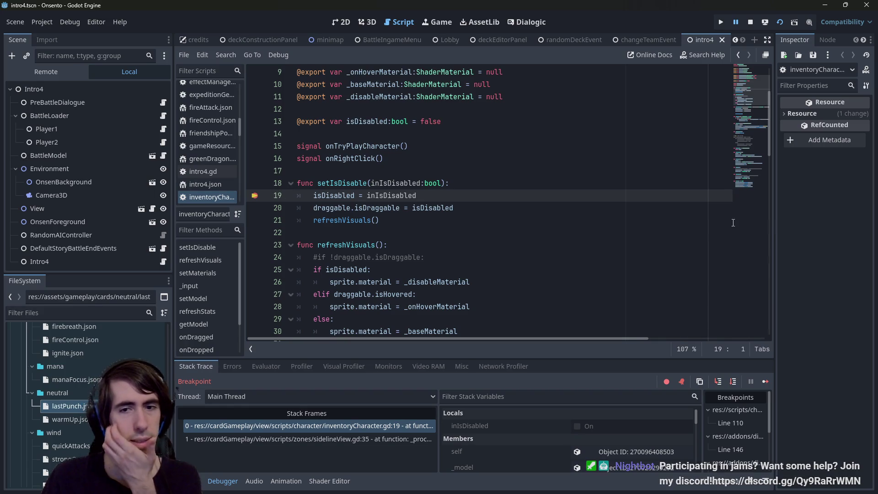
# Inspect the sidelineView.gd caller frame and back to line 19, then bring the game forward
pyautogui.click(315, 438)
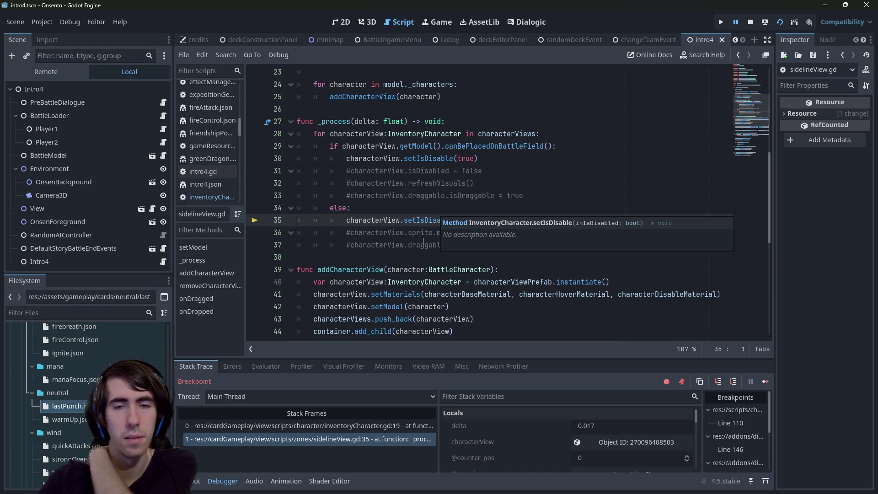
pyautogui.click(332, 426)
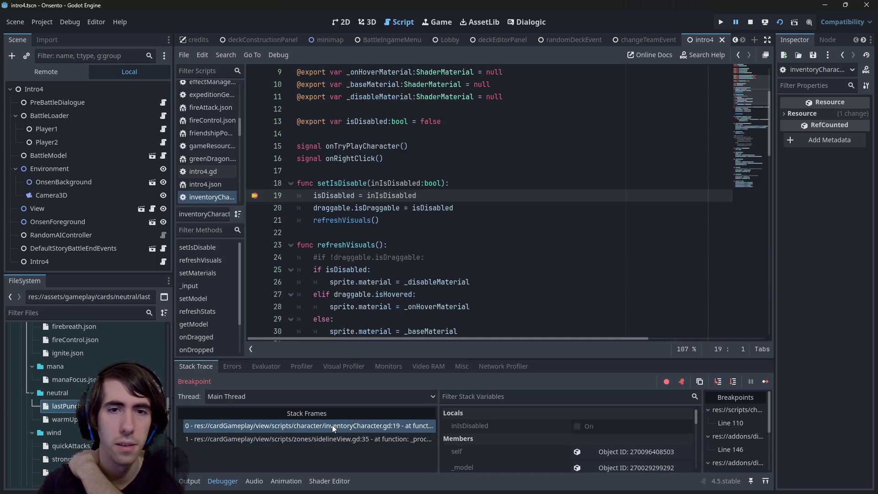
pyautogui.doubleClick(337, 196)
pyautogui.scroll(2, 340, 199)
pyautogui.scroll(-1, 339, 200)
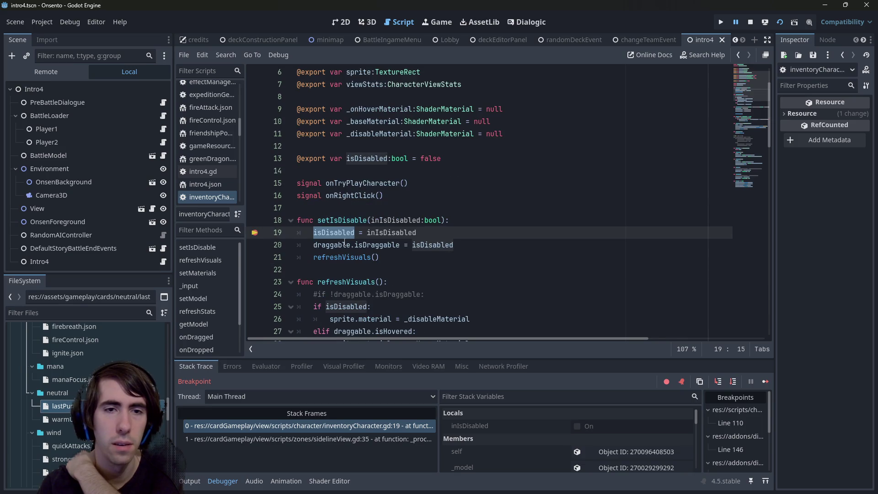
pyautogui.scroll(-2, 344, 242)
pyautogui.scroll(1, 355, 229)
pyautogui.scroll(-1, 355, 230)
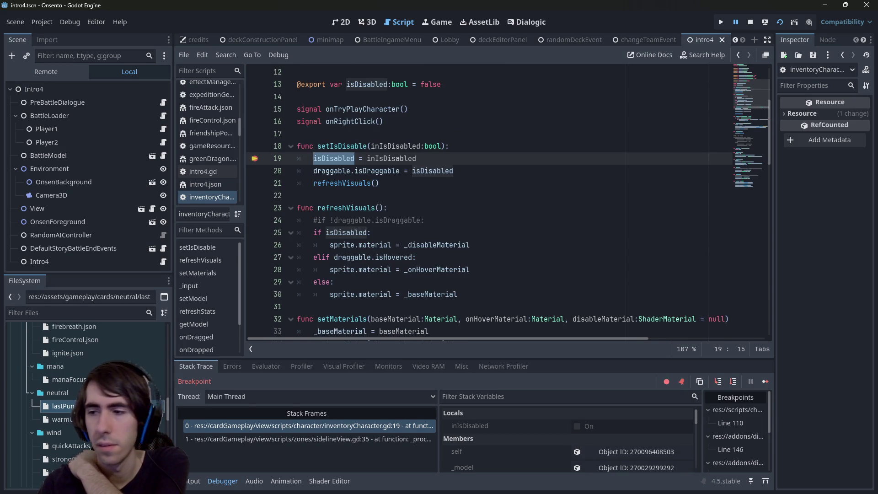
pyautogui.press('F12')
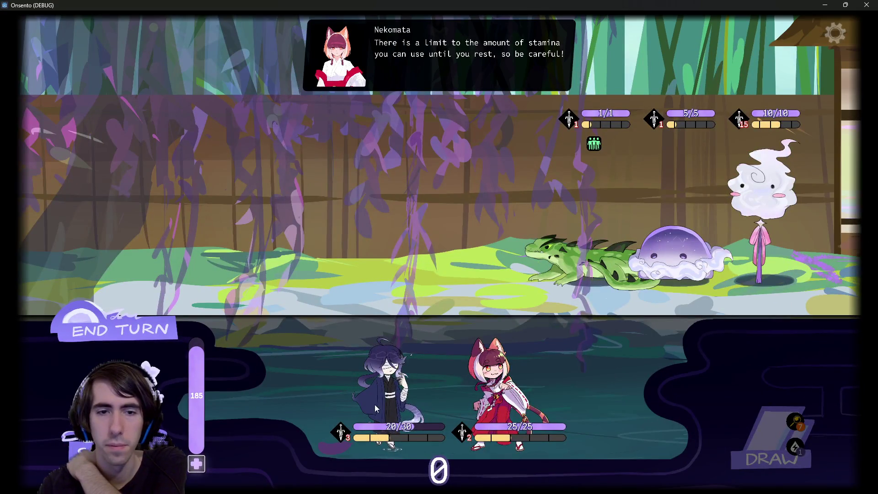
# Add a breakpoint on line 25, continue to it and step over to line 27
pyautogui.click(815, 8)
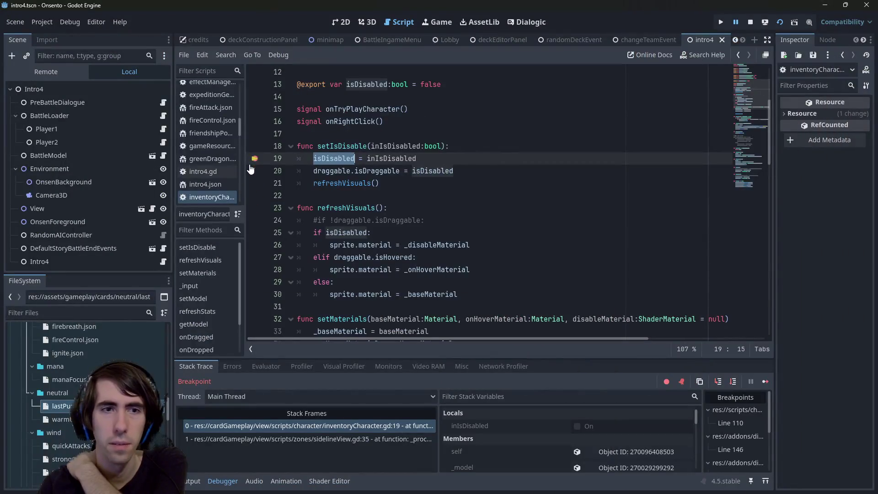
pyautogui.keyDown('shift'); pyautogui.click(255, 232); pyautogui.keyUp('shift')
pyautogui.click(766, 382)
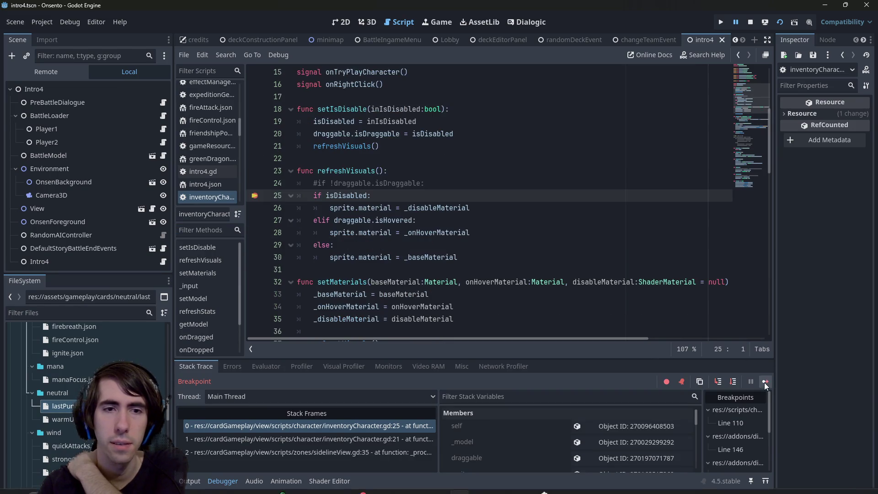
pyautogui.click(728, 381)
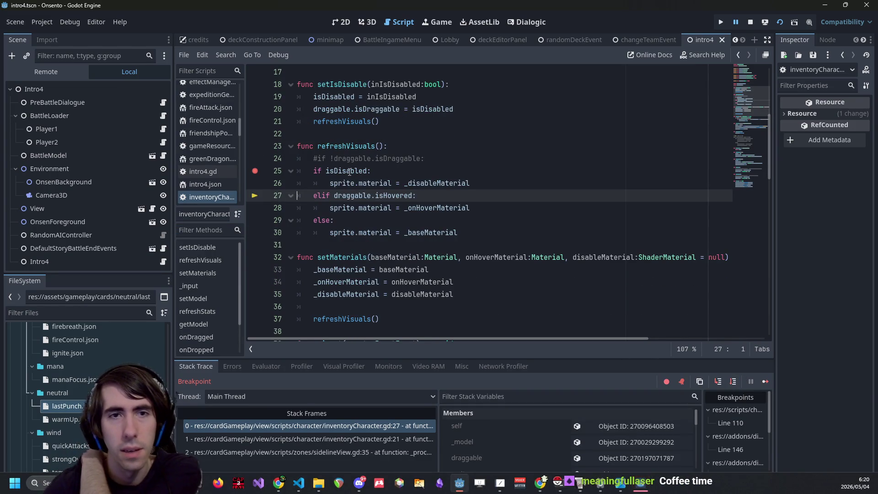
pyautogui.moveTo(349, 172)
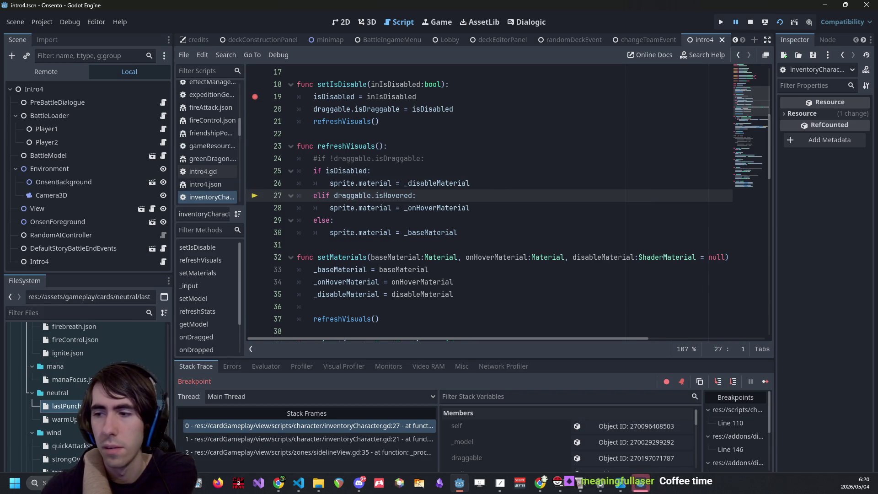
pyautogui.press('F12')
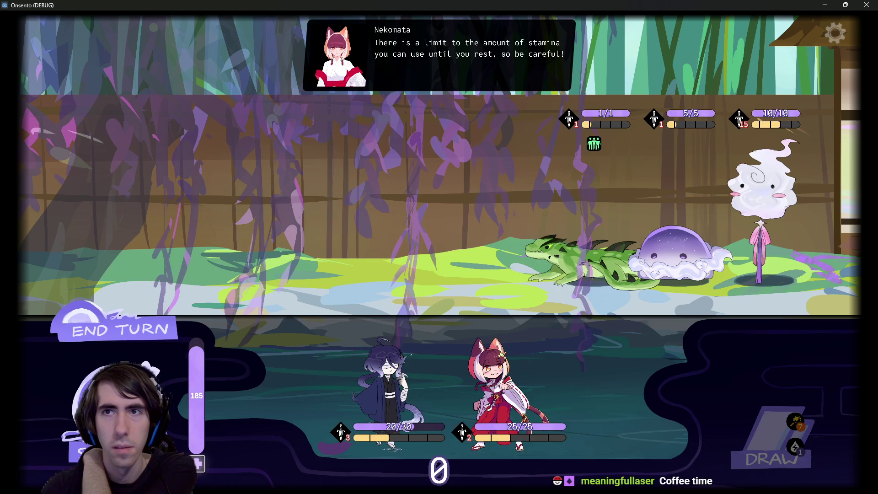
pyautogui.click(822, 4)
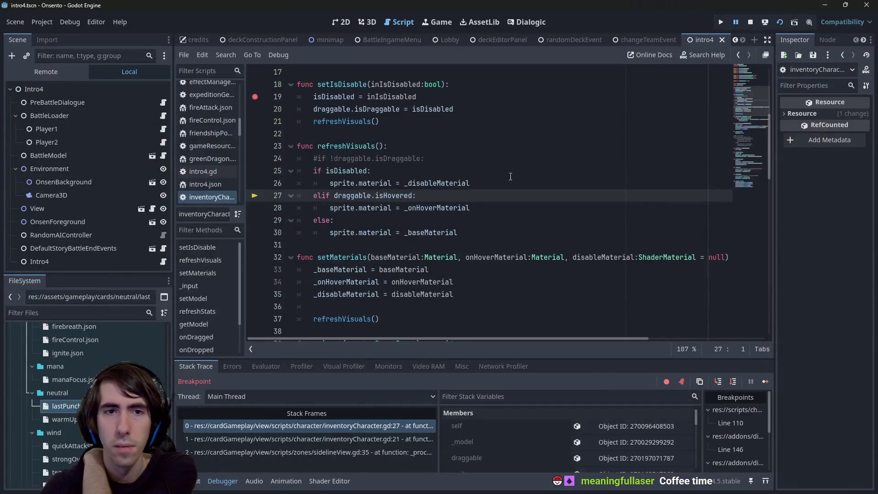
# Resume to the next breakpoint and show the calling setIsDisable code in sidelineView.gd
pyautogui.moveTo(441, 184)
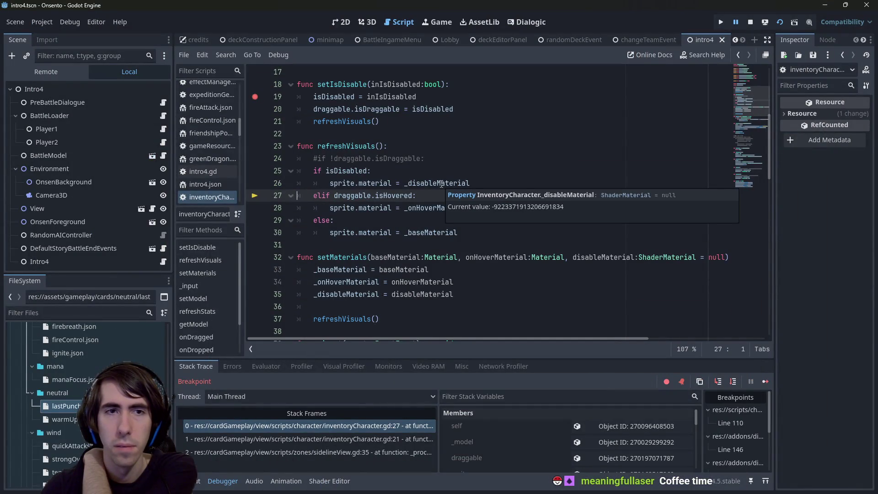
pyautogui.click(766, 383)
pyautogui.moveTo(381, 183)
pyautogui.click(353, 439)
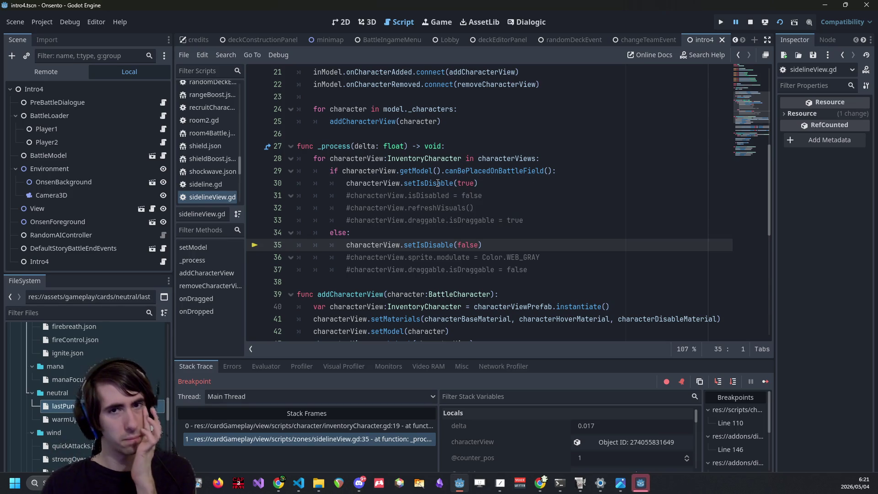
pyautogui.moveTo(438, 184)
pyautogui.click(466, 183)
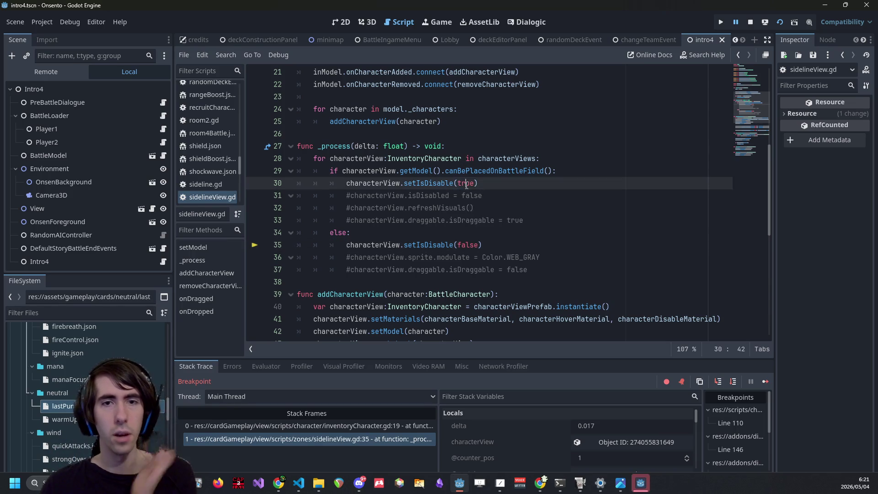
# Rename setIsDisable to setIsDisabled in its definition and in sidelineView.gd's line 30 call
pyautogui.doubleClick(453, 182)
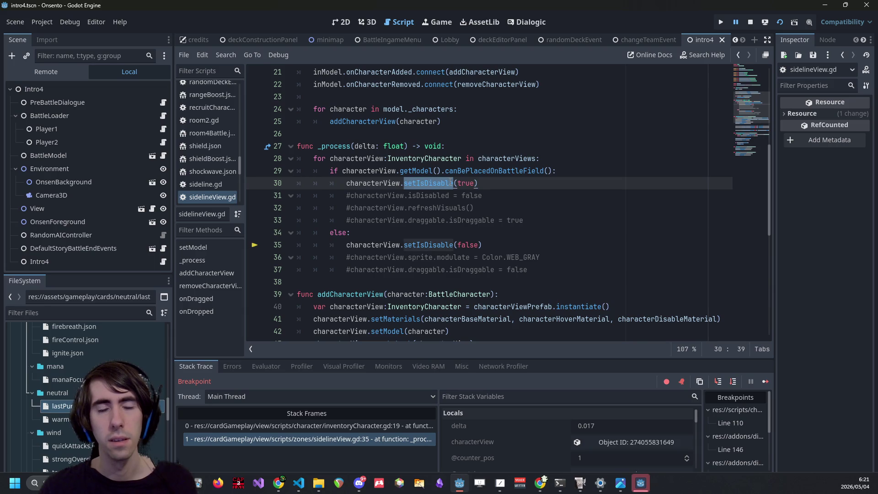
pyautogui.keyDown('ctrl'); pyautogui.click(443, 183); pyautogui.keyUp('ctrl')
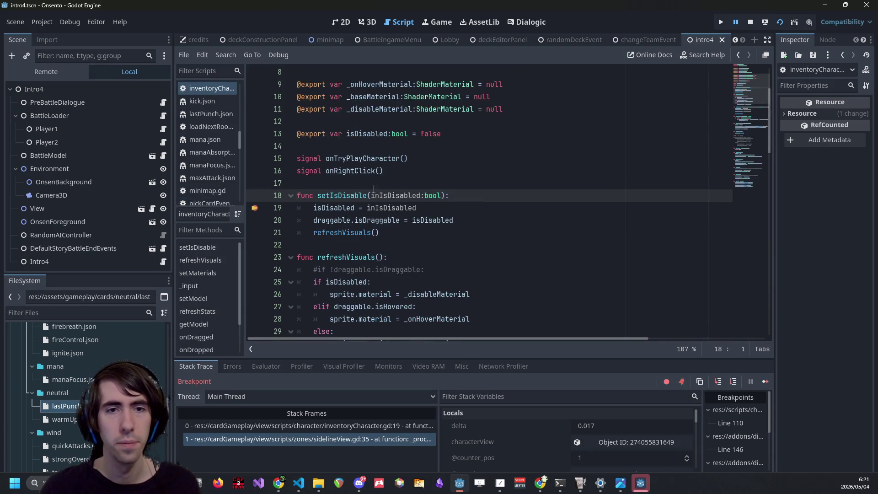
pyautogui.write('d')
pyautogui.click(355, 195)
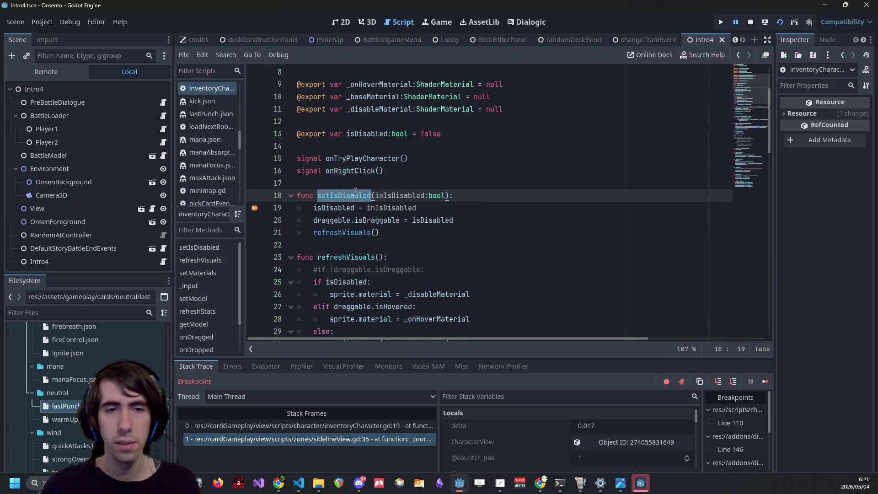
pyautogui.hotkey('alt', 'Left')
pyautogui.doubleClick(428, 183)
pyautogui.write('setIsDisabled')
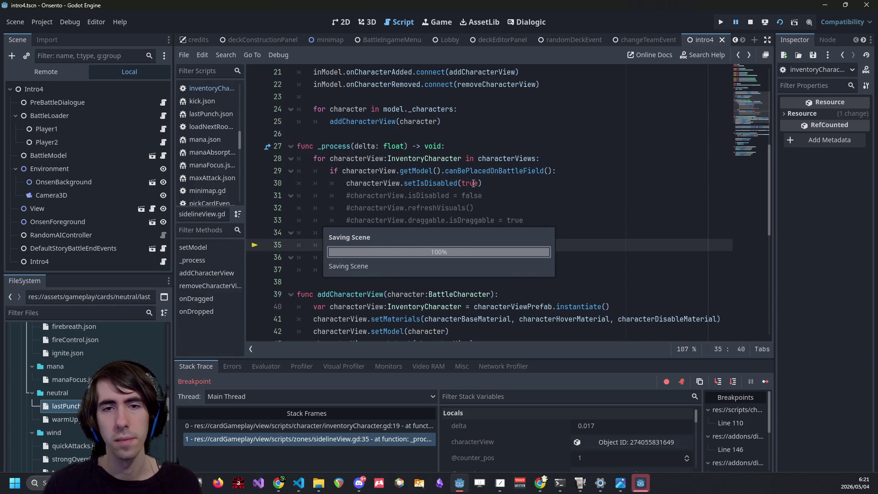
# Change the line 30 argument to false and line 35 to true, then restart the scene
pyautogui.doubleClick(471, 183)
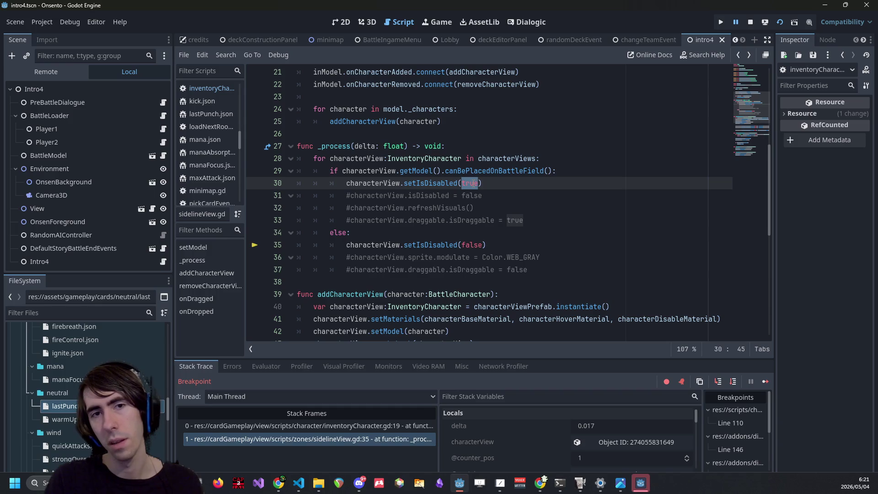
pyautogui.write('false')
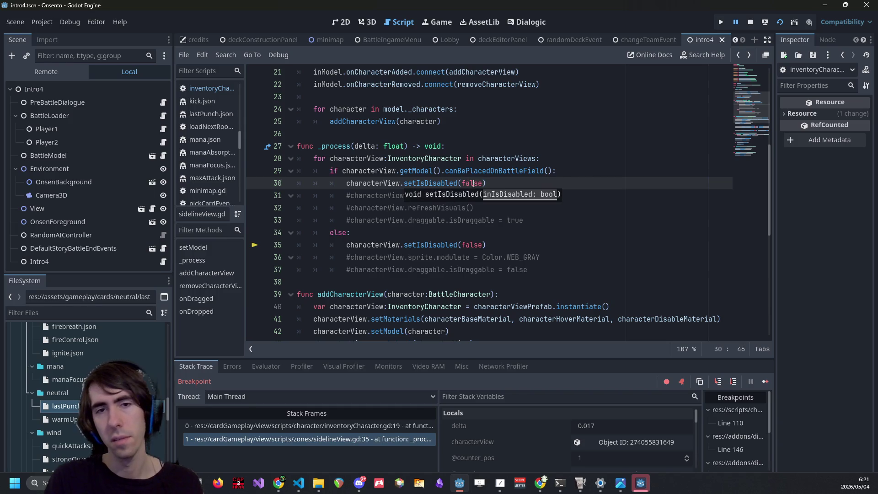
pyautogui.press('Escape')
pyautogui.press('Down')
pyautogui.press('Down')
pyautogui.press('Down')
pyautogui.press('BackSpace')
pyautogui.press('BackSpace')
pyautogui.press('BackSpace')
pyautogui.write('true')
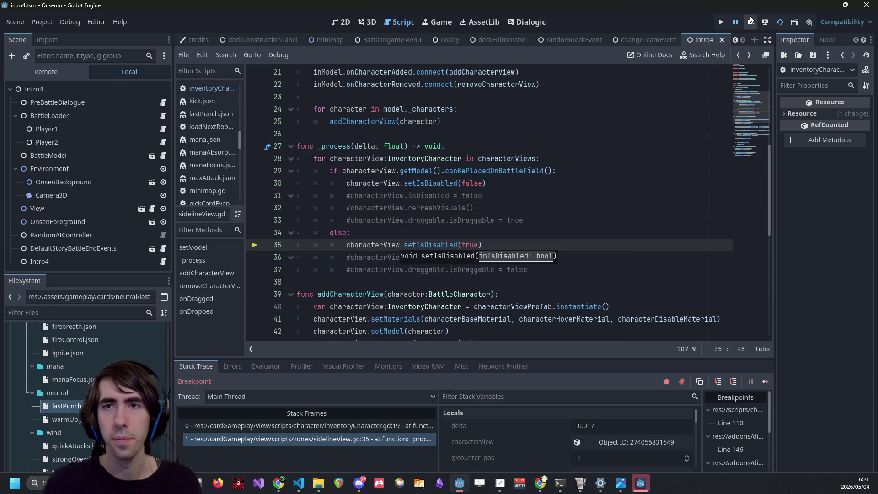
pyautogui.click(750, 22)
pyautogui.click(778, 22)
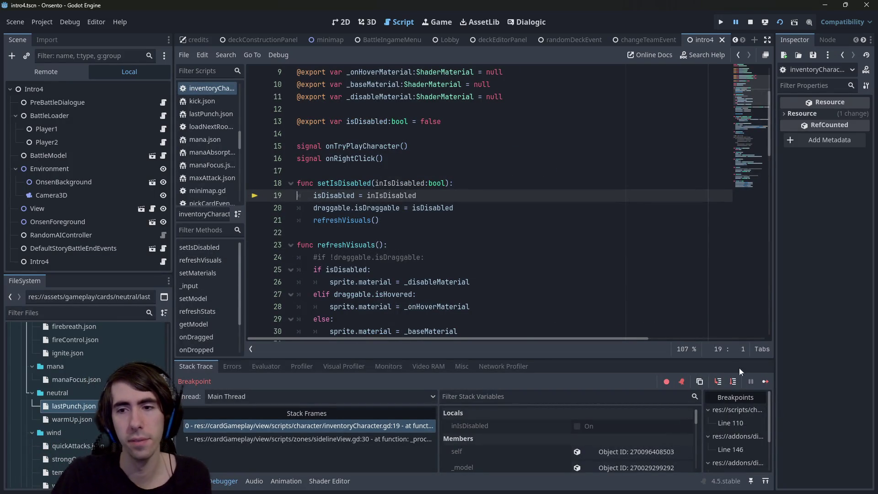
# Close the game, set isDraggable to !isDisabled on line 20, and rerun the scene with F6
pyautogui.click(767, 381)
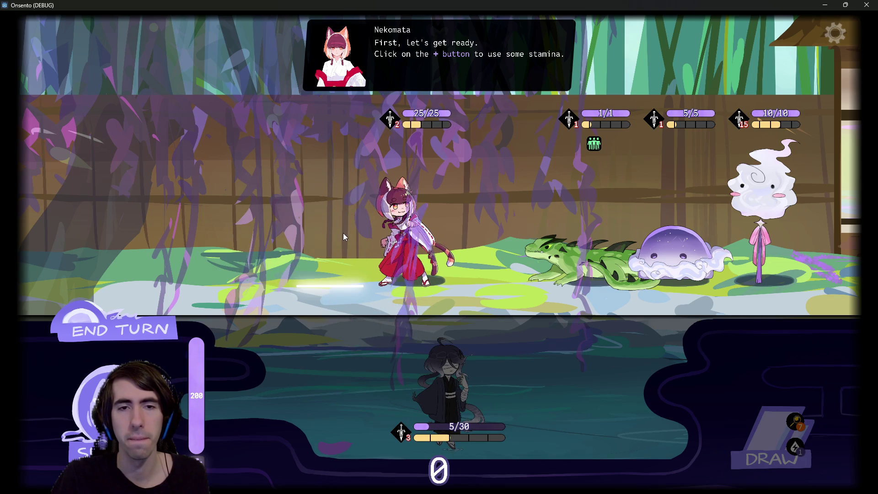
pyautogui.click(865, 4)
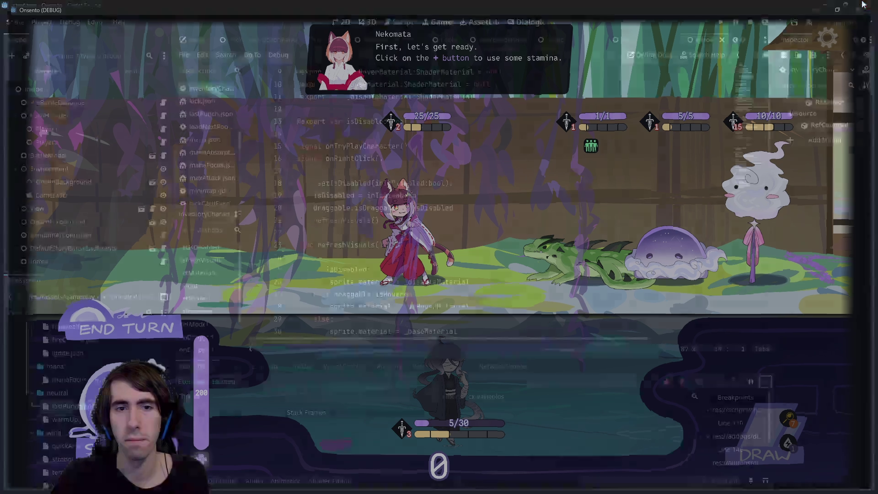
pyautogui.click(503, 205)
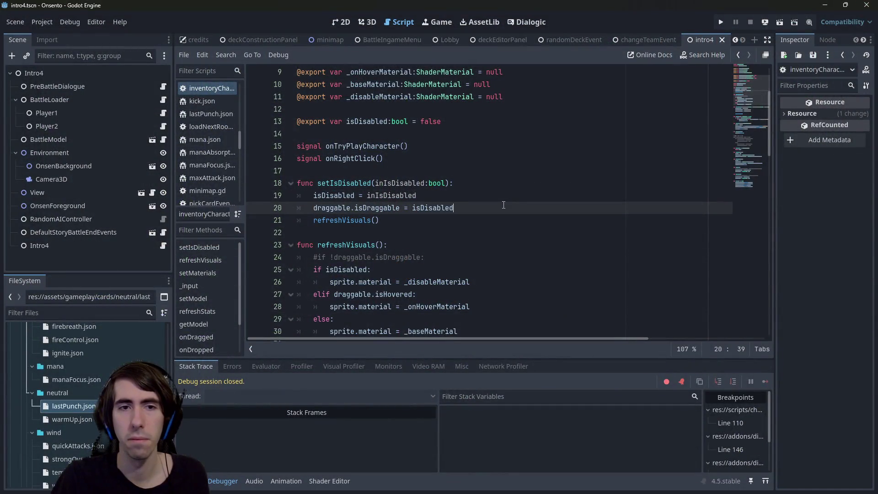
pyautogui.click(255, 198)
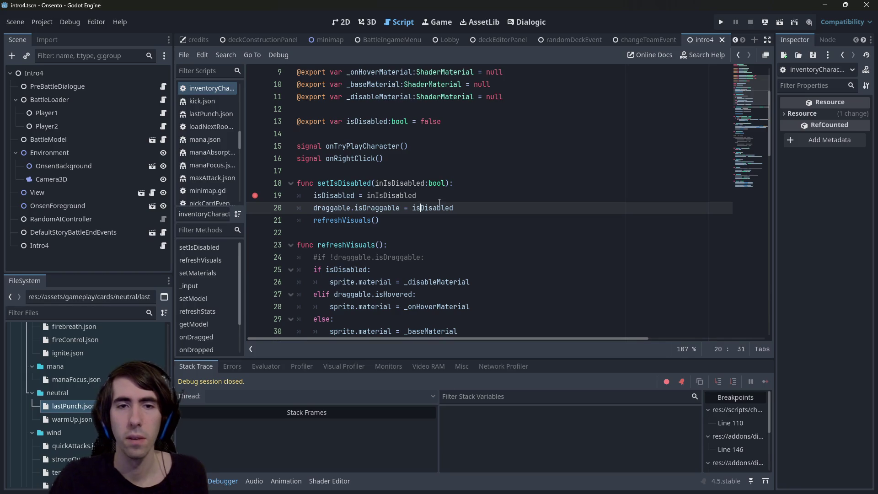
pyautogui.press('Left')
pyautogui.press('Left')
pyautogui.write('!')
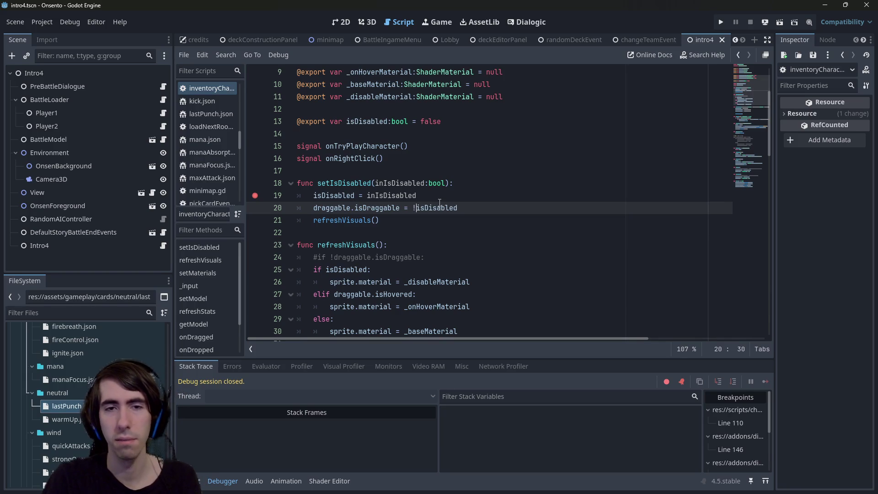
pyautogui.click(254, 195)
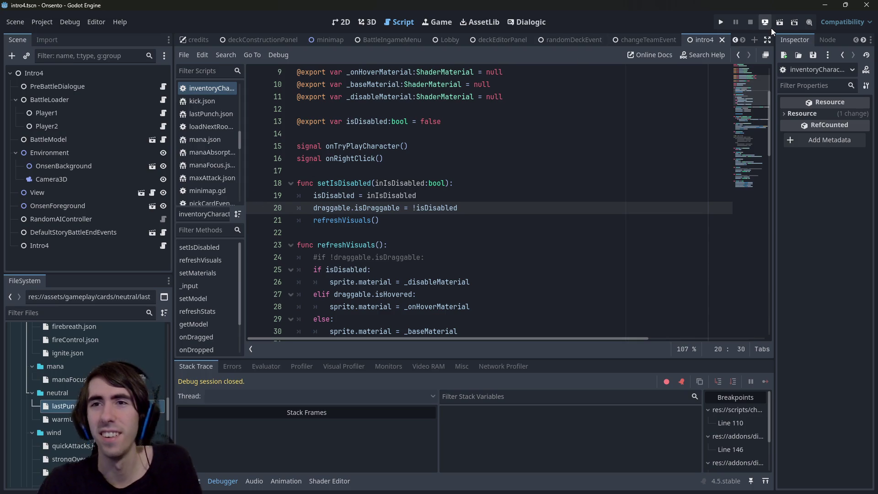
pyautogui.press('F6')
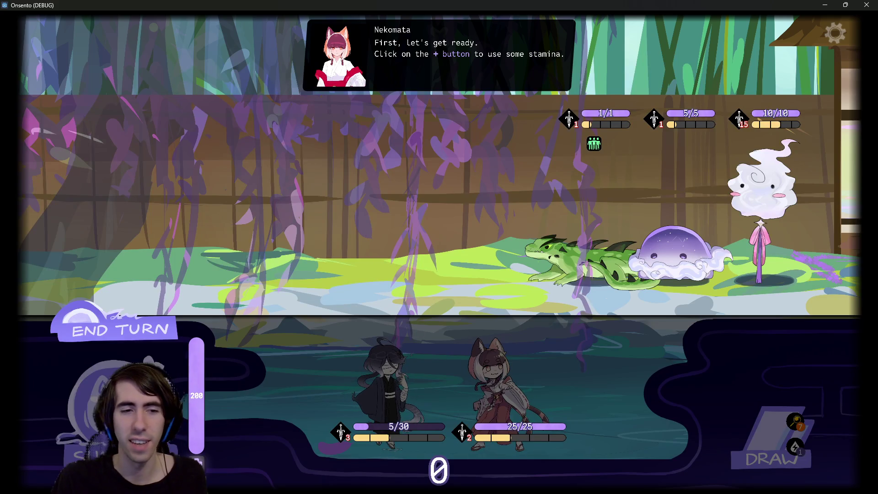
# Spend stamina, drag the dark-haired character and fox-eared girl onto the battlefield, then close the game
pyautogui.click(199, 461)
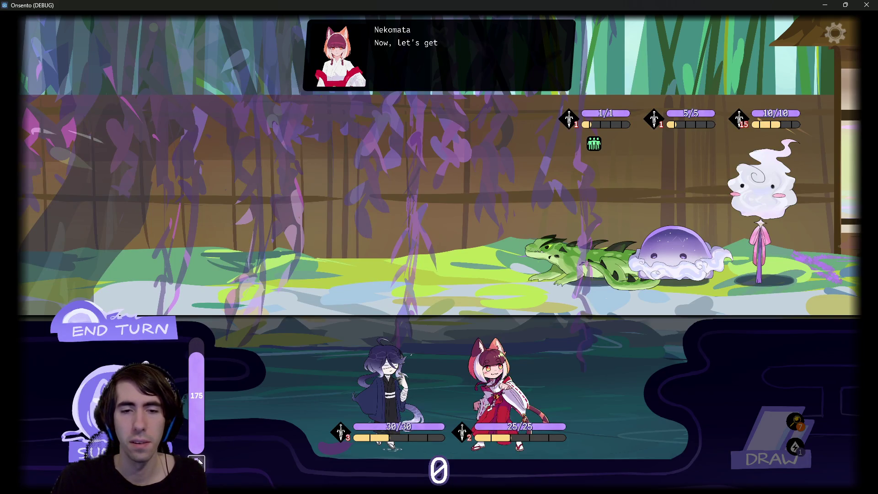
pyautogui.moveTo(387, 394); pyautogui.dragTo(345, 225)
pyautogui.moveTo(434, 393); pyautogui.dragTo(322, 229)
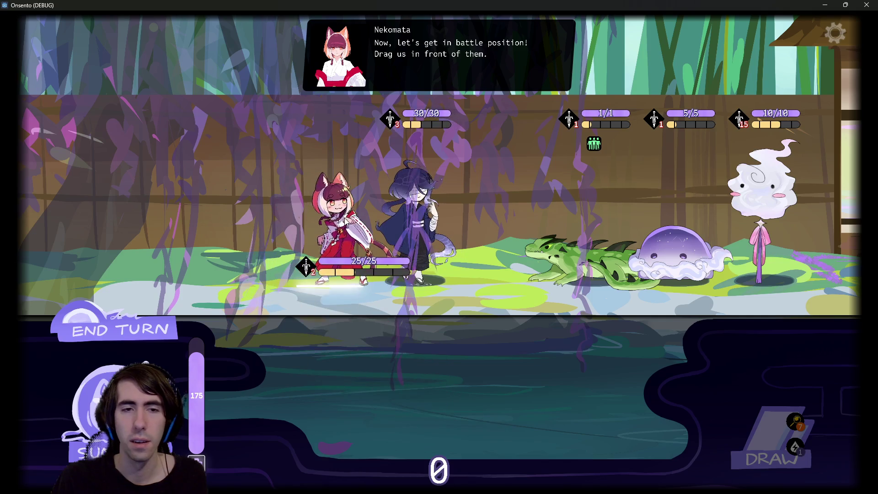
pyautogui.click(868, 5)
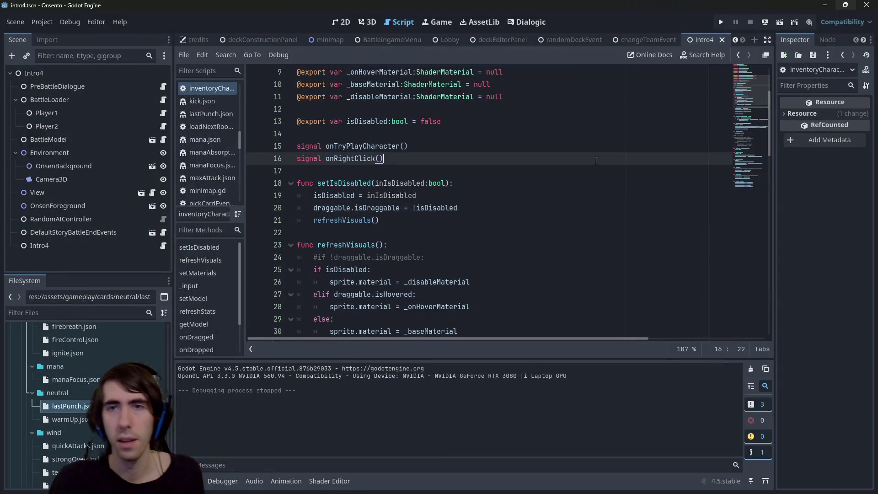
pyautogui.hotkey('shift', 'alt', 'o')
# Quick-open changeTeamEvent.tscn and run that scene
pyautogui.write('changeve')
pyautogui.doubleClick(595, 160)
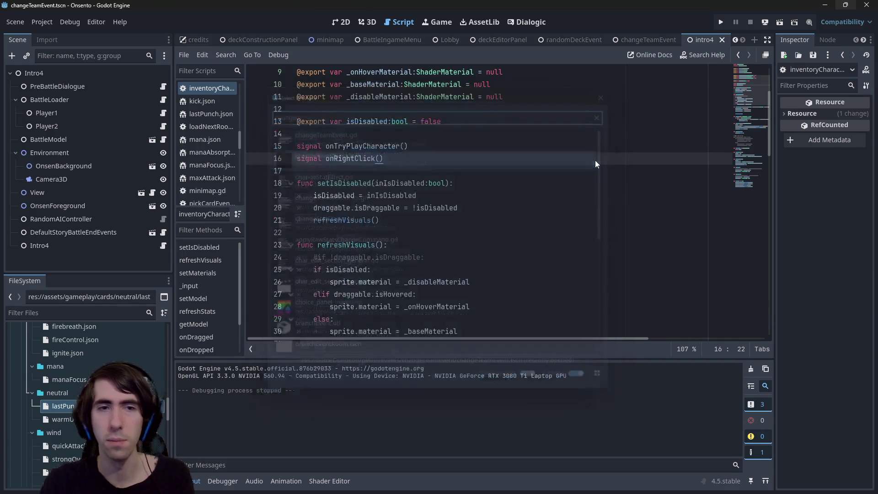
pyautogui.click(780, 22)
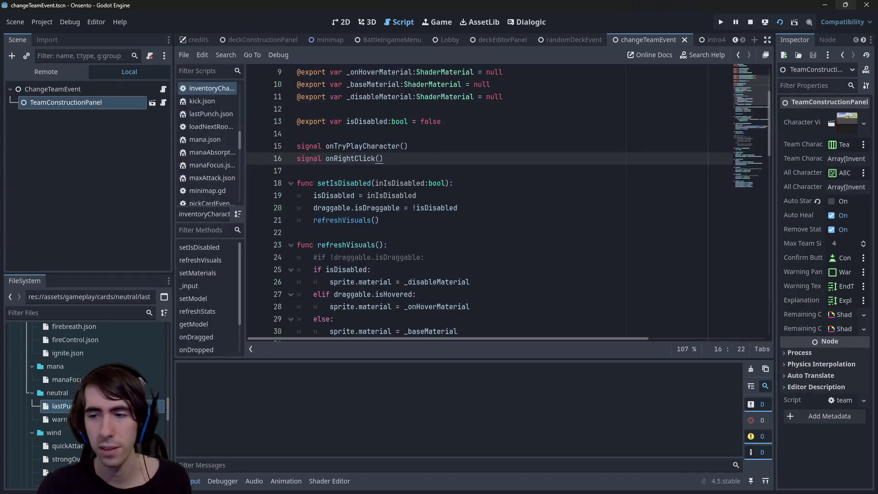
# Run git status in PowerShell to list the uncommitted changes
pyautogui.hotkey('alt', 'Tab')
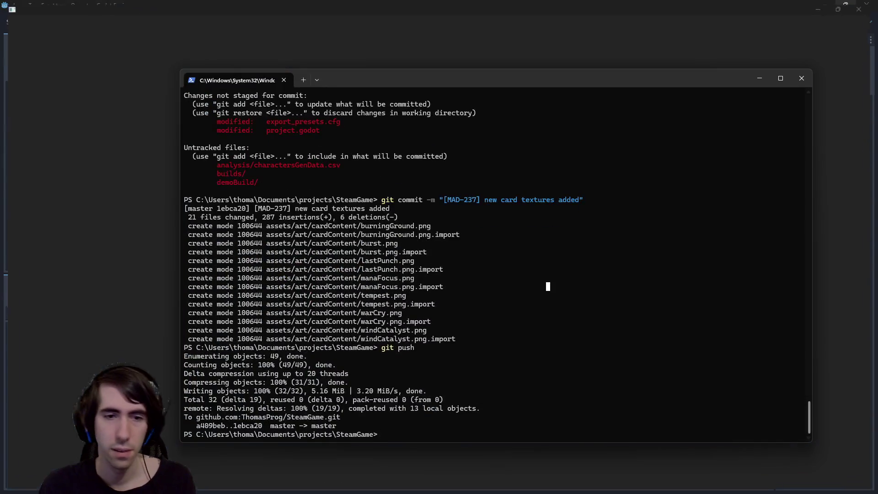
pyautogui.write('git status')
pyautogui.press('Return')
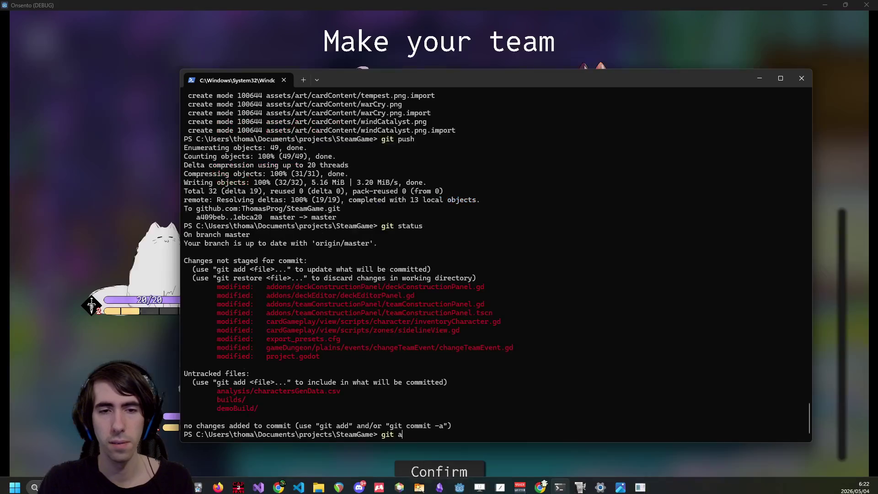
# On Make your team, add and remove roster characters past the four-character limit, then close the game
pyautogui.click(446, 4)
pyautogui.click(383, 110)
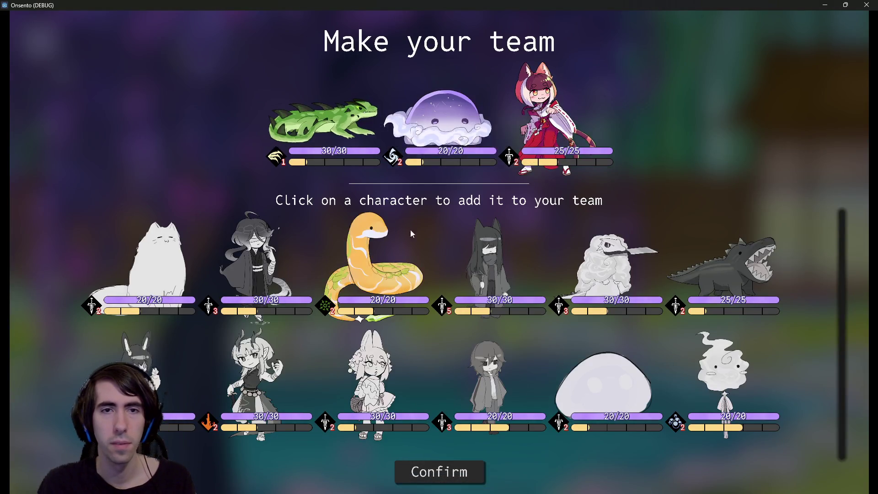
pyautogui.click(402, 242)
pyautogui.click(628, 83)
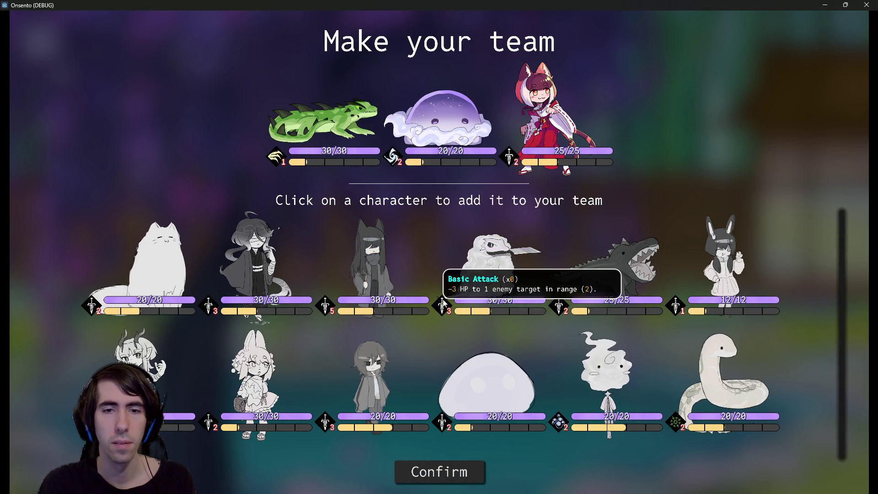
pyautogui.click(485, 379)
pyautogui.click(531, 380)
pyautogui.click(363, 386)
pyautogui.click(362, 389)
pyautogui.click(361, 393)
pyautogui.click(359, 390)
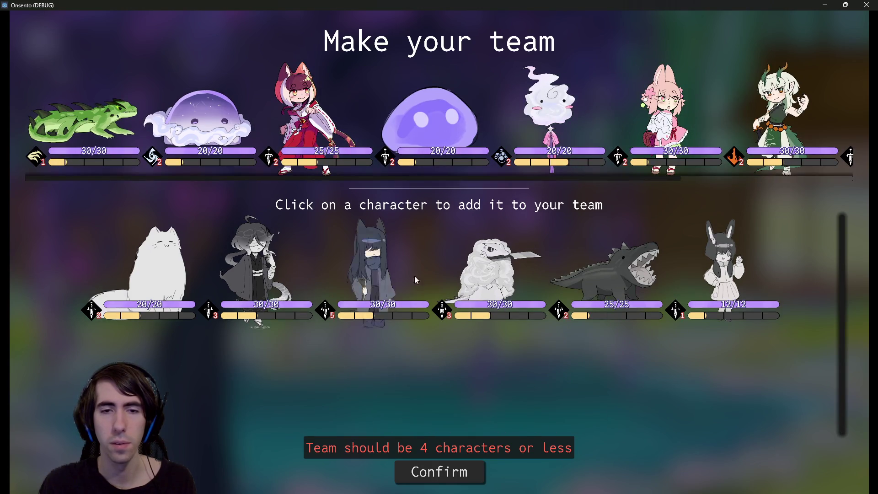
pyautogui.click(429, 277)
pyautogui.click(429, 275)
pyautogui.click(430, 274)
pyautogui.click(429, 272)
pyautogui.click(503, 270)
pyautogui.click(549, 110)
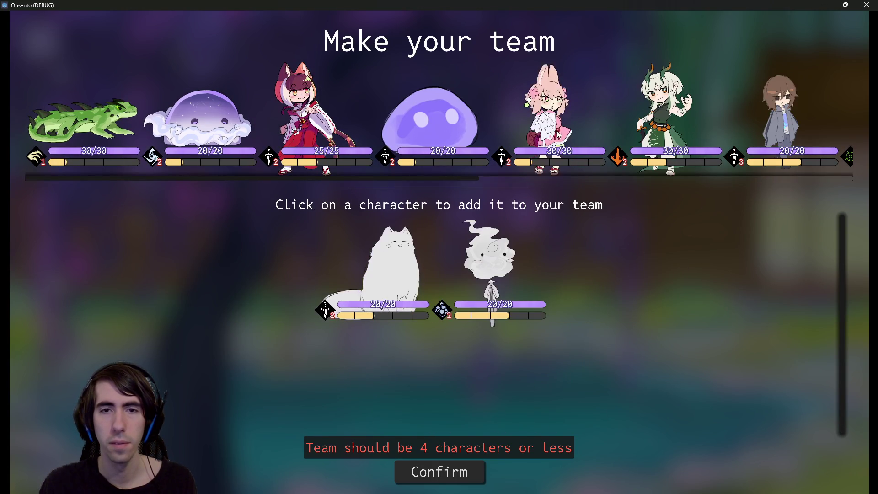
pyautogui.click(549, 110)
pyautogui.click(858, 5)
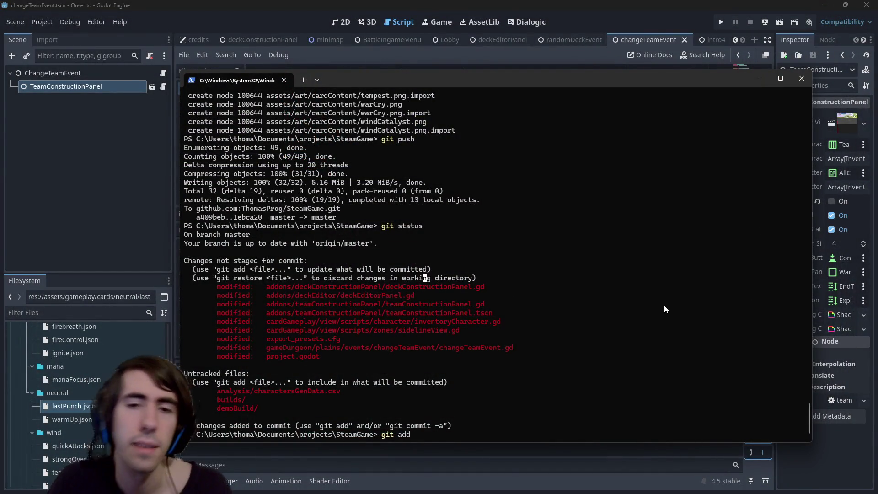
# Run git diff and review the changed scripts before quitting the pager
pyautogui.press('BackSpace')
pyautogui.press('BackSpace')
pyautogui.press('BackSpace')
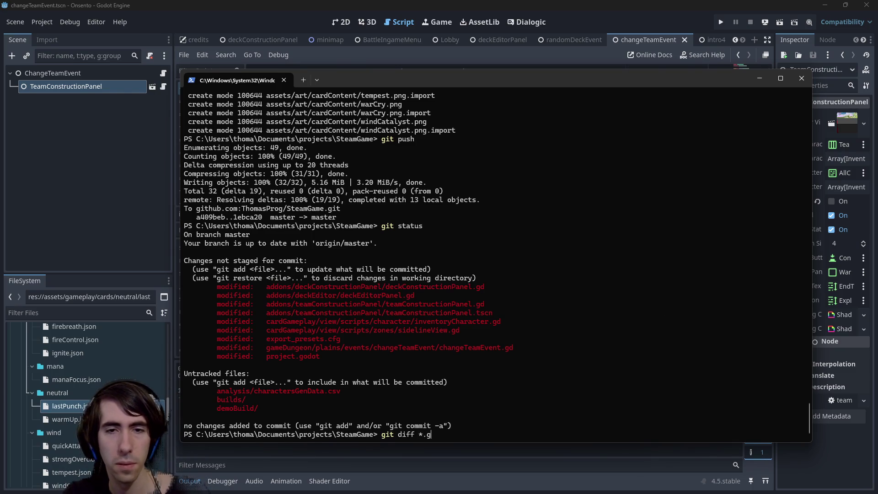
pyautogui.write('d')
pyautogui.press('Return')
pyautogui.scroll(-8, 435, 260)
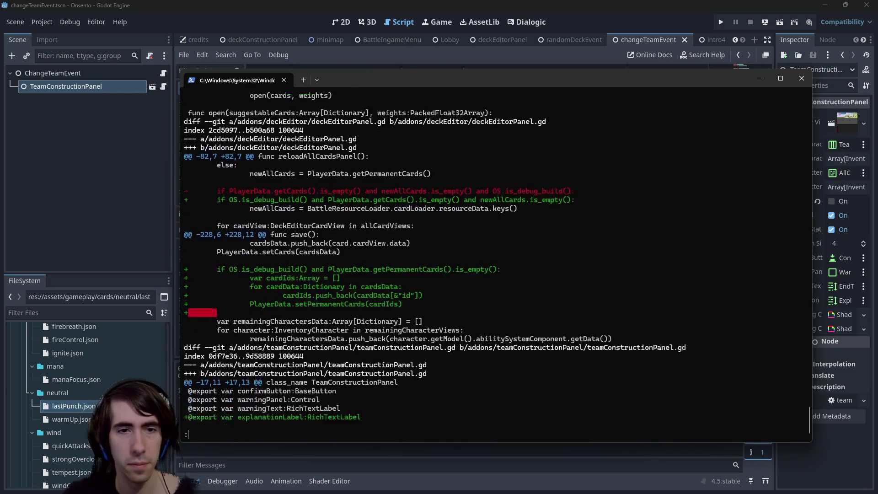
pyautogui.scroll(-7, 434, 261)
pyautogui.scroll(5, 434, 261)
pyautogui.scroll(1, 434, 260)
pyautogui.scroll(-4, 435, 261)
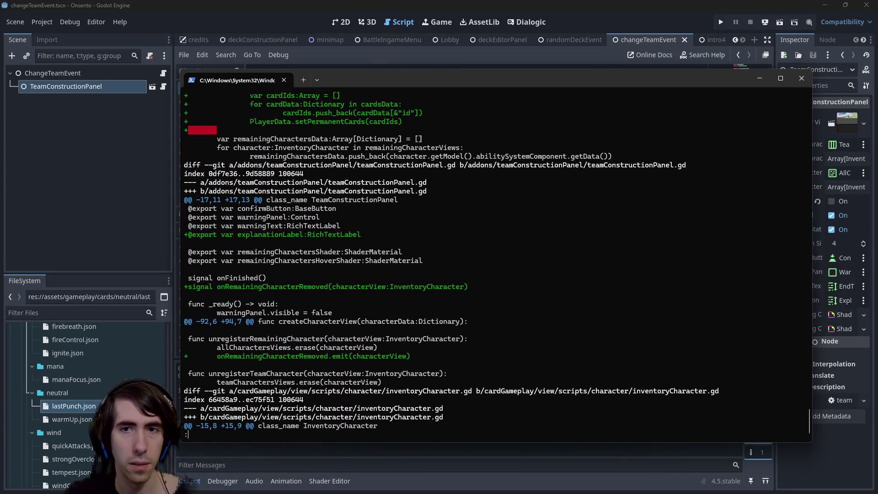
pyautogui.scroll(-2, 435, 260)
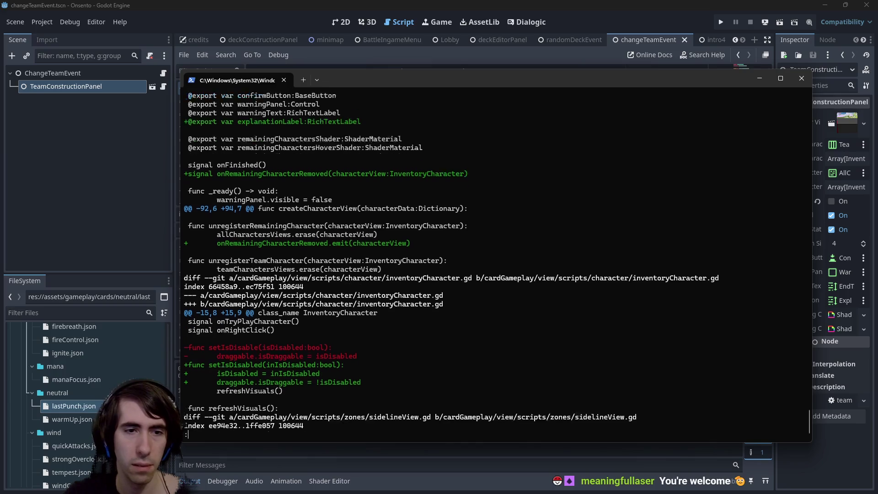
pyautogui.scroll(-7, 434, 260)
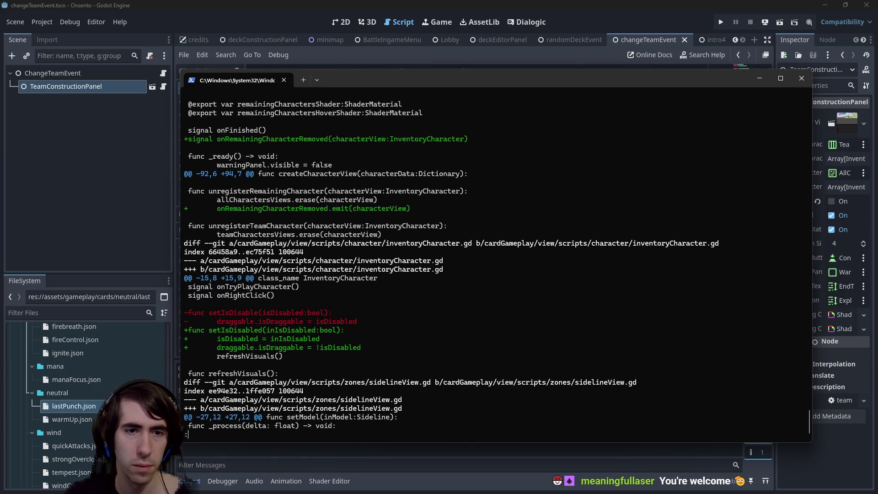
pyautogui.scroll(-4, 434, 261)
pyautogui.scroll(10, 434, 260)
pyautogui.scroll(4, 434, 260)
pyautogui.scroll(-9, 435, 260)
pyautogui.scroll(-4, 464, 260)
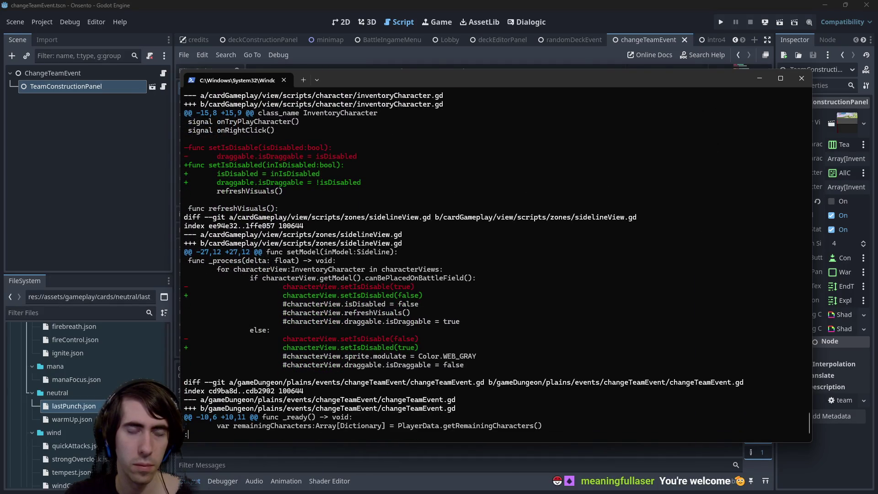
pyautogui.write('q')
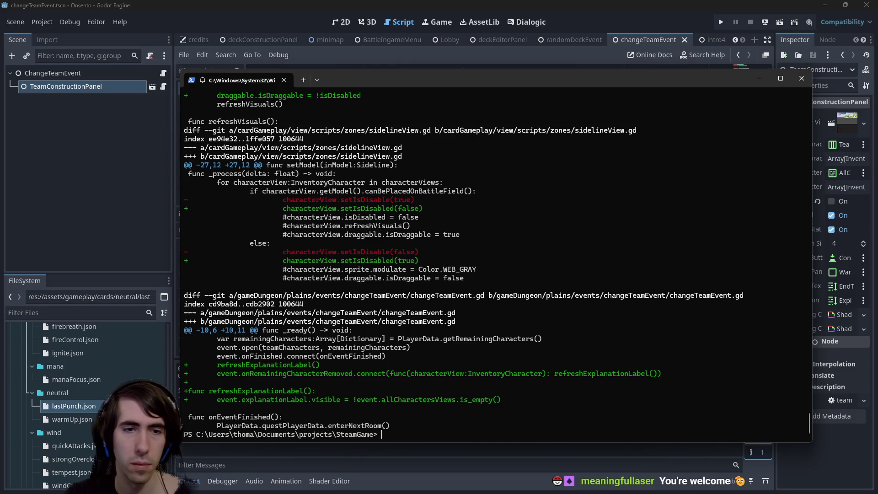
pyautogui.write('git add')
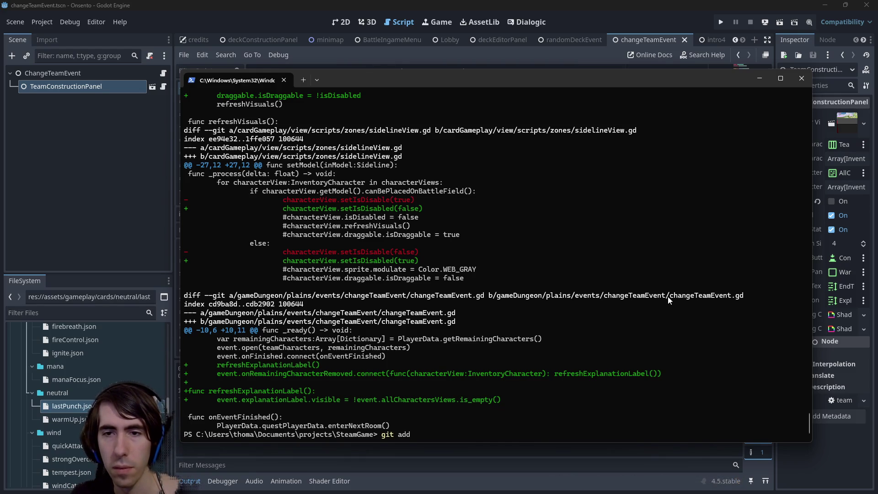
# Stage changeTeamEvent.gd by copying its name from the diff into git add
pyautogui.moveTo(669, 296); pyautogui.dragTo(744, 297)
pyautogui.hotkey('ctrl', 'c')
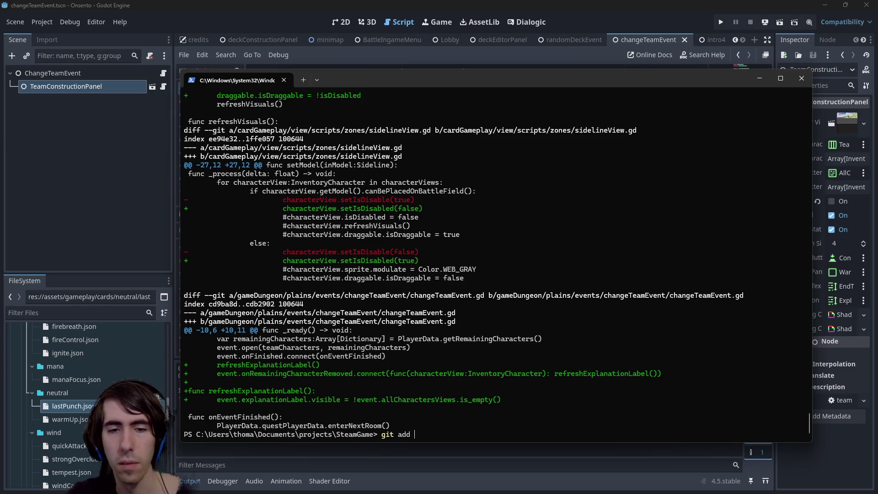
pyautogui.hotkey('ctrl', 'v')
pyautogui.press('Return')
# Stage teamConstructionPanel.gd with git add *teamConstructionPanel.gd
pyautogui.scroll(8, 391, 274)
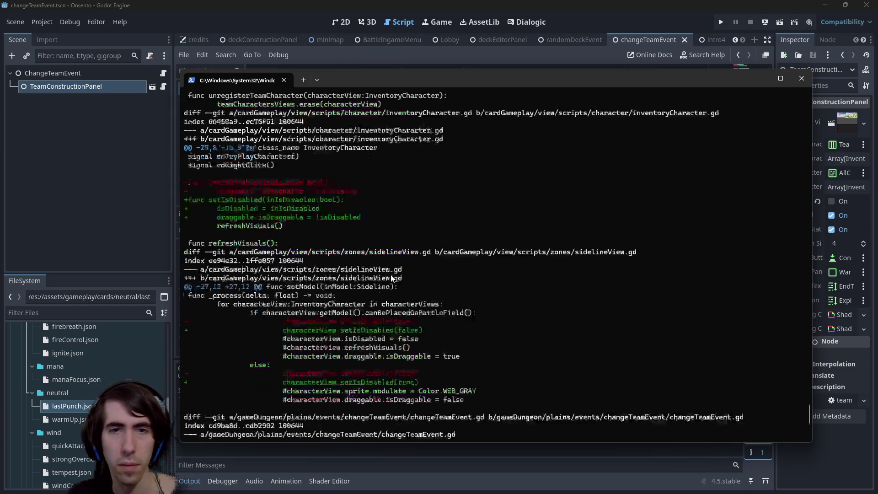
pyautogui.scroll(7, 582, 193)
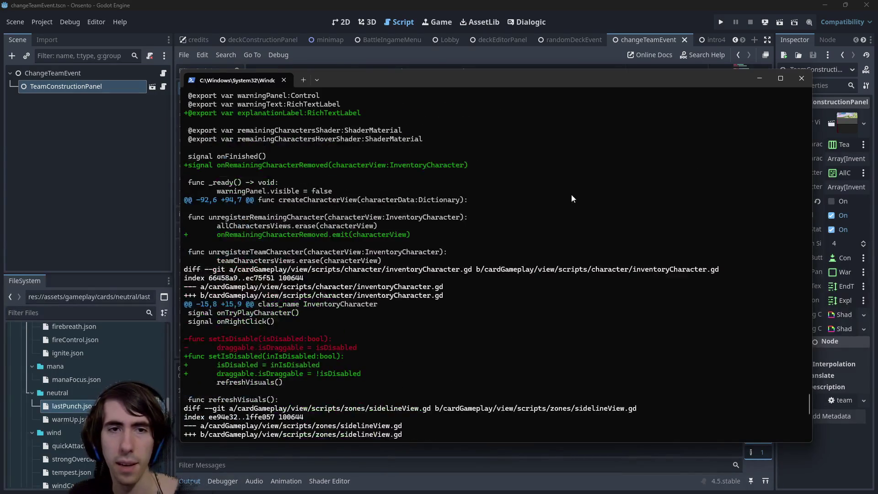
pyautogui.moveTo(328, 174); pyautogui.dragTo(439, 175)
pyautogui.rightClick(439, 174)
pyautogui.scroll(-10, 448, 186)
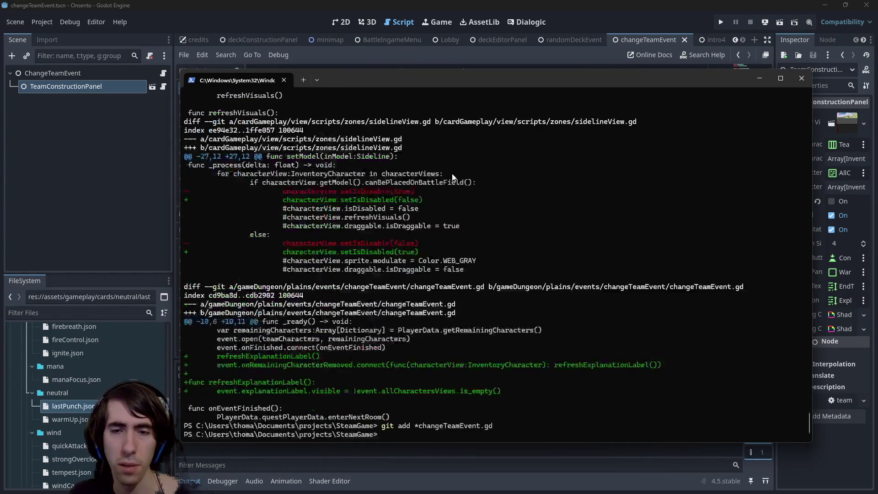
pyautogui.write('git add ')
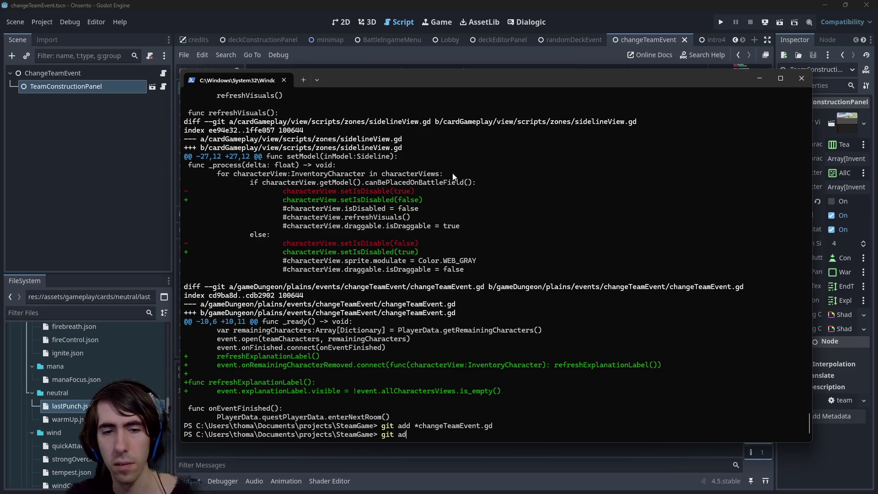
pyautogui.write('*teamConstructionPanel.gd')
pyautogui.press('Return')
# Run git status to confirm both scripts are staged
pyautogui.write('git status')
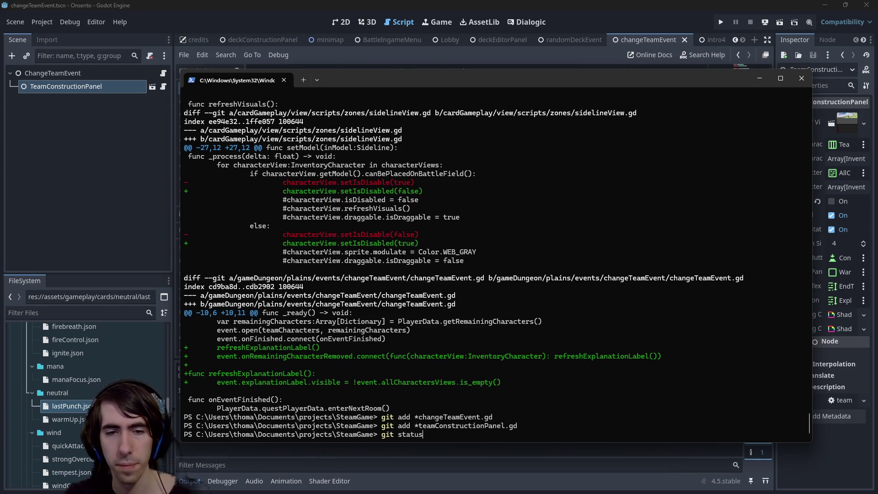
pyautogui.press('Return')
pyautogui.write('gti commit -m "')
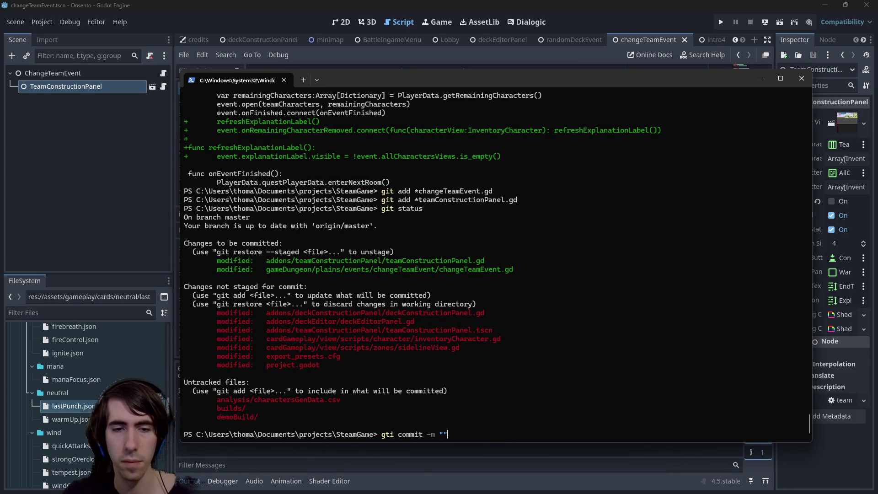
# Commit as "[hotfix] TeamChangeEvent explanation hidden when no sideline character"
pyautogui.press('Left')
pyautogui.press('BackSpace')
pyautogui.press('BackSpace')
pyautogui.write('g')
pyautogui.press('Right')
pyautogui.write('t')
pyautogui.write('[]')
pyautogui.write('hotifx')
pyautogui.press('Right')
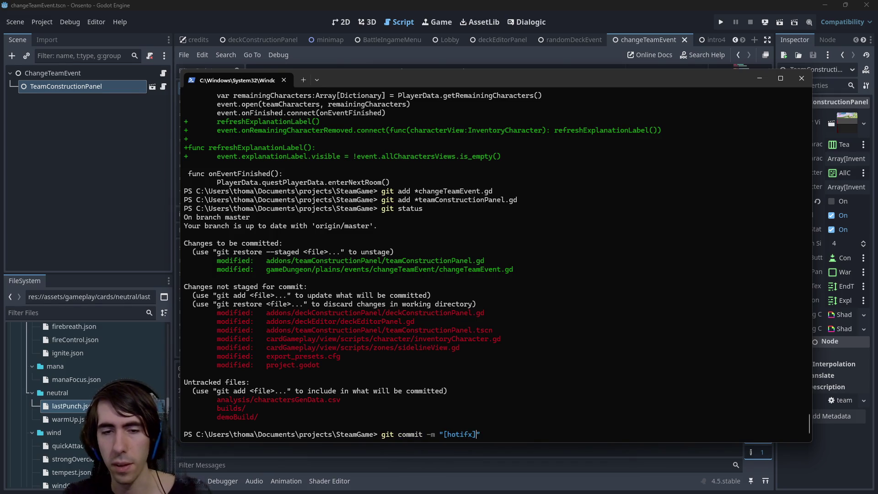
pyautogui.write(']')
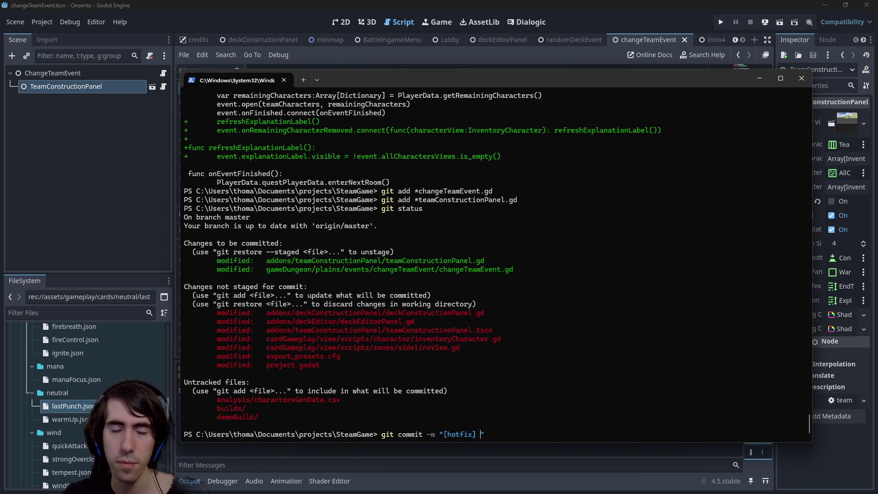
pyautogui.write('Team')
pyautogui.write('nge ')
pyautogui.write('vent explanation ')
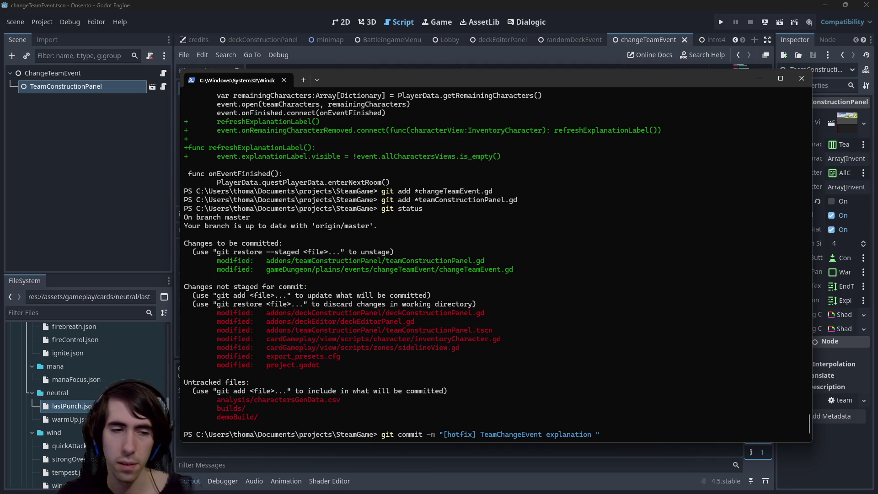
pyautogui.write('idden when')
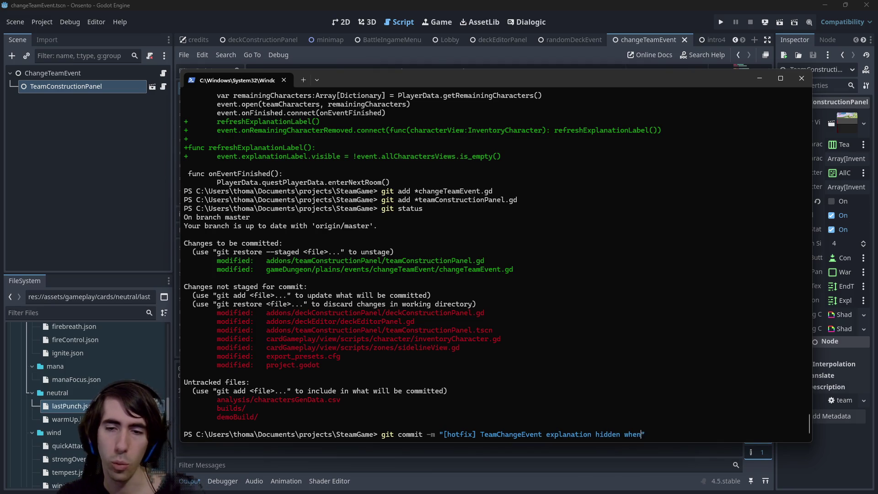
pyautogui.write('sideline characte')
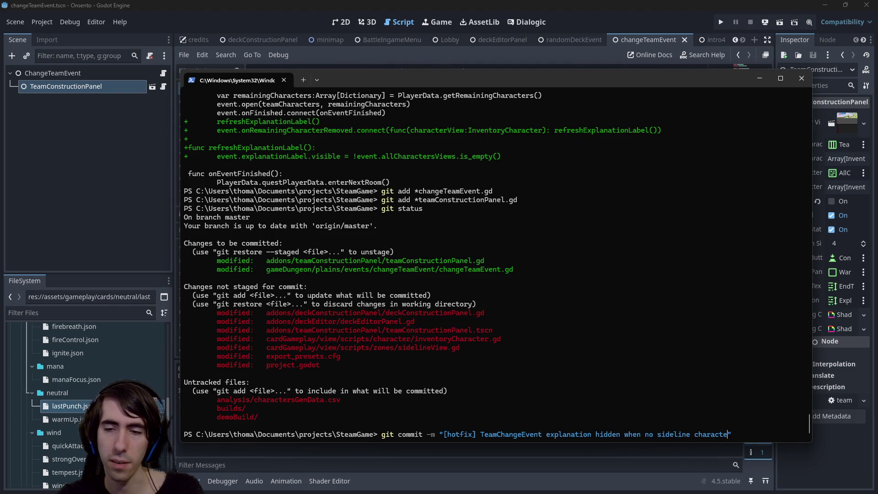
pyautogui.press('Return')
# Check git status, then show the diff of the remaining .gd changes
pyautogui.write('git status')
pyautogui.press('Return')
pyautogui.write('git ad')
pyautogui.press('BackSpace')
pyautogui.press('BackSpace')
pyautogui.press('BackSpace')
pyautogui.write('difd')
pyautogui.press('Return')
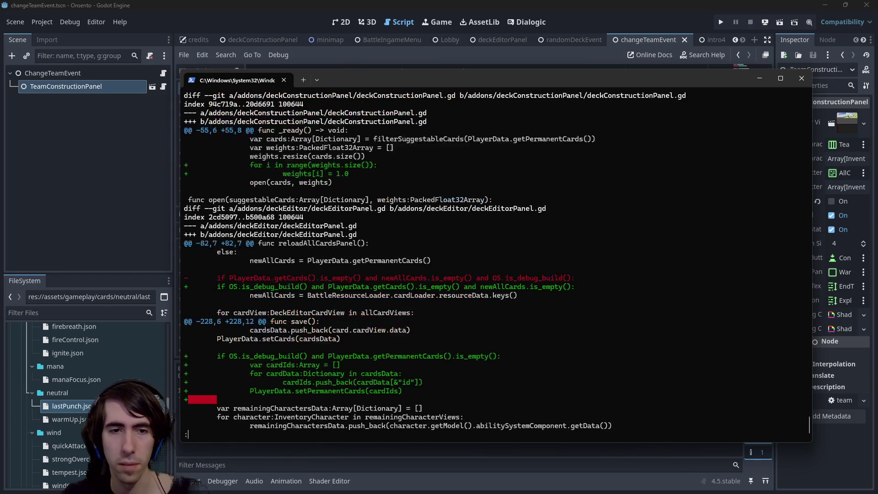
# Stage inventoryCharacter.gd and sidelineView.gd in one git add command
pyautogui.press('Down')
pyautogui.press('Down')
pyautogui.press('Down')
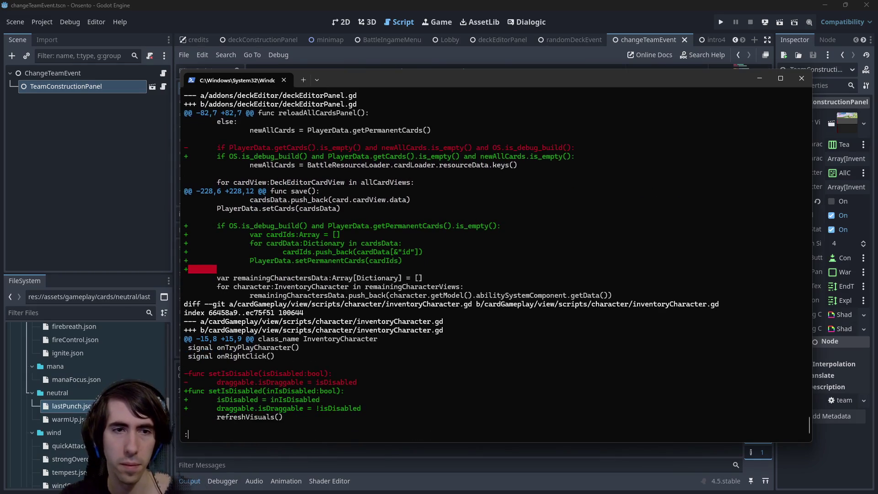
pyautogui.press('Down')
pyautogui.press('Down')
pyautogui.press('Down')
pyautogui.press('Down')
pyautogui.write('git add')
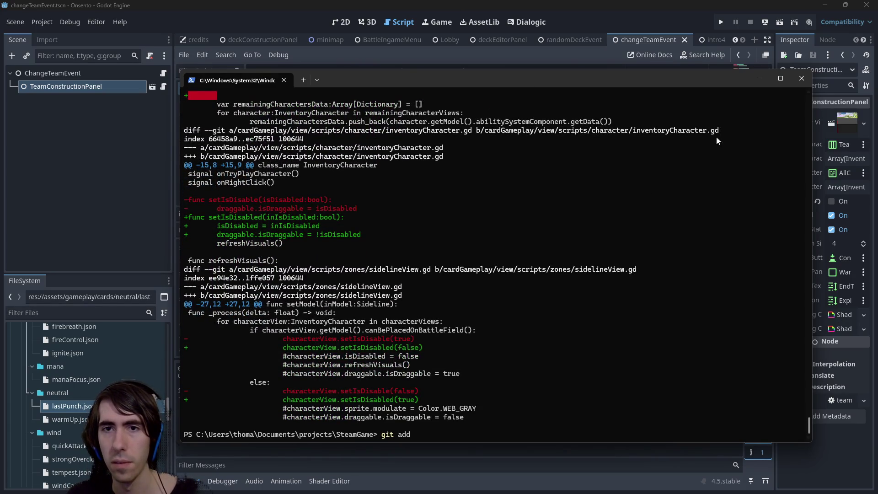
pyautogui.moveTo(634, 132); pyautogui.dragTo(736, 138)
pyautogui.hotkey('ctrl', 'c')
pyautogui.hotkey('ctrl', 'v')
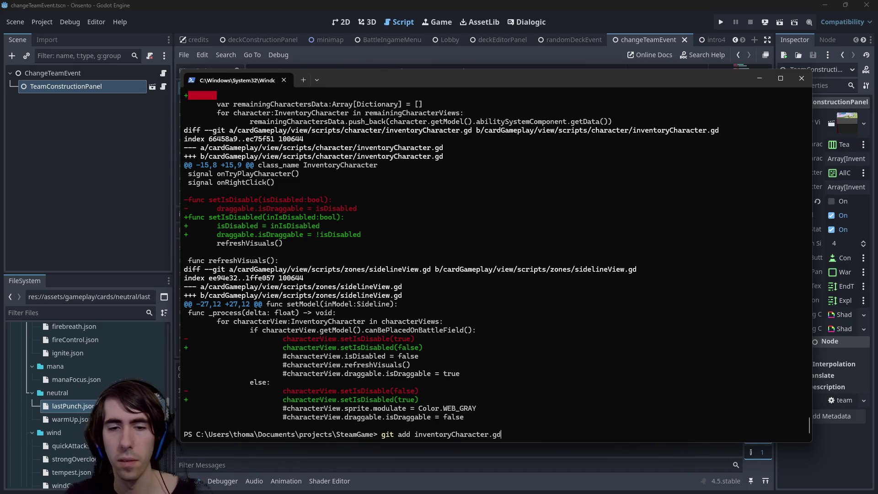
pyautogui.write('*s')
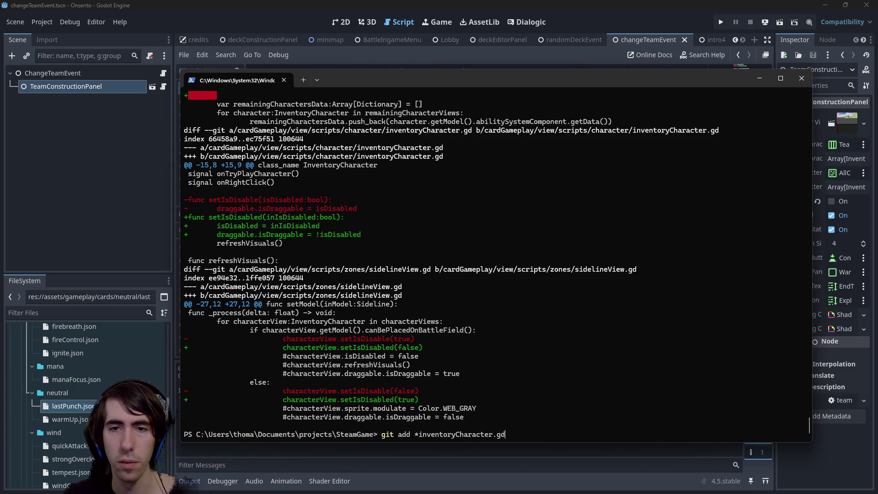
pyautogui.write('idelin')
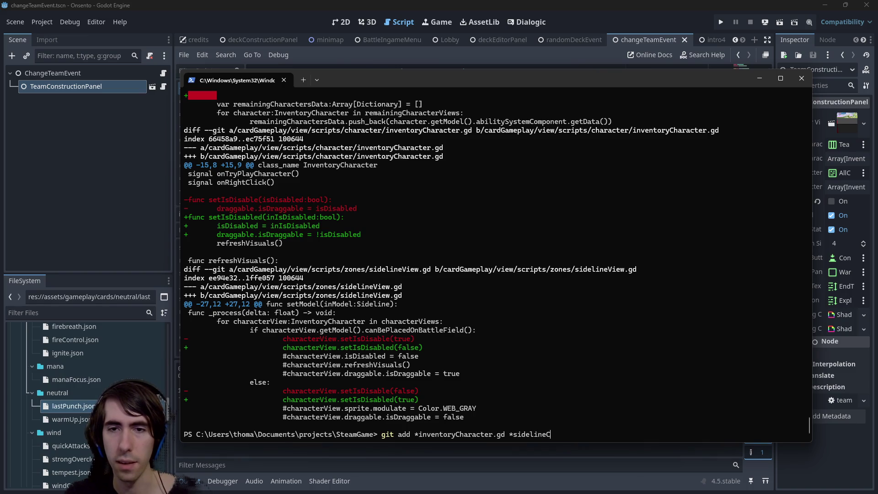
pyautogui.write('eView*')
pyautogui.press('Return')
# Commit them as "[hotfix] bugfix: setIsDisabled now working" and recheck git status
pyautogui.write('git status')
pyautogui.press('Return')
pyautogui.write('git co')
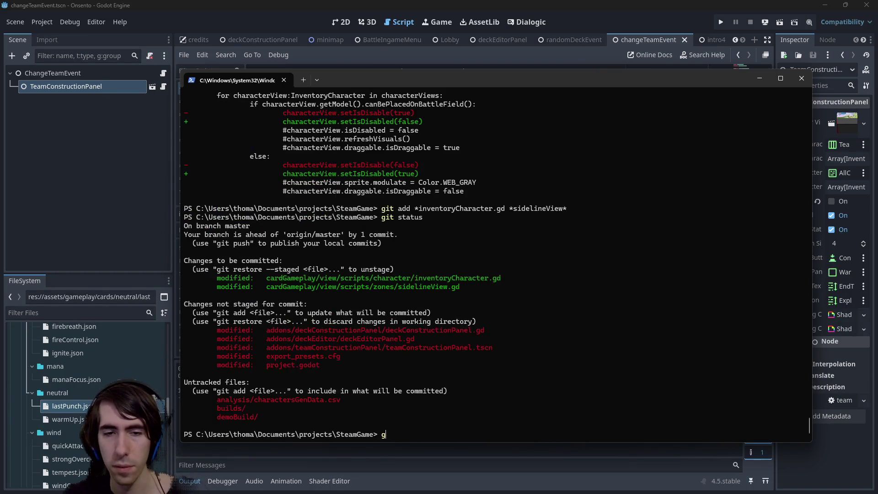
pyautogui.write('mmit -m "[')
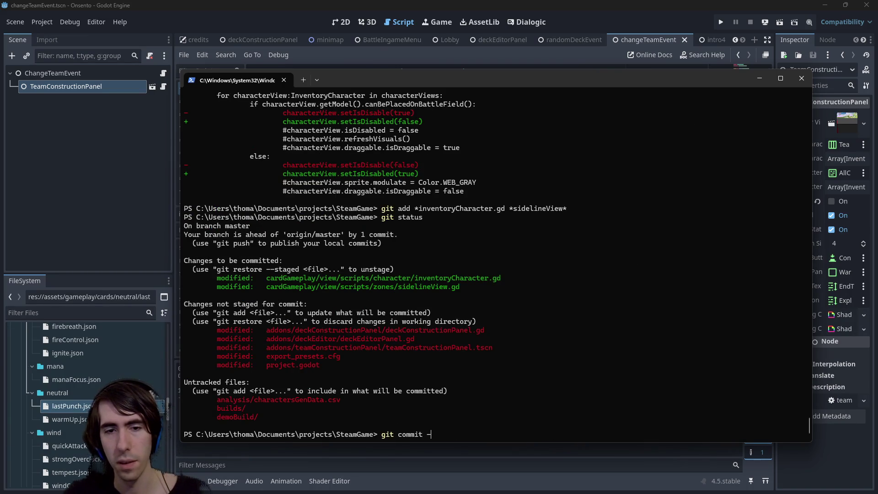
pyautogui.write('hotfix] b')
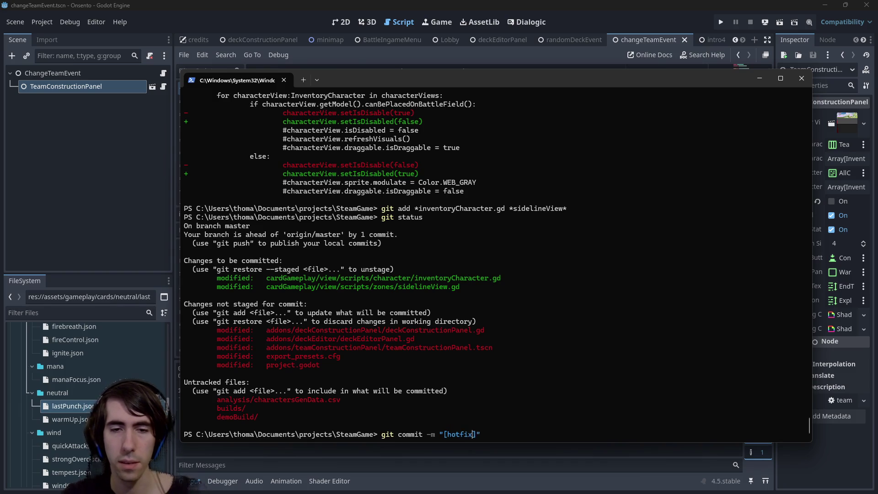
pyautogui.write('ugfix:')
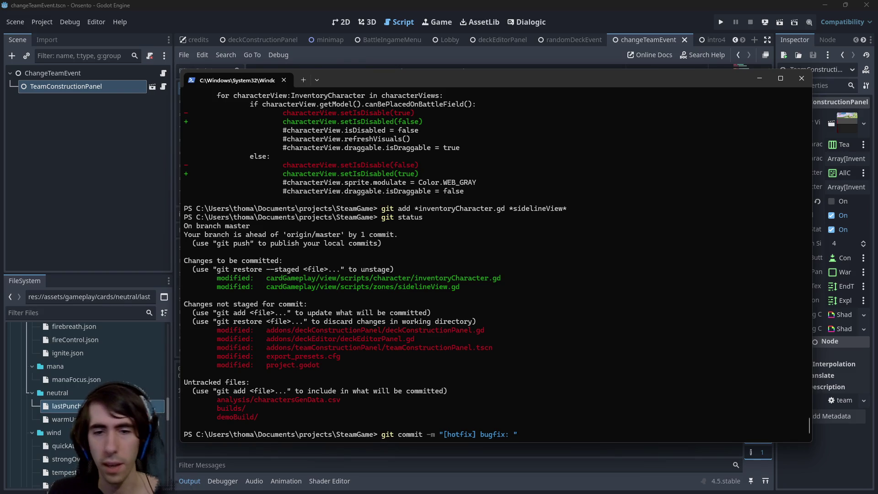
pyautogui.write('etIsDisabled ')
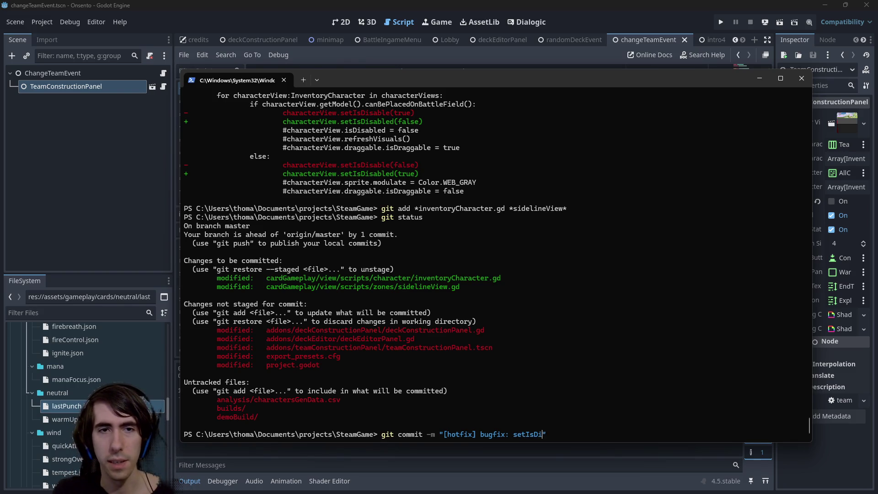
pyautogui.write('now working again')
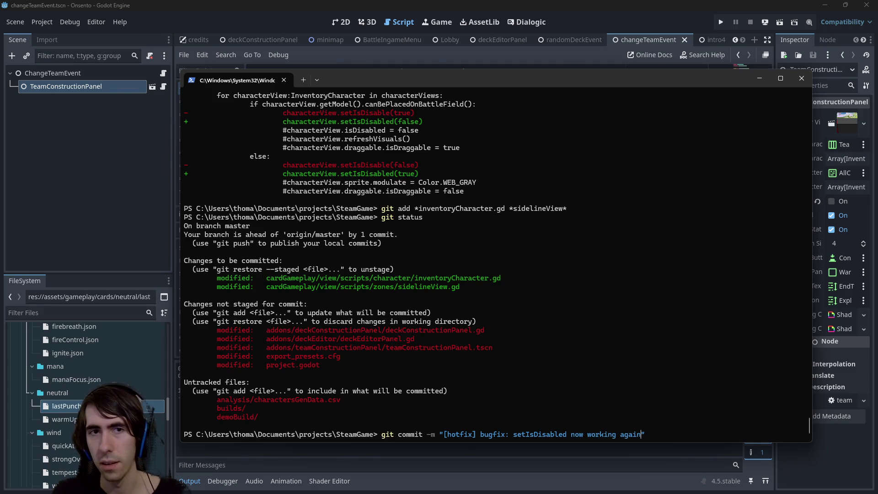
pyautogui.press('BackSpace')
pyautogui.press('BackSpace')
pyautogui.press('BackSpace')
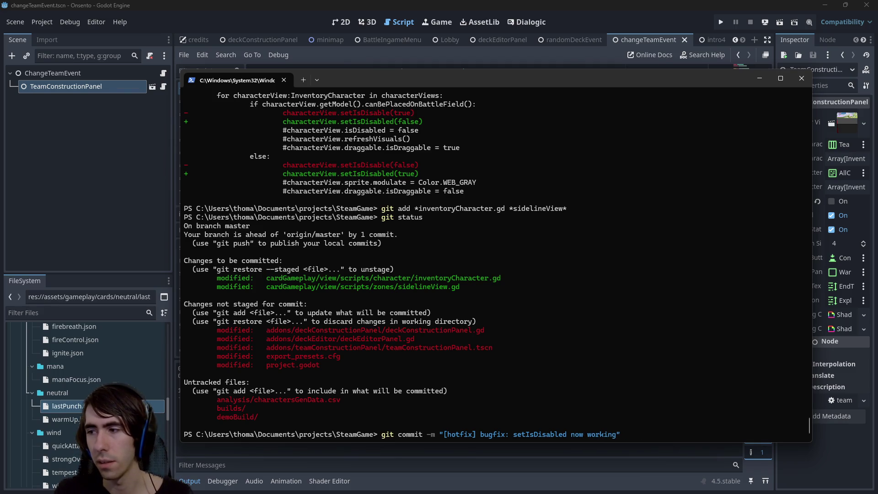
pyautogui.press('Return')
pyautogui.write('git status')
pyautogui.press('Return')
# Run git diff on the scripts and git status, scrolling through the output
pyautogui.write('git diff *')
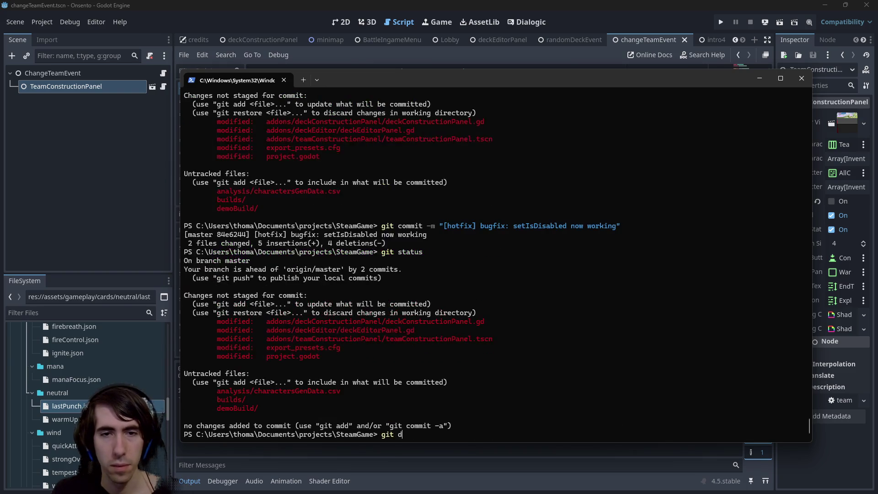
pyautogui.press('Return')
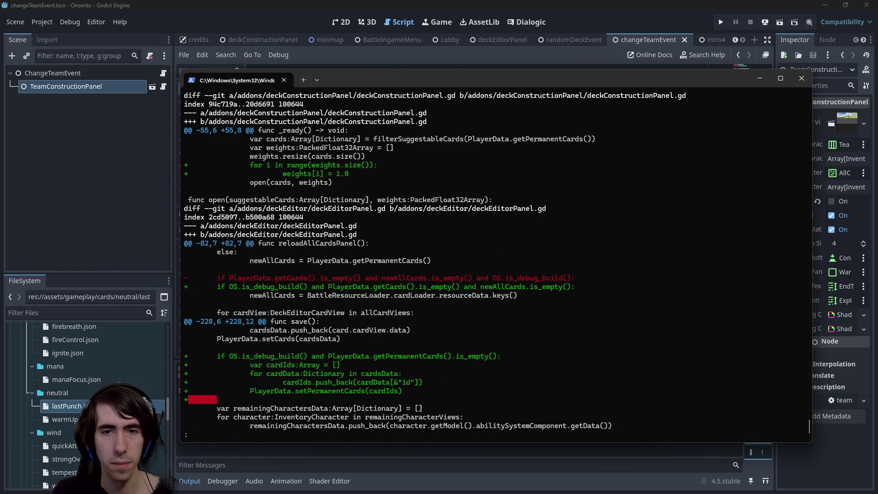
pyautogui.write('git s')
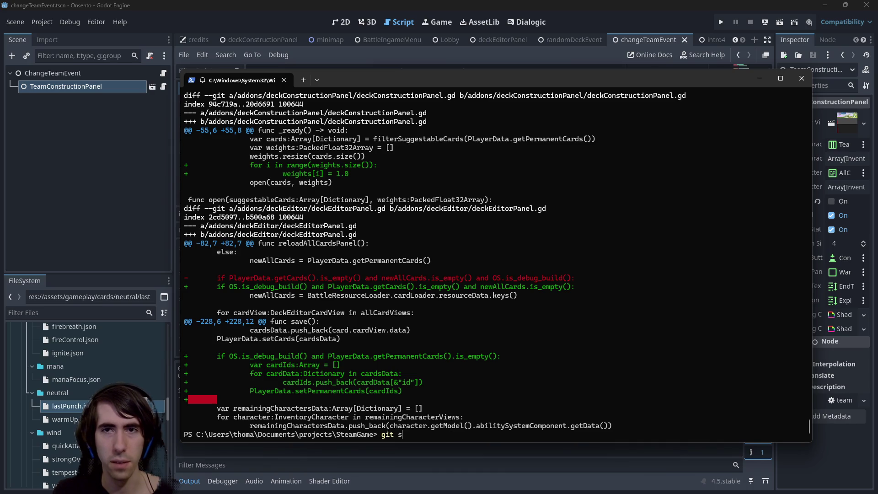
pyautogui.write('tatus')
pyautogui.press('Return')
pyautogui.write('git add')
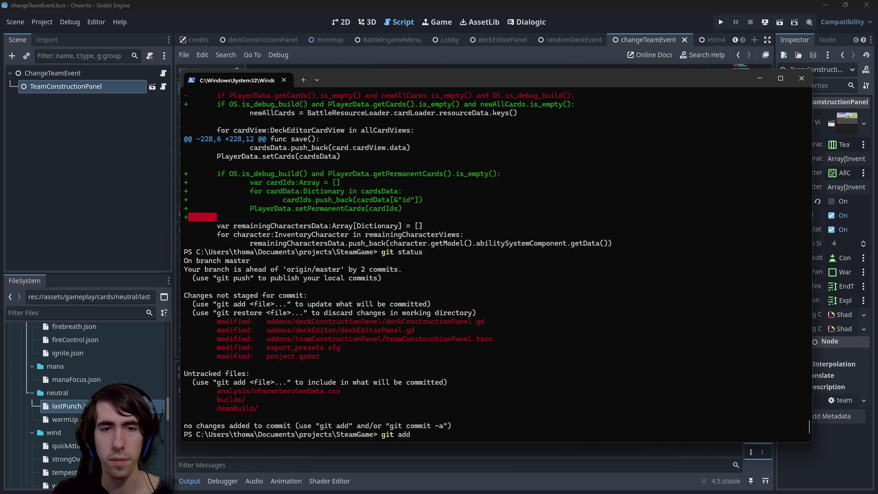
pyautogui.scroll(8, 497, 264)
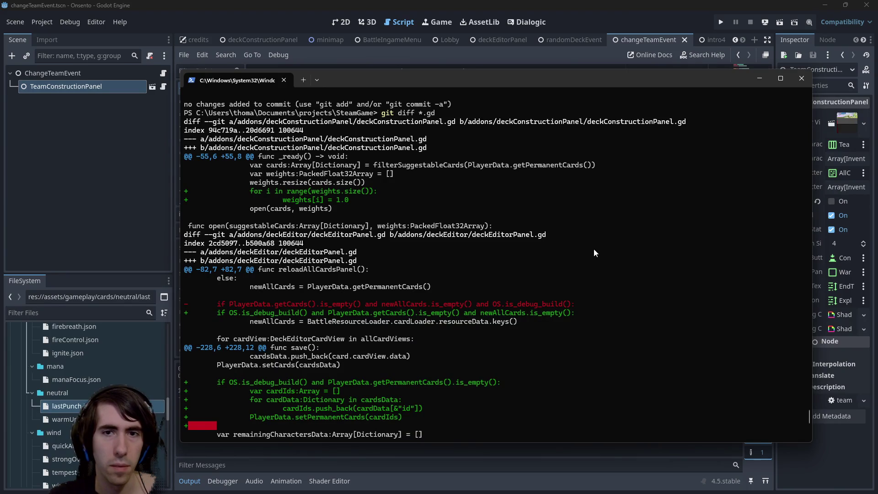
pyautogui.scroll(-5, 594, 250)
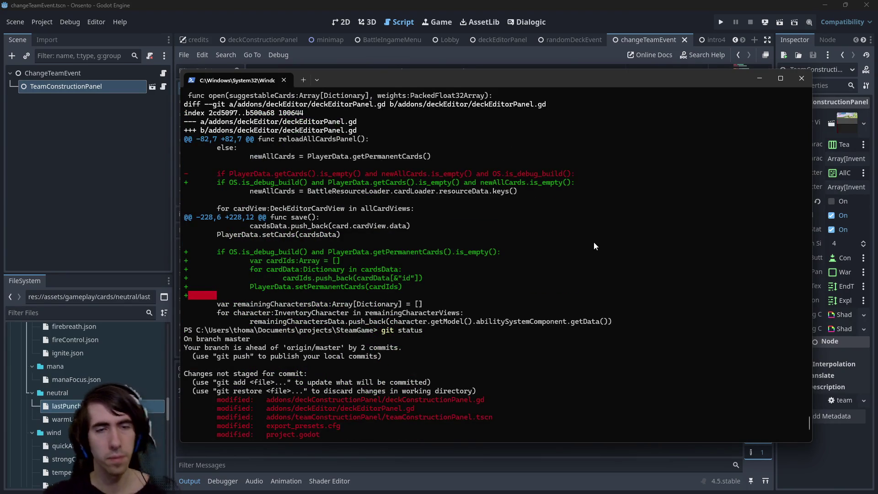
pyautogui.scroll(4, 492, 270)
pyautogui.scroll(-5, 492, 270)
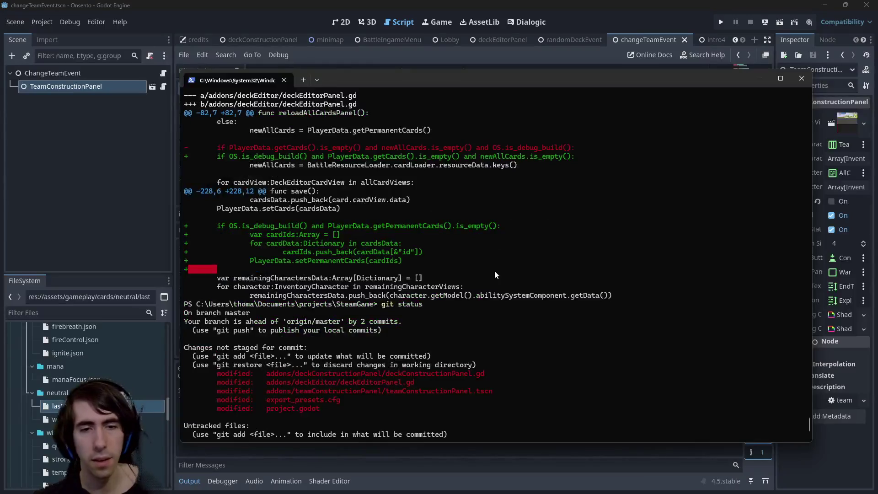
# Stage teamConstructionPanel.tscn and deckConstructionPanel.gd by pasting their paths into git add
pyautogui.write('git add')
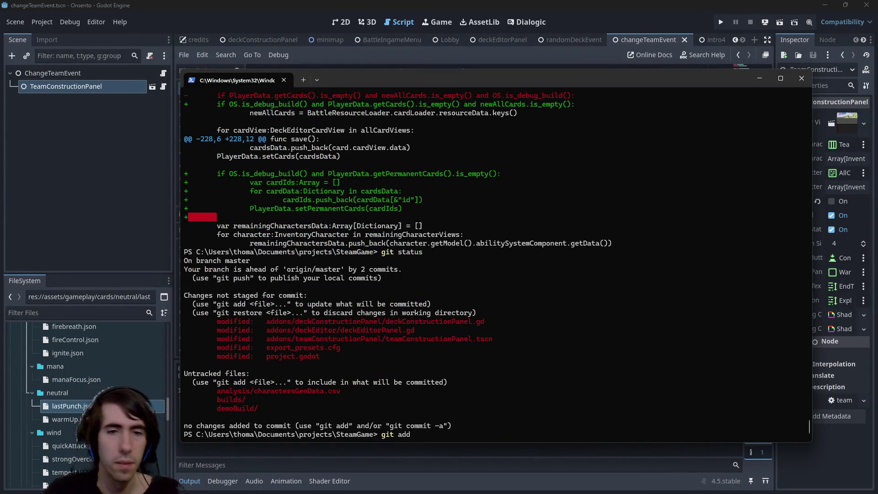
pyautogui.moveTo(286, 340); pyautogui.dragTo(489, 339)
pyautogui.rightClick(515, 343)
pyautogui.rightClick(304, 329)
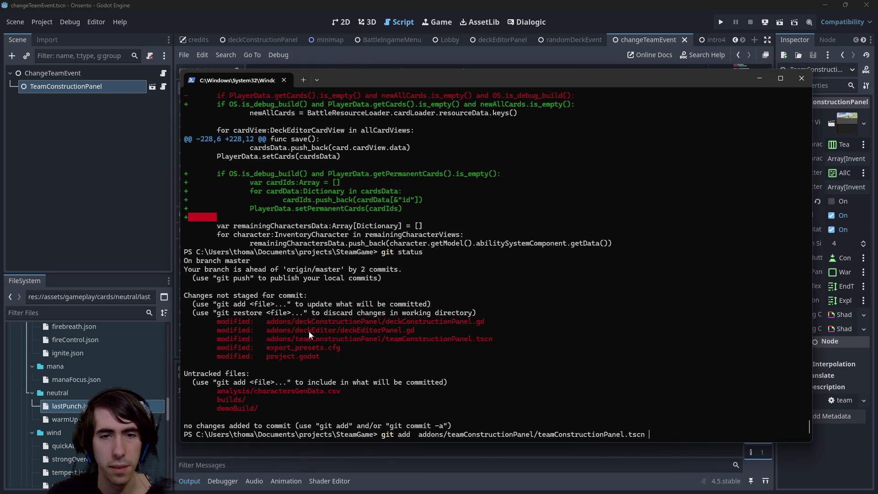
pyautogui.moveTo(262, 325); pyautogui.dragTo(496, 322)
pyautogui.rightClick(499, 322)
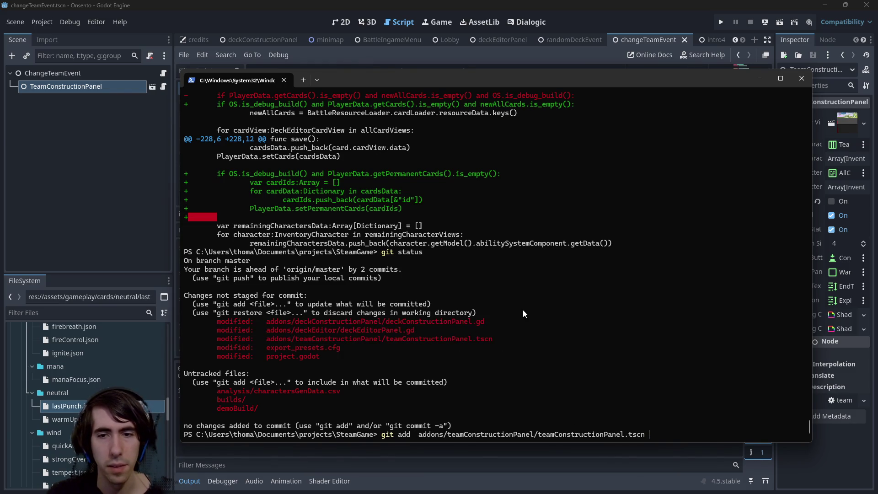
pyautogui.rightClick(523, 309)
pyautogui.press('Return')
pyautogui.write('git commit -m "["')
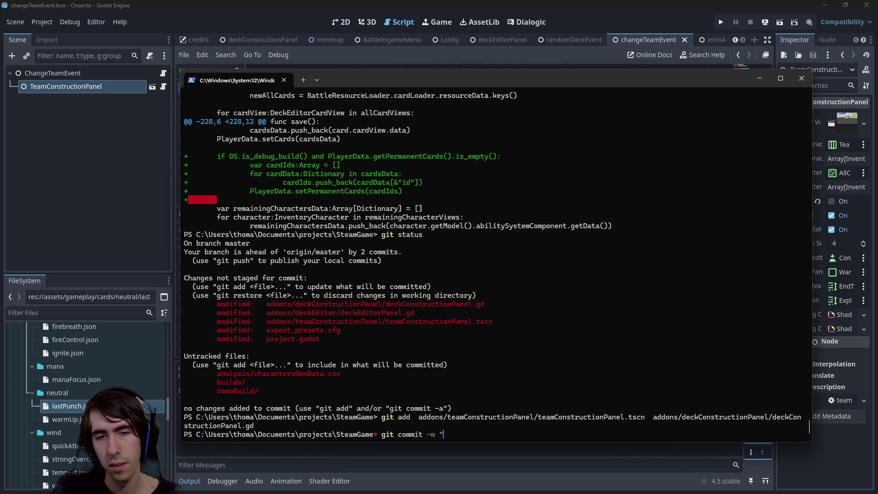
pyautogui.write('hotfix] deck ')
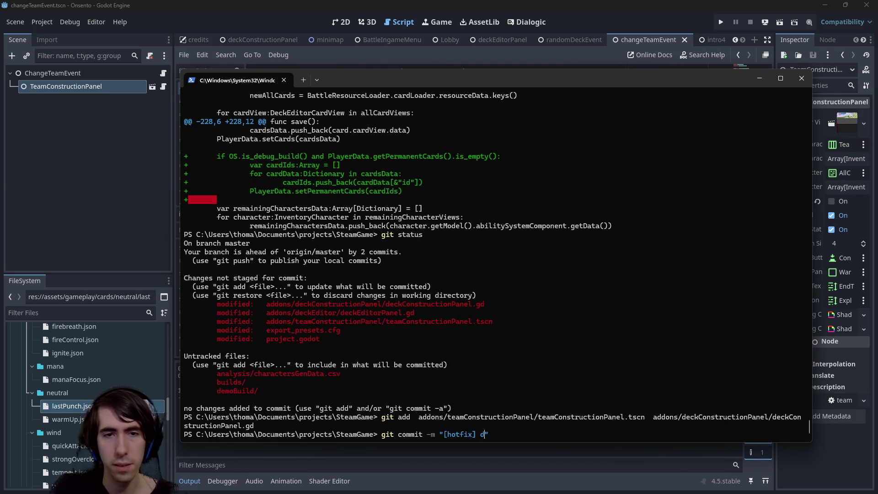
pyautogui.write('construction panel now w')
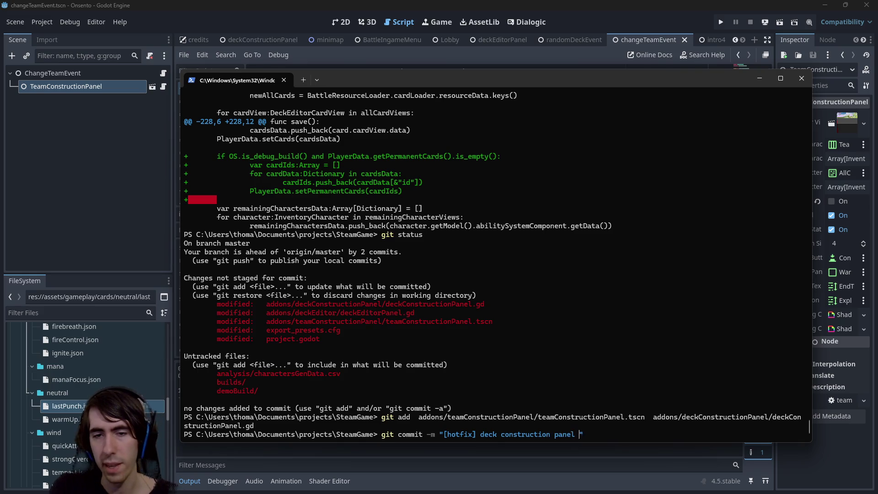
pyautogui.write('orking on its own')
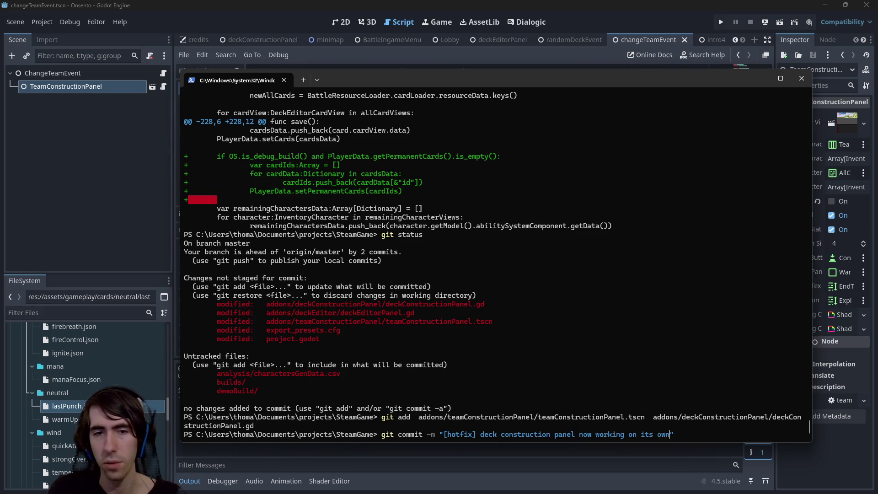
# Commit the deck construction panel hotfix and stage deckEditorPanel.gd
pyautogui.press('Return')
pyautogui.write('git add')
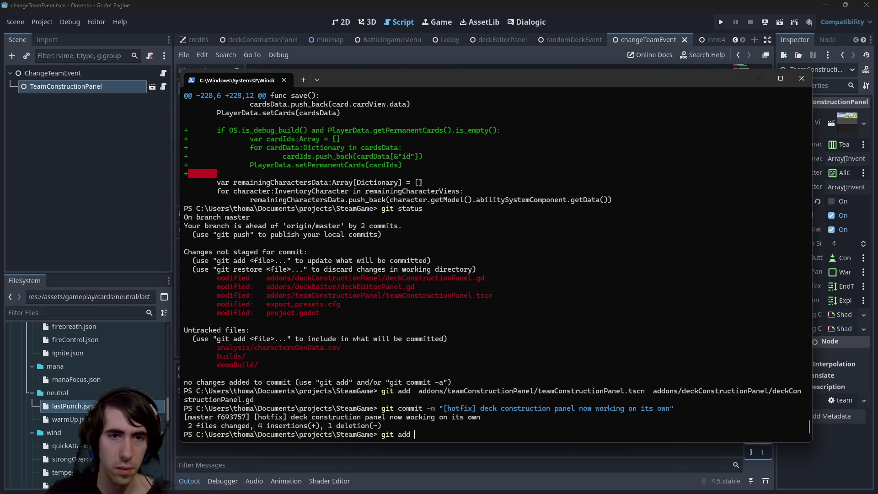
pyautogui.moveTo(438, 286); pyautogui.dragTo(266, 286)
pyautogui.rightClick(395, 289)
pyautogui.rightClick(394, 289)
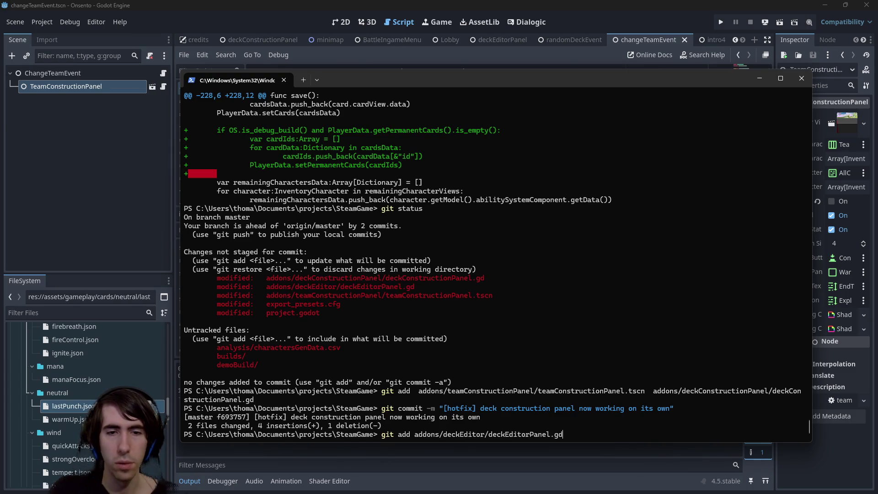
pyautogui.press('Return')
# Commit deckEditorPanel.gd as the hotfix "deck editor panel now saving cards as permanent cards when having none"
pyautogui.write('git commit -m "[]"')
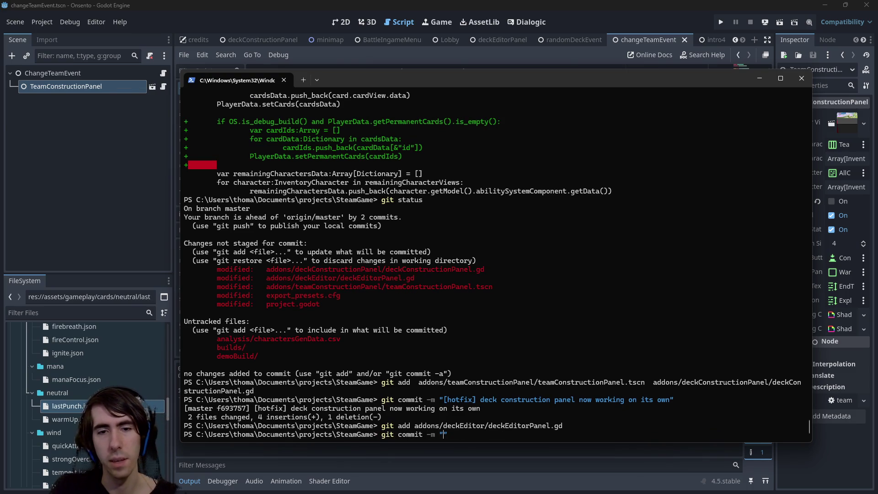
pyautogui.write('hotfix')
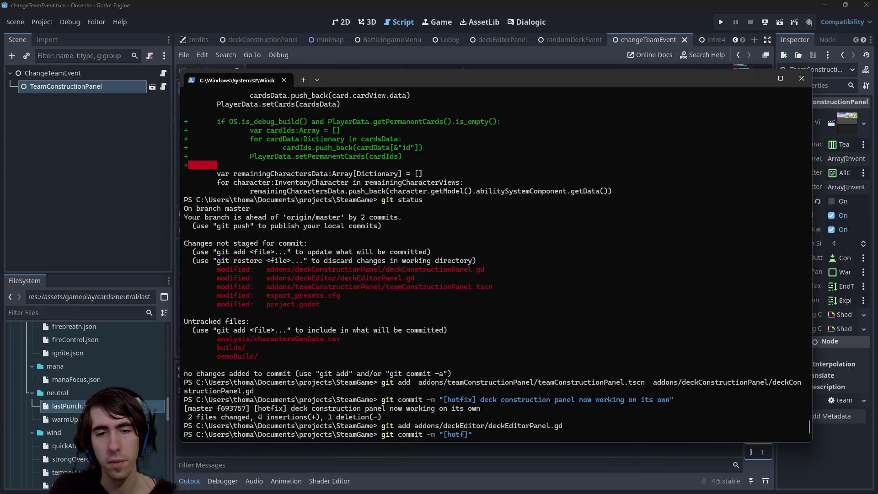
pyautogui.press('Right')
pyautogui.write('debu')
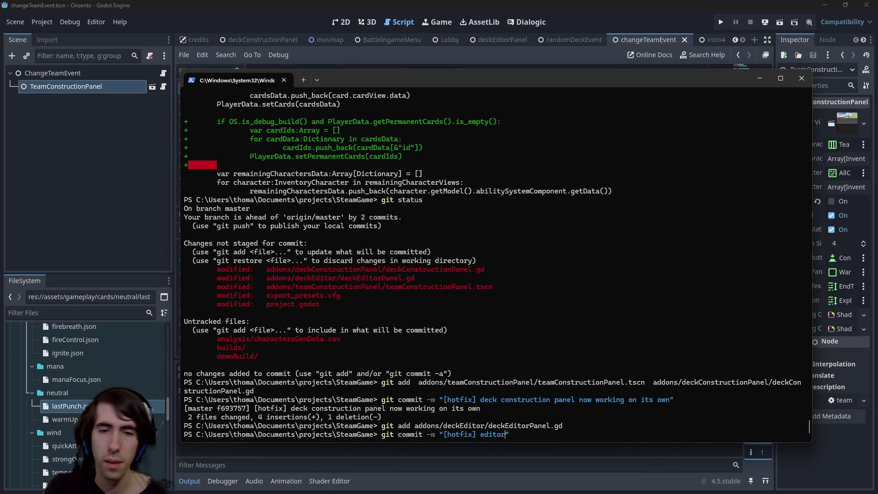
pyautogui.write('g: ')
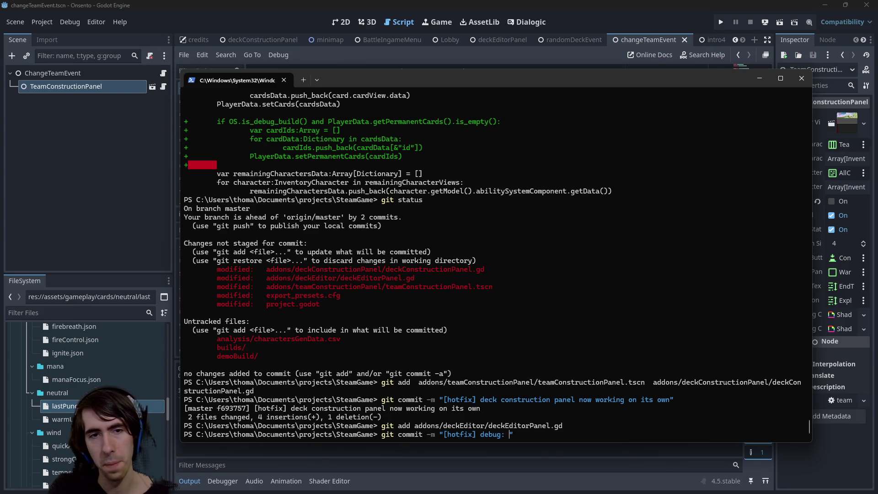
pyautogui.write('deck editor ')
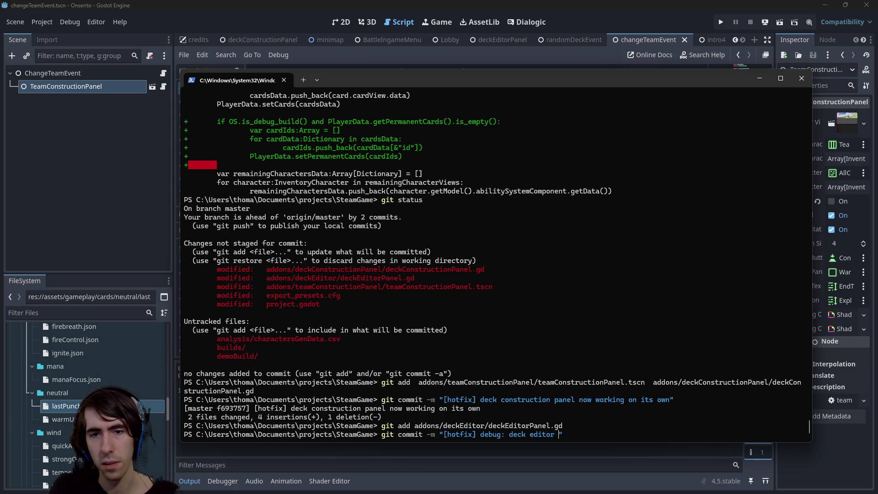
pyautogui.write('panel now savi')
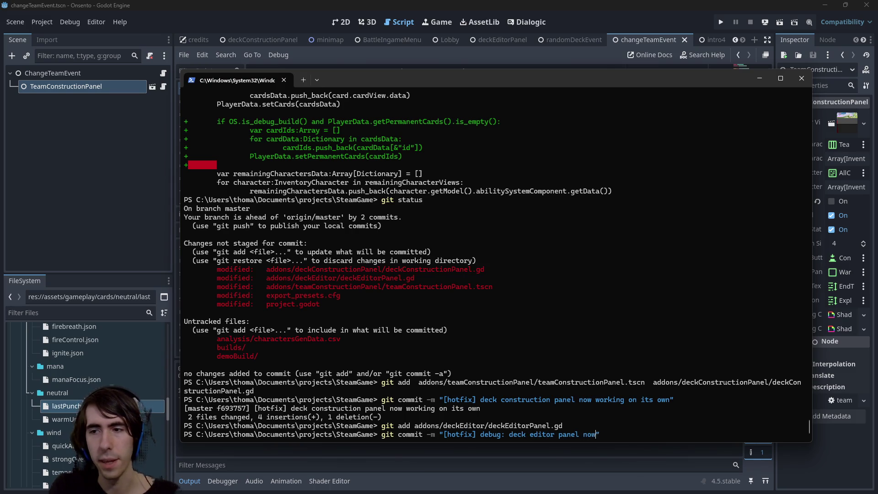
pyautogui.write('ng ')
pyautogui.write('cards as p')
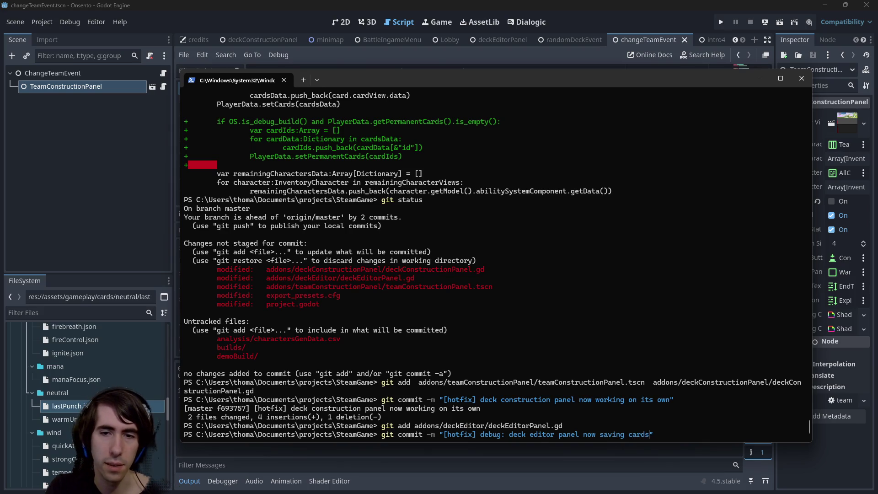
pyautogui.write('ermanent car')
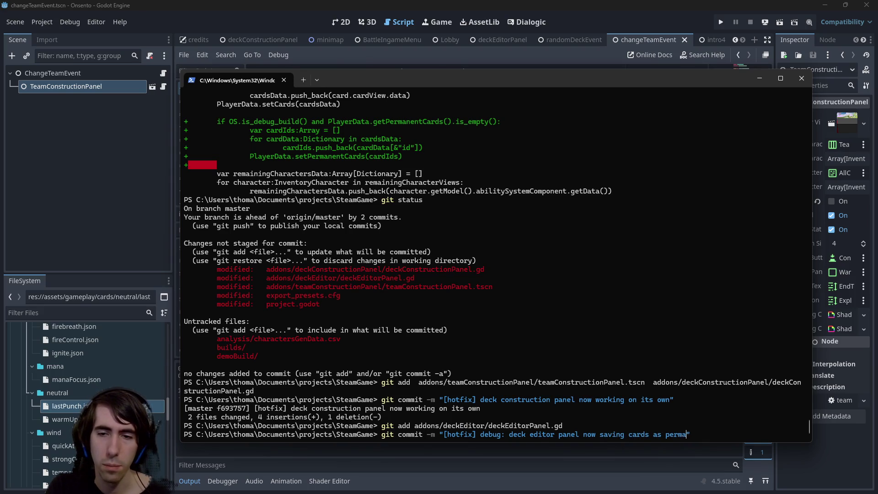
pyautogui.write('ds when having none')
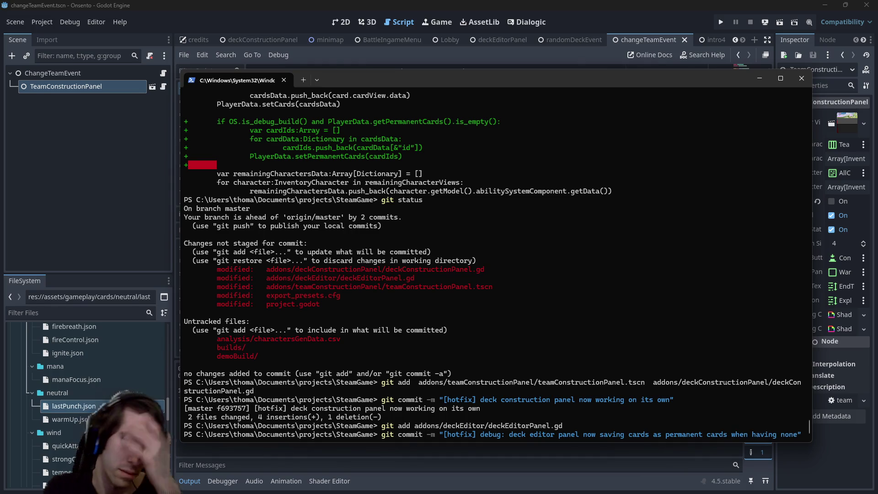
pyautogui.press('Return')
# Push the commits to origin and confirm the branch is up to date
pyautogui.write('git push')
pyautogui.press('Return')
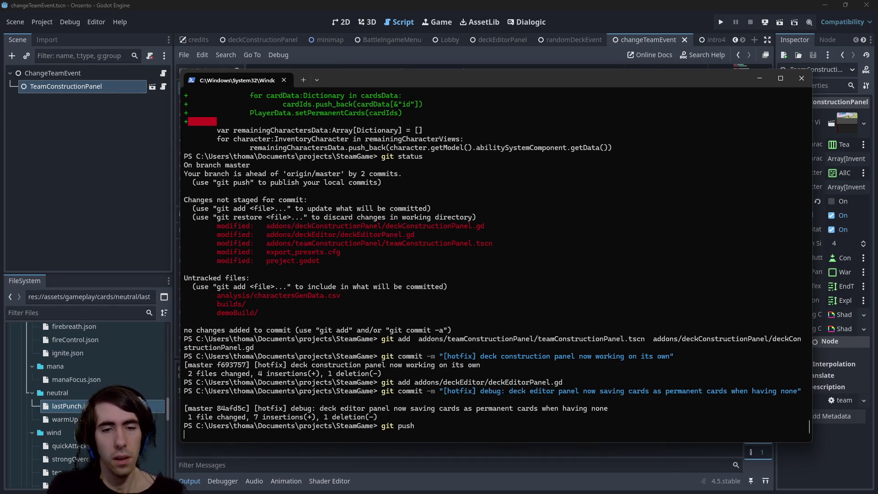
pyautogui.write('git status')
pyautogui.press('Return')
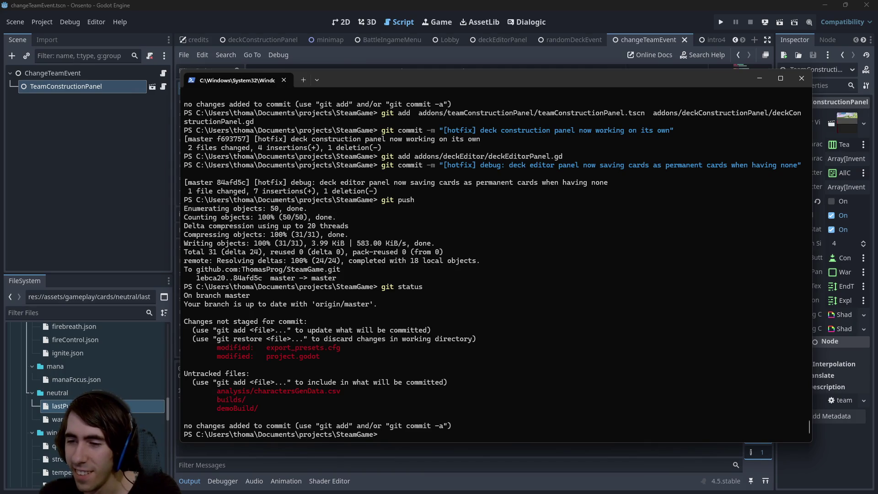
pyautogui.hotkey('alt', 'Tab')
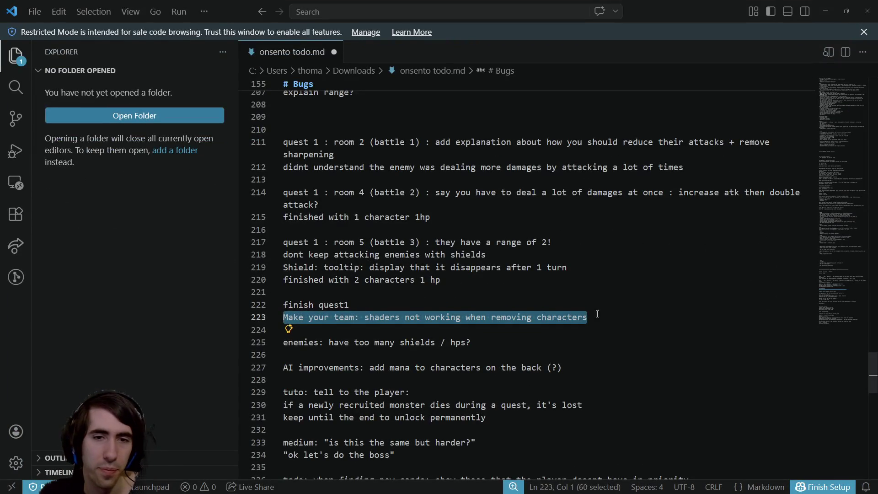
pyautogui.click(610, 315)
pyautogui.scroll(-2, 595, 322)
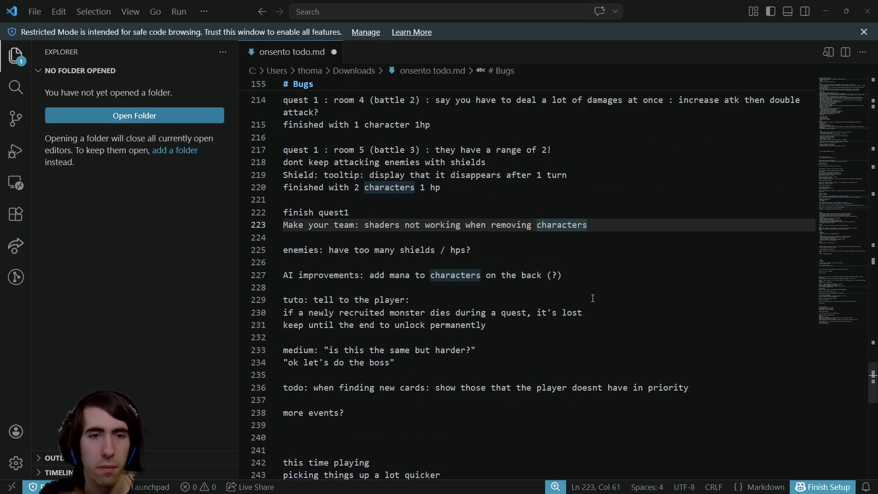
pyautogui.scroll(1, 594, 299)
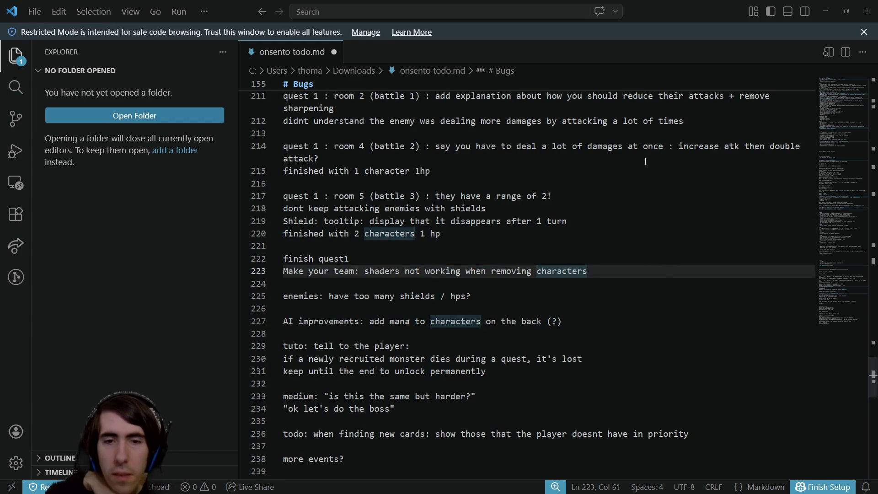
pyautogui.moveTo(513, 372); pyautogui.dragTo(278, 349)
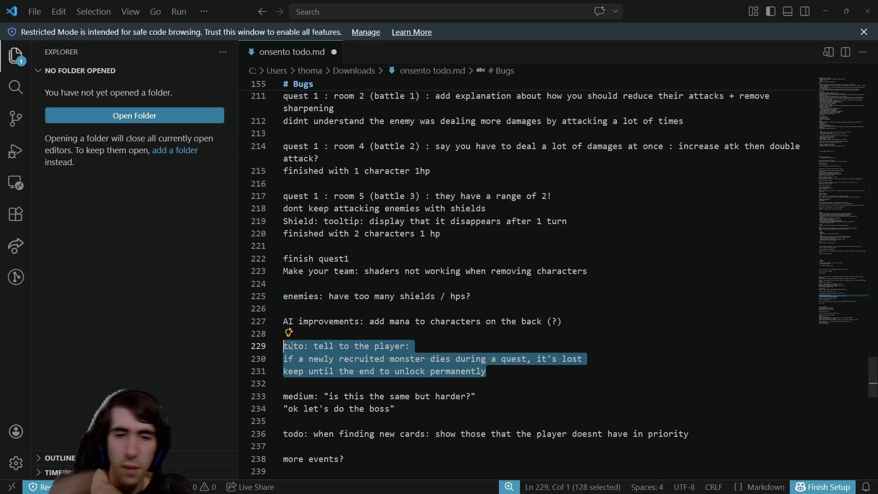
pyautogui.moveTo(690, 434)
pyautogui.mouseDown()
pyautogui.moveTo(380, 434)
pyautogui.moveTo(284, 421)
pyautogui.mouseUp()
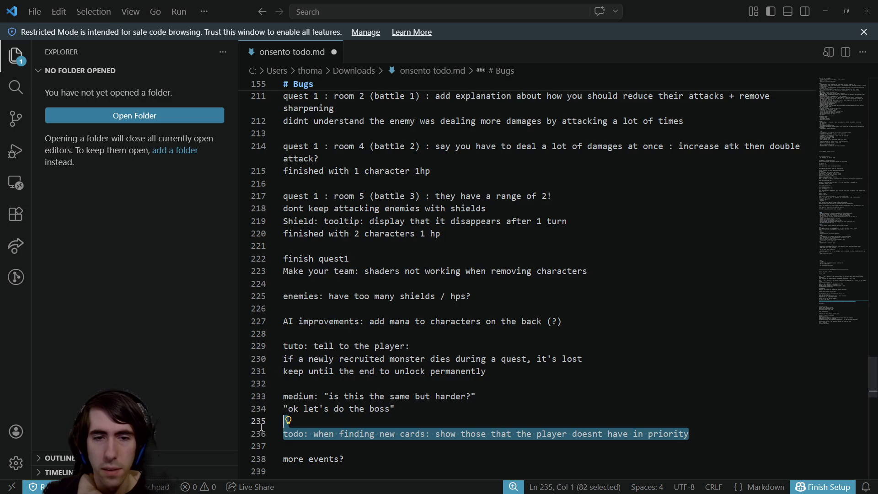
pyautogui.scroll(-3, 463, 402)
pyautogui.scroll(-1, 468, 393)
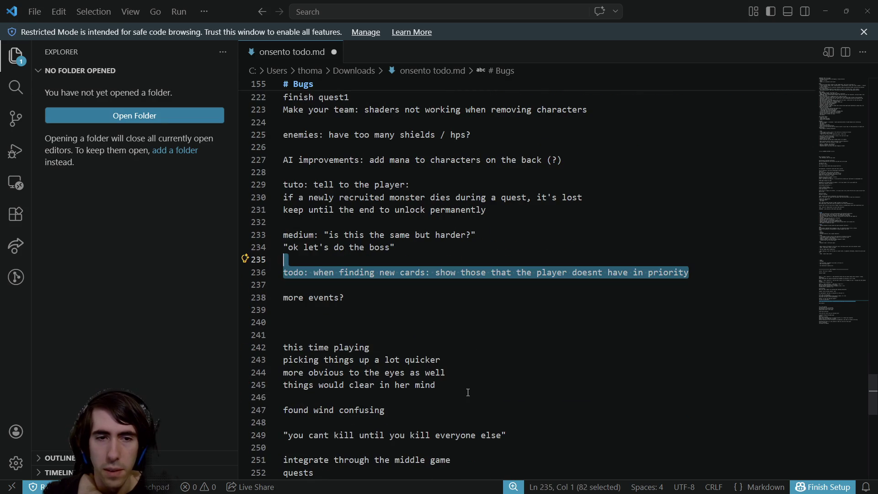
pyautogui.scroll(2, 468, 391)
pyautogui.scroll(-3, 468, 389)
pyautogui.scroll(-2, 468, 389)
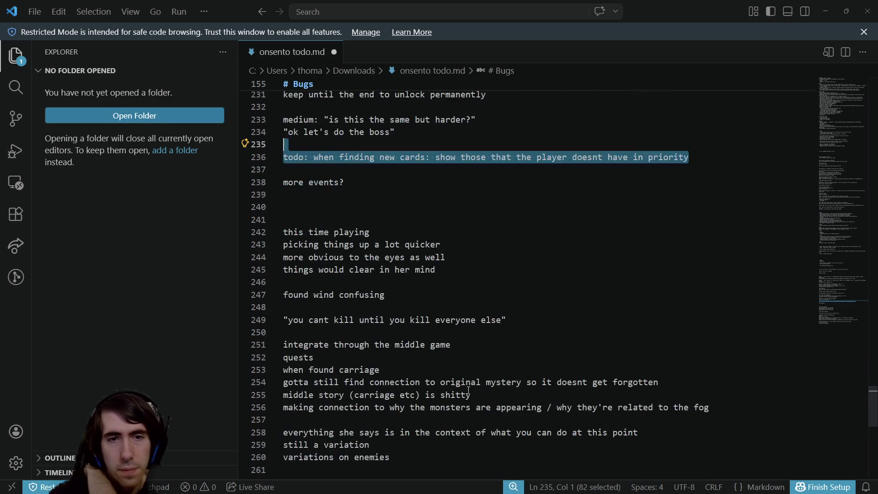
pyautogui.scroll(-3, 468, 391)
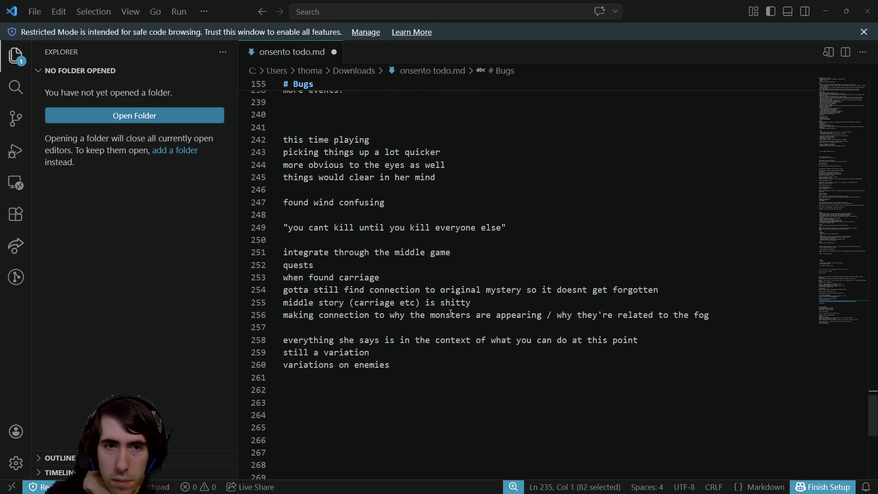
pyautogui.scroll(3, 435, 307)
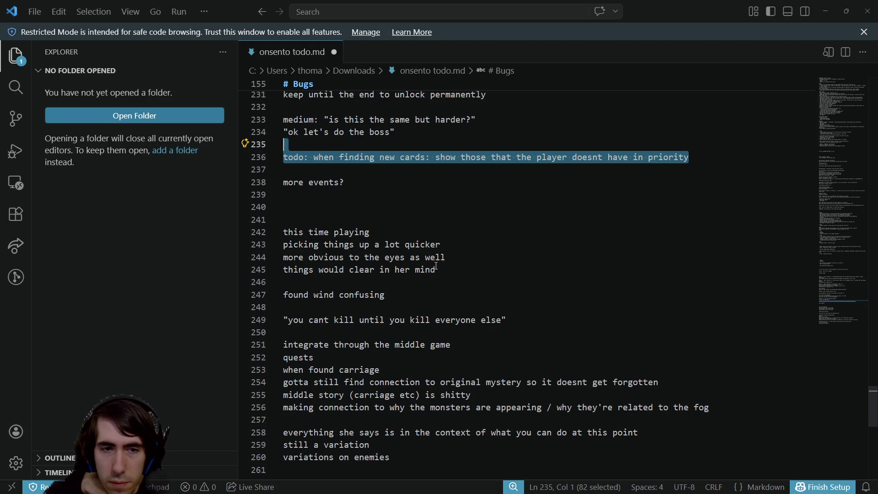
# Filter the FileSystem for 'wind' and open status/wind/wind.json
pyautogui.click(826, 11)
pyautogui.click(96, 311)
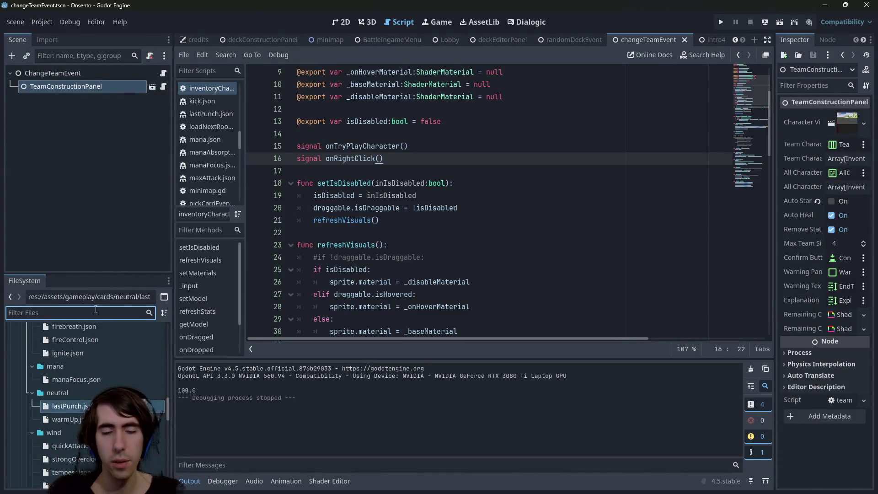
pyautogui.write('wind')
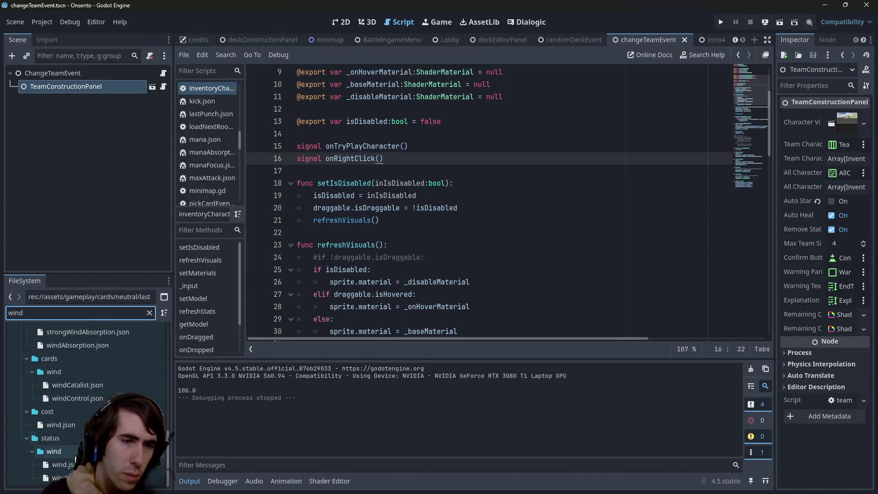
pyautogui.doubleClick(60, 464)
pyautogui.moveTo(455, 340); pyautogui.dragTo(581, 340)
# Change 'On' to 'When receiving' in both Wind descriptions and save
pyautogui.doubleClick(351, 109)
pyautogui.click(349, 108)
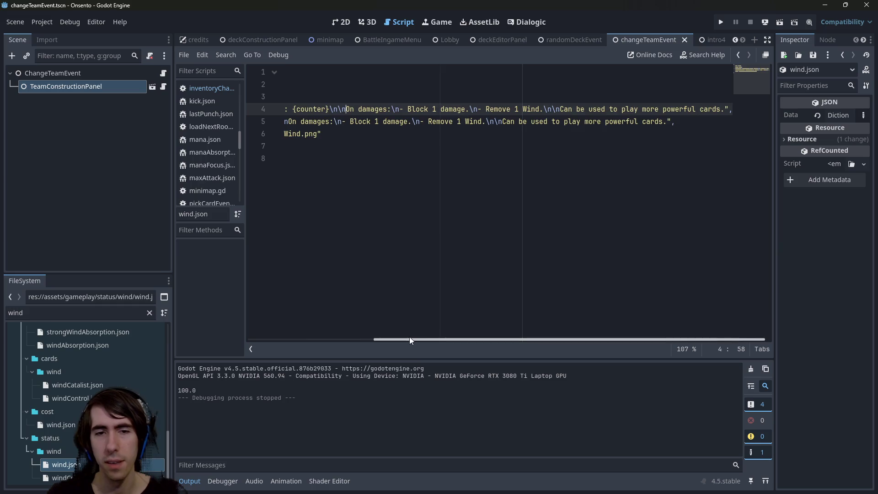
pyautogui.moveTo(407, 339); pyautogui.dragTo(364, 339)
pyautogui.hotkey('shift', 'ctrl', 'Right')
pyautogui.hotkey('ctrl', 'd')
pyautogui.write('When receiving')
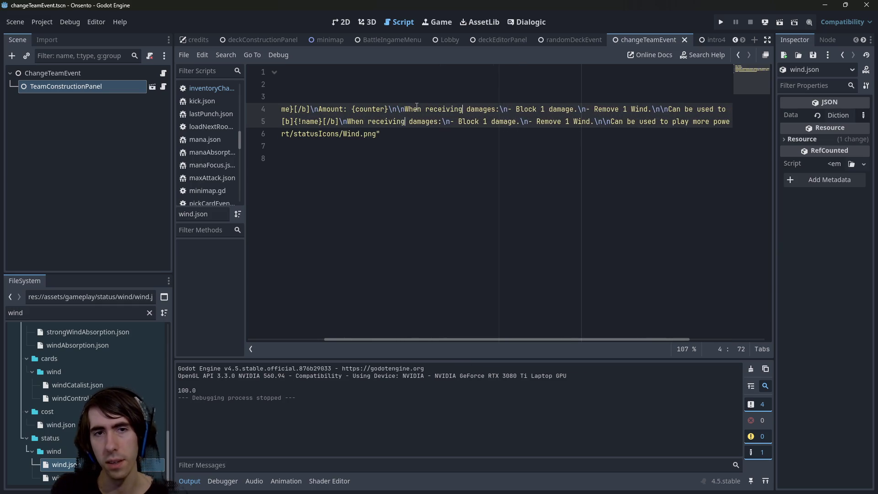
pyautogui.click(525, 109)
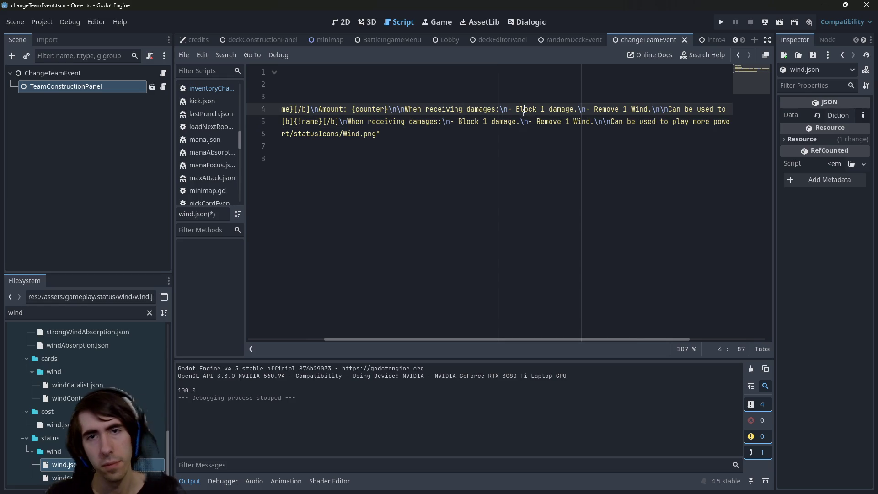
pyautogui.hotkey('ctrl', 's')
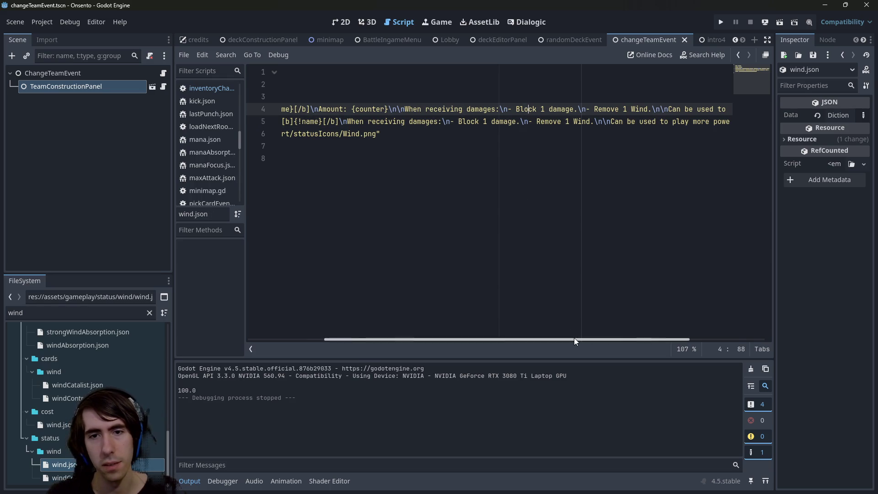
# Replace 'Remove' with 'Consume' in both descriptions and save wind.json
pyautogui.moveTo(574, 338); pyautogui.dragTo(651, 328)
pyautogui.doubleClick(414, 107)
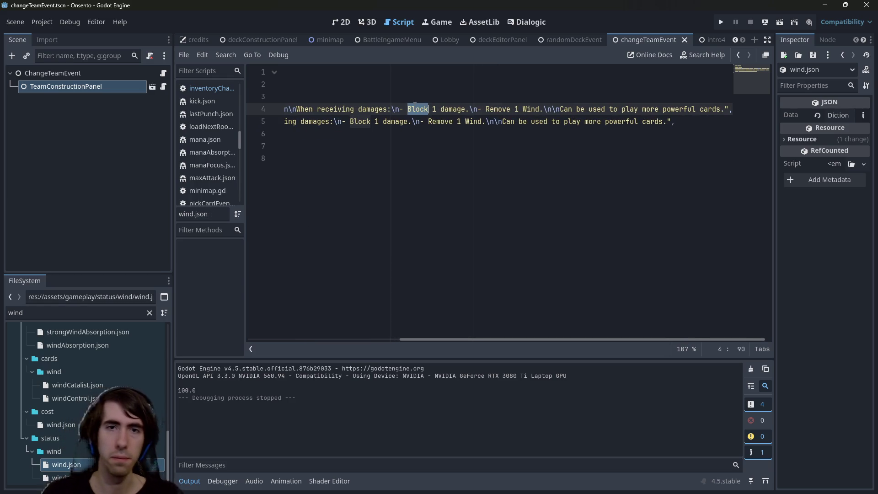
pyautogui.doubleClick(487, 111)
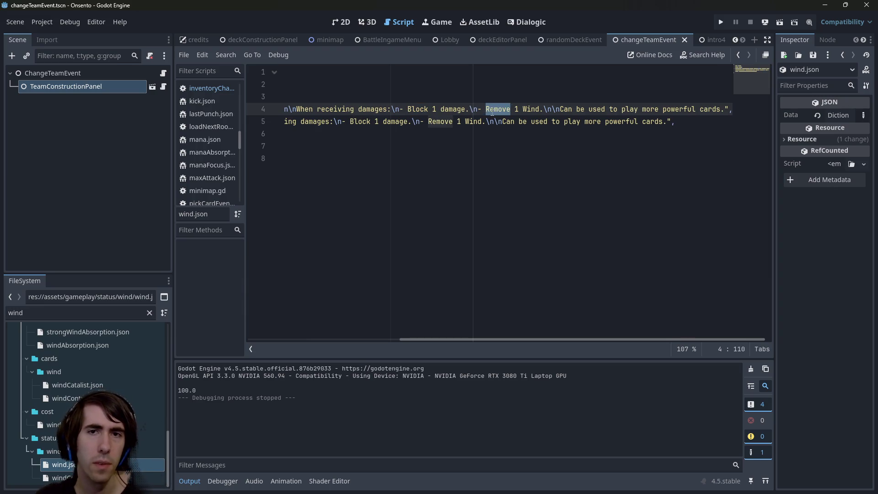
pyautogui.hotkey('ctrl', 'd')
pyautogui.write('Consume')
pyautogui.hotkey('ctrl', 's')
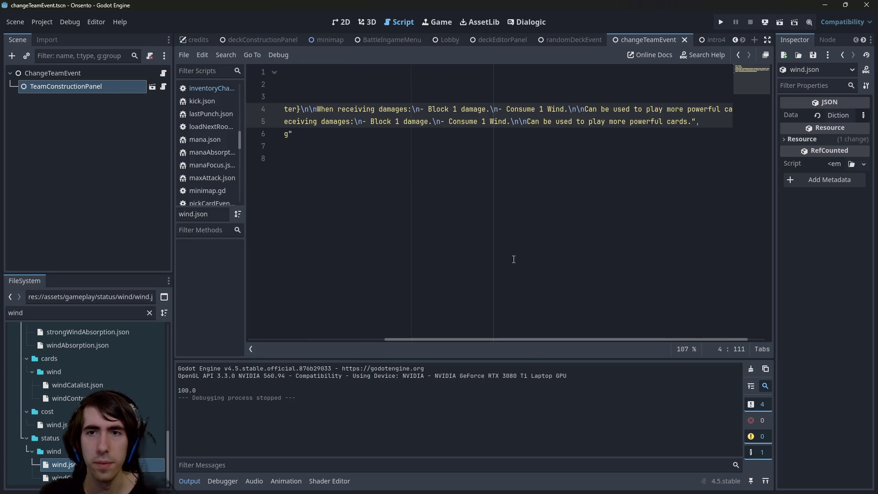
pyautogui.moveTo(528, 342); pyautogui.dragTo(650, 351)
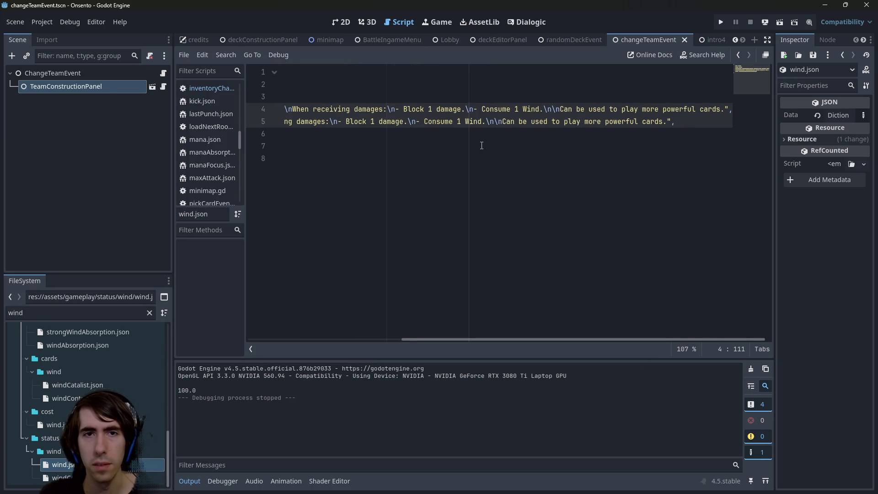
pyautogui.click(462, 109)
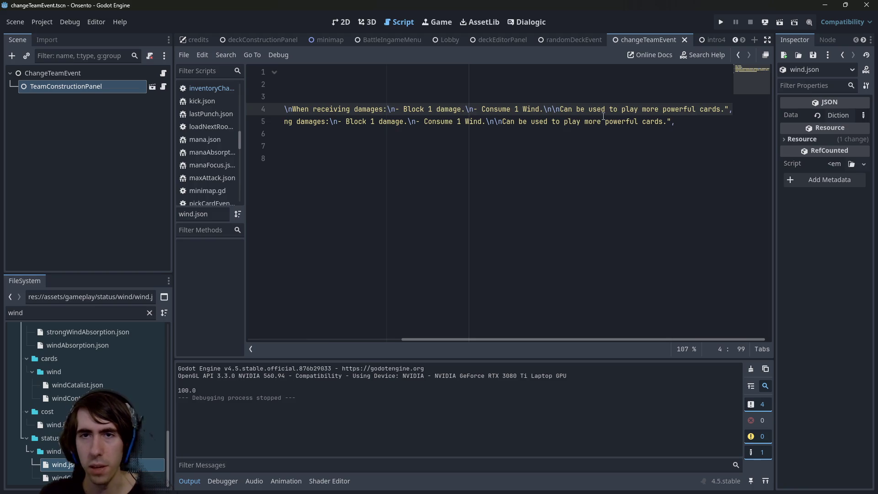
pyautogui.moveTo(559, 339); pyautogui.dragTo(365, 342)
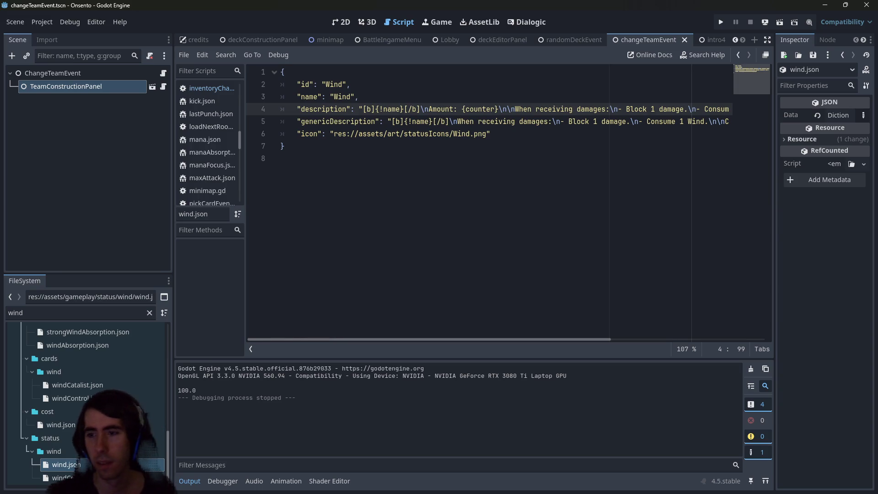
# In PowerShell, check git status and stage *wind.json
pyautogui.hotkey('alt', 'Tab')
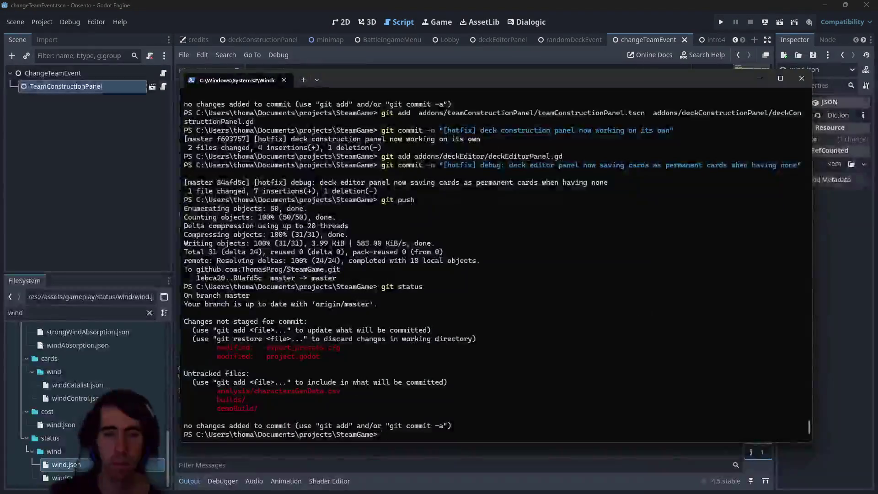
pyautogui.write('status')
pyautogui.press('Return')
pyautogui.write('git add ')
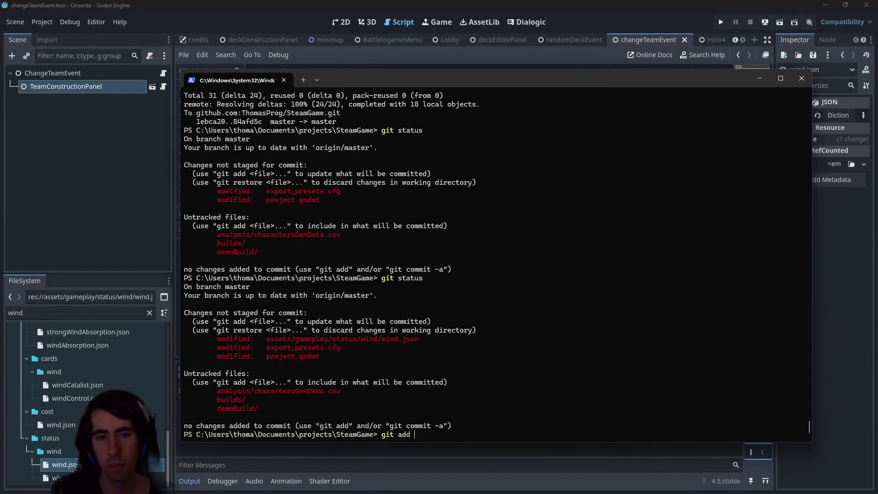
pyautogui.write('wind.json')
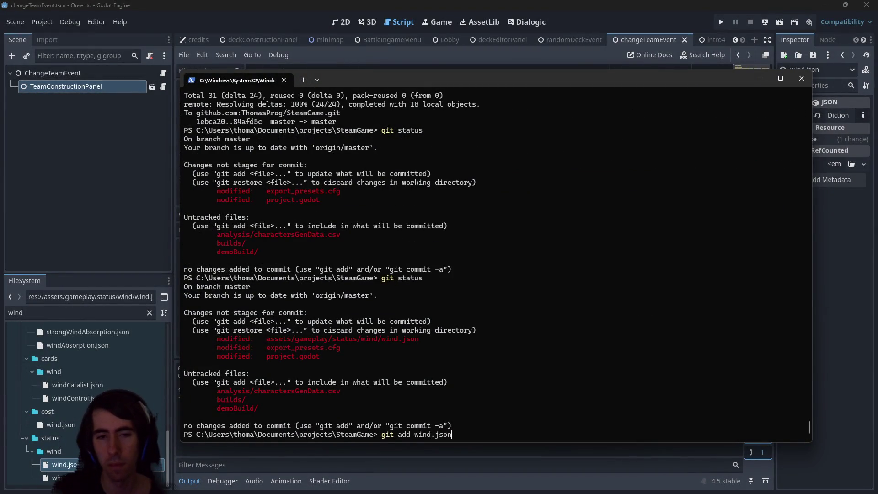
pyautogui.hotkey('ctrl', 'Left')
pyautogui.write('*')
pyautogui.press('Return')
# Commit as '[hotfix] wind description improved a bit' and push to the remote
pyautogui.write('git commit -')
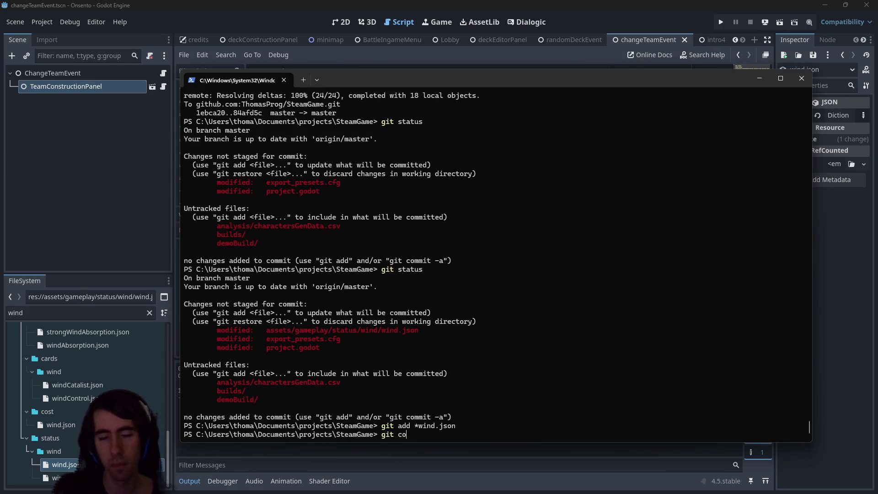
pyautogui.write('m "[hotifx]"')
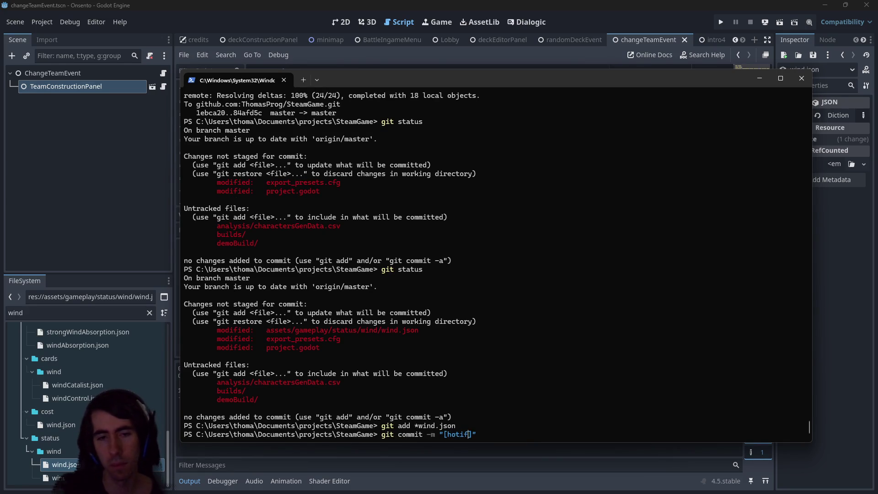
pyautogui.press('BackSpace')
pyautogui.press('BackSpace')
pyautogui.press('BackSpace')
pyautogui.write('fix] wind de')
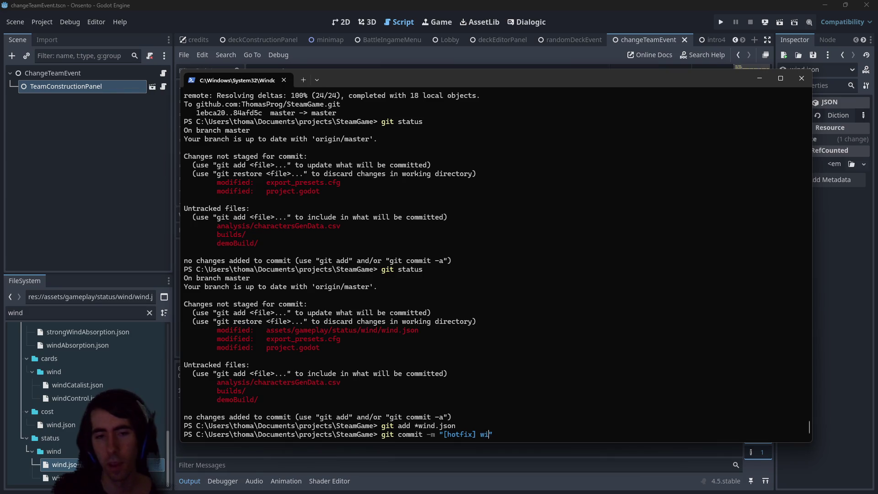
pyautogui.write('scription improve')
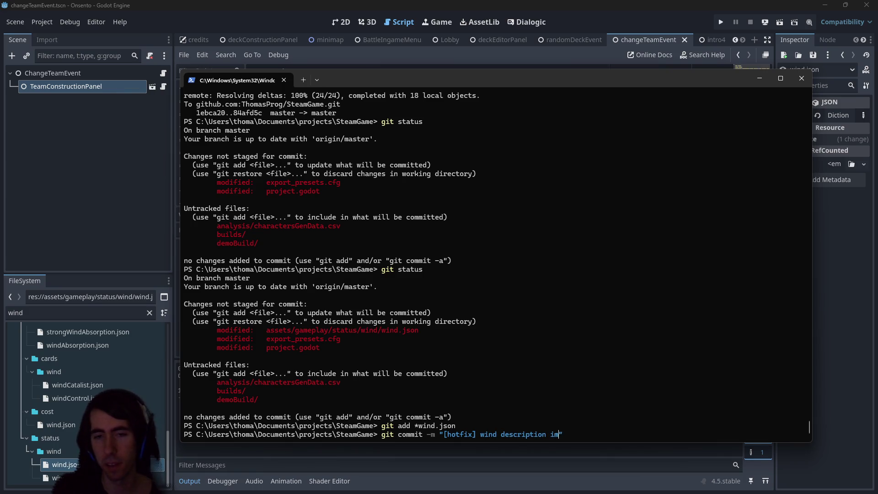
pyautogui.write('d a bit')
pyautogui.press('Return')
pyautogui.write('git push')
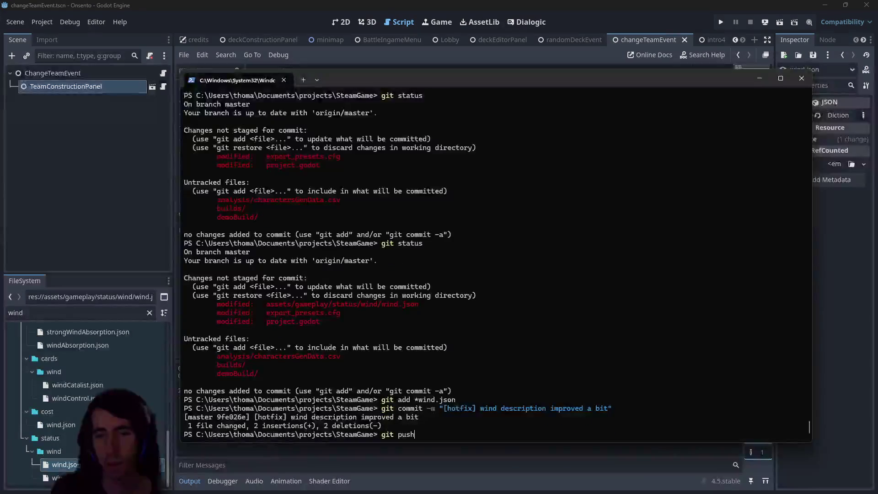
pyautogui.press('Return')
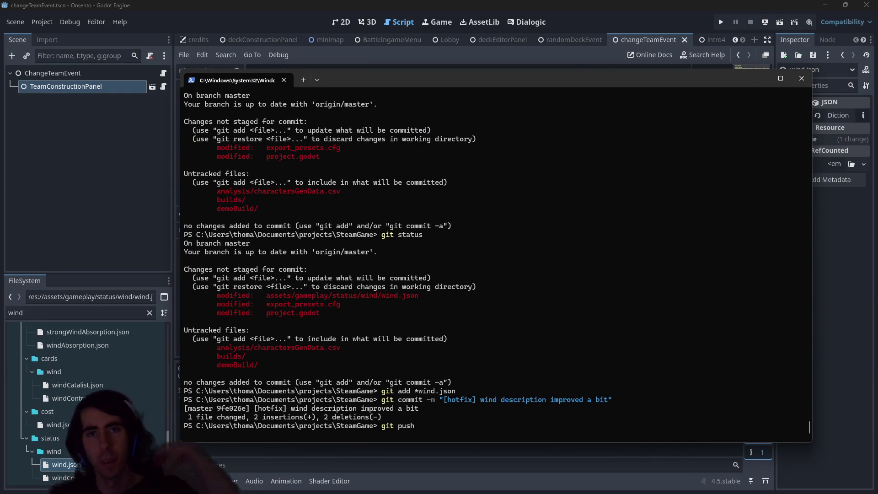
pyautogui.click(409, 4)
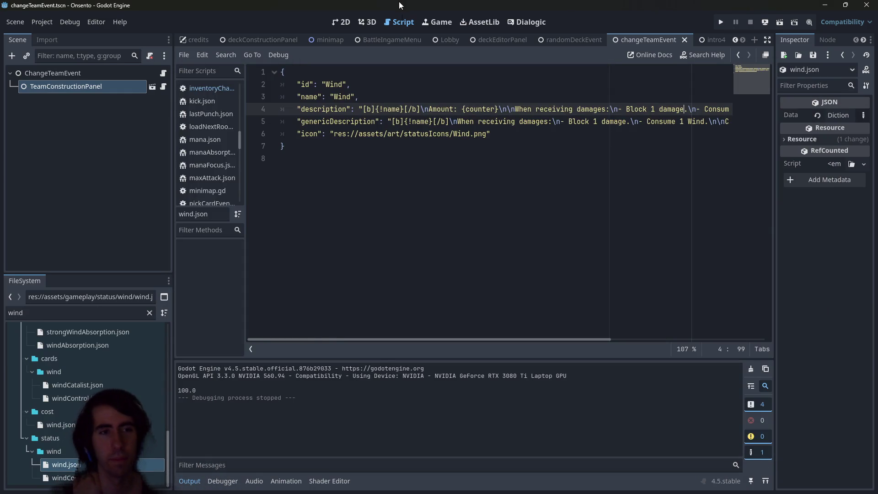
pyautogui.click(344, 25)
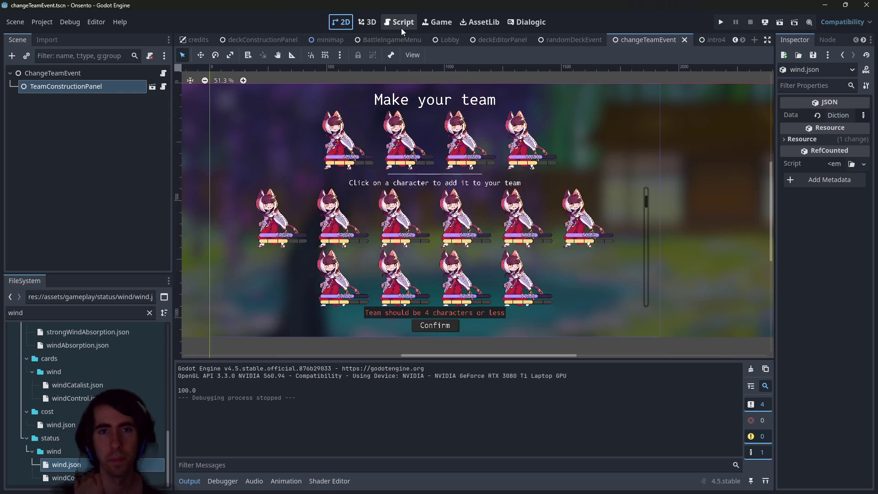
pyautogui.moveTo(419, 216); pyautogui.dragTo(417, 219)
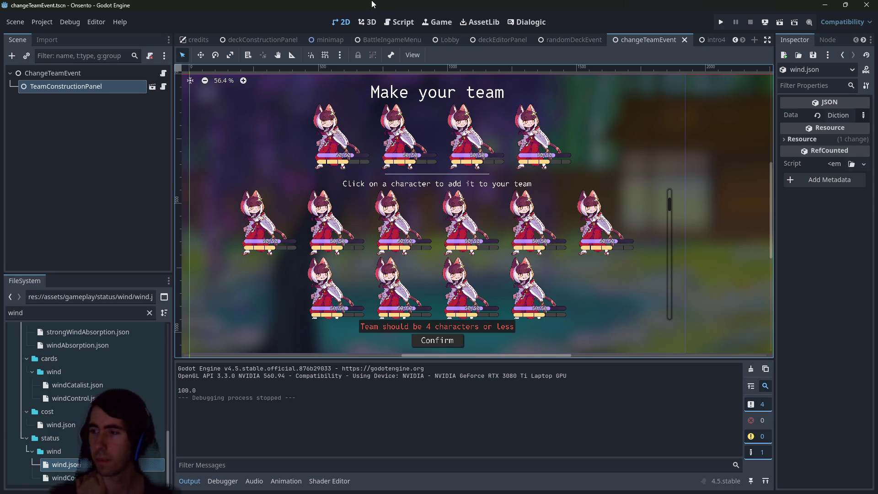
pyautogui.click(399, 22)
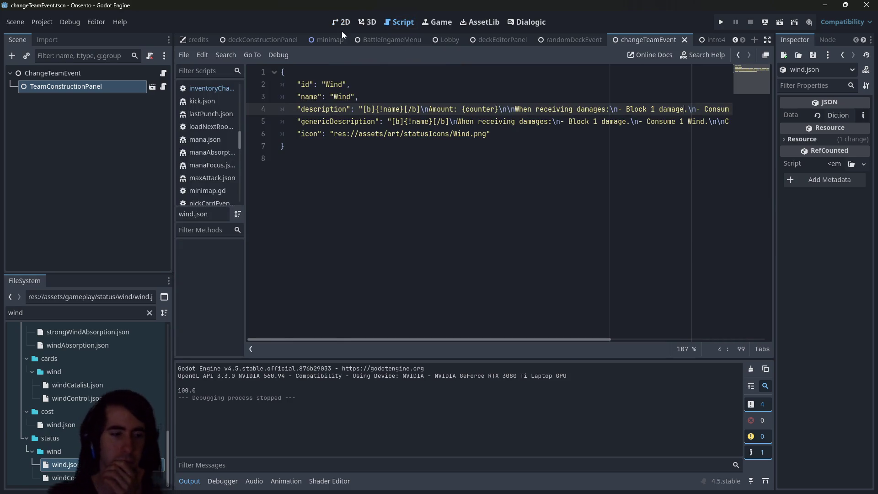
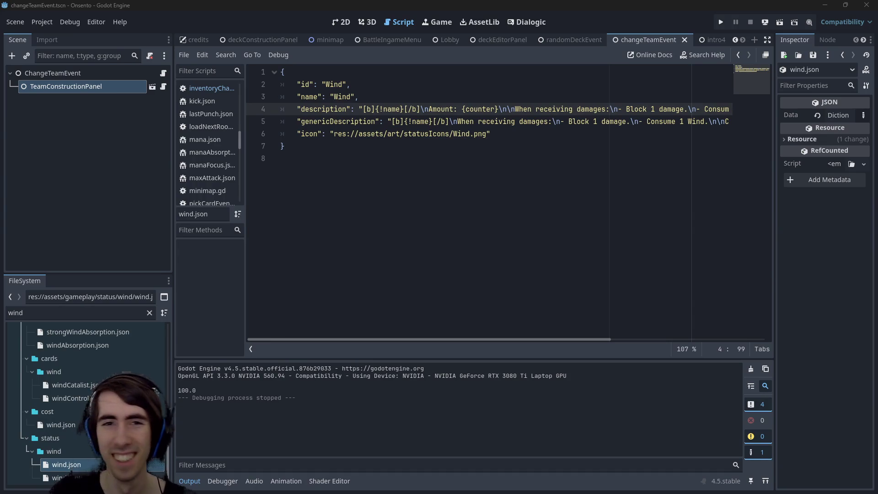
# Leave wind.json for the 2D view of the Make your team scene, then bring up the onsento todo notes
pyautogui.click(525, 193)
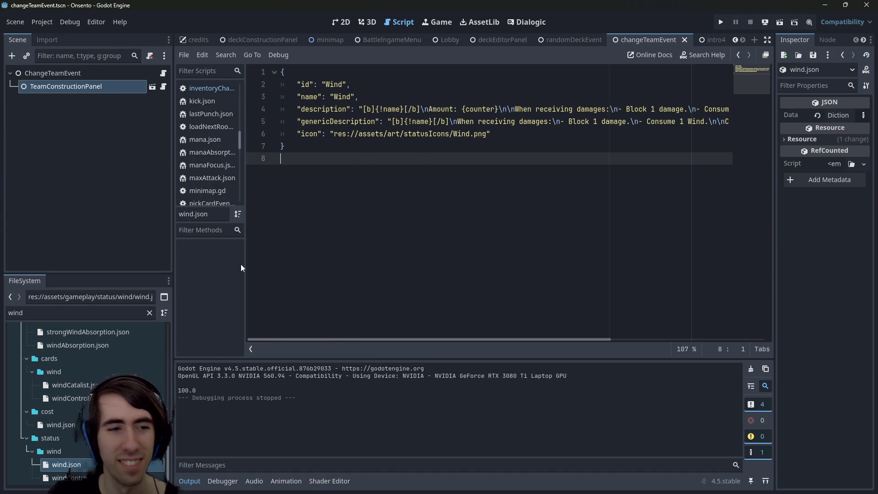
pyautogui.click(341, 22)
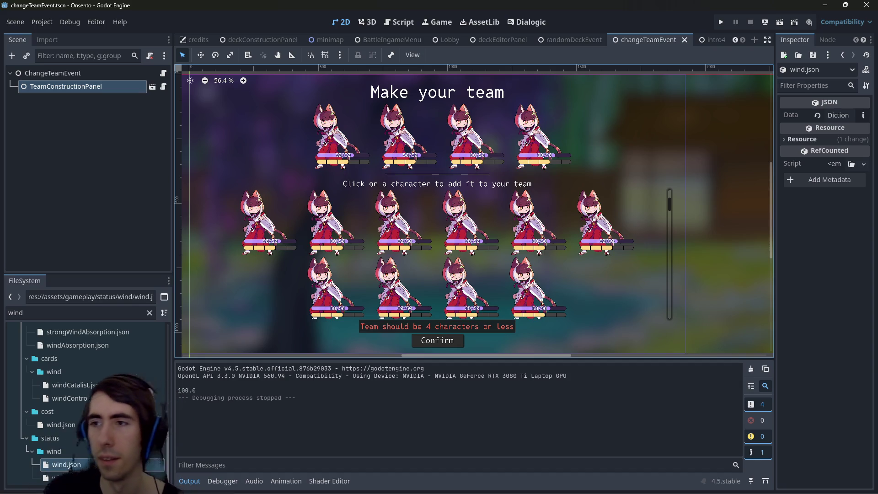
pyautogui.click(457, 485)
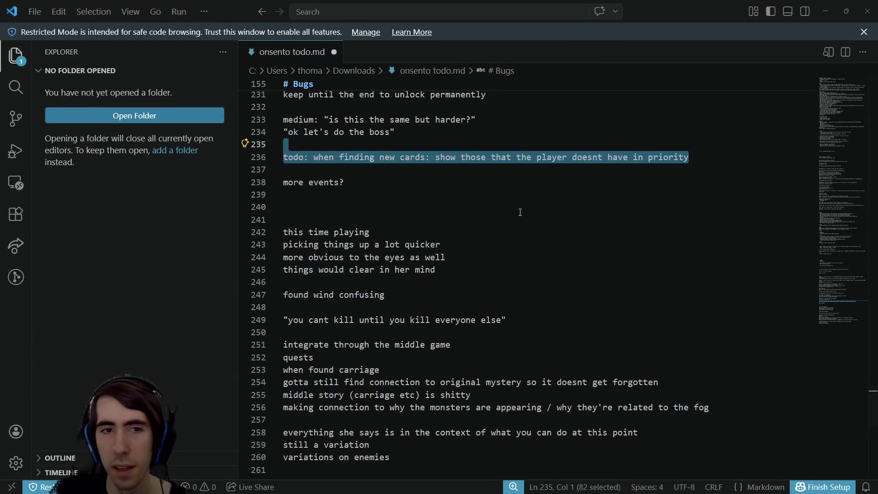
# Read the playtest notes in onsento todo.md, then minimize VS Code to return to Godot
pyautogui.scroll(2, 385, 283)
pyautogui.scroll(4, 385, 283)
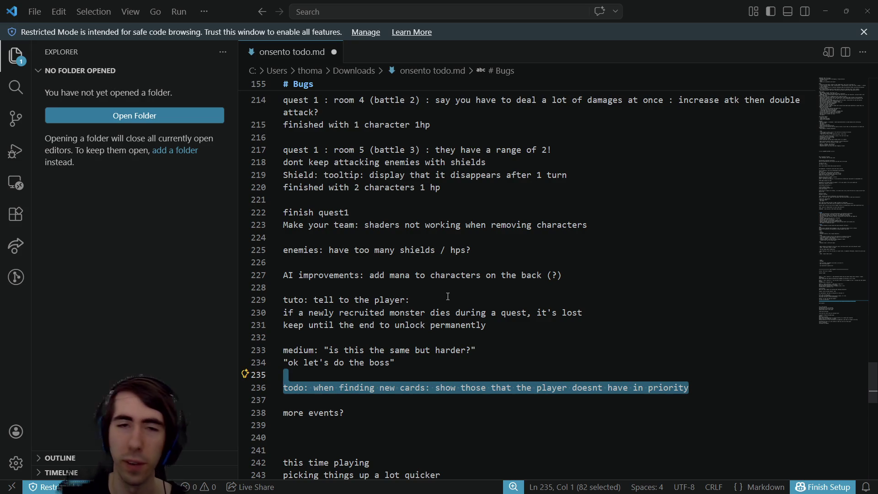
pyautogui.scroll(3, 448, 296)
pyautogui.scroll(3, 447, 297)
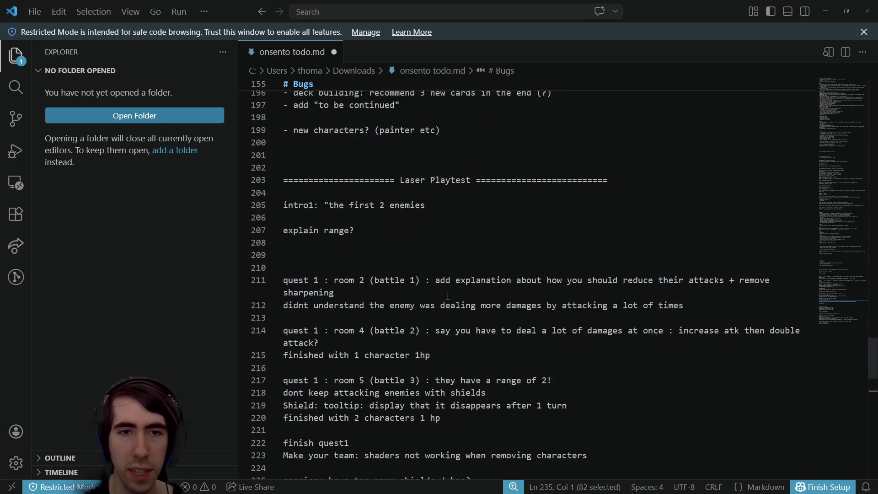
pyautogui.scroll(-3, 447, 296)
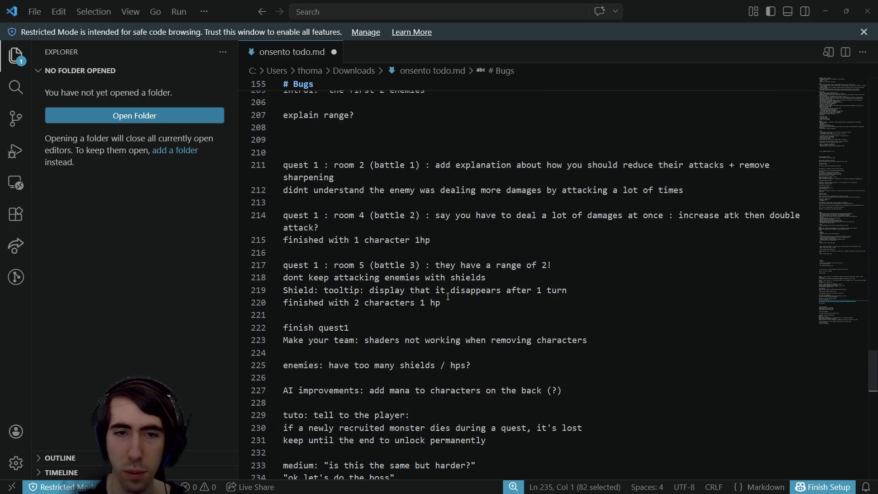
pyautogui.scroll(-2, 456, 286)
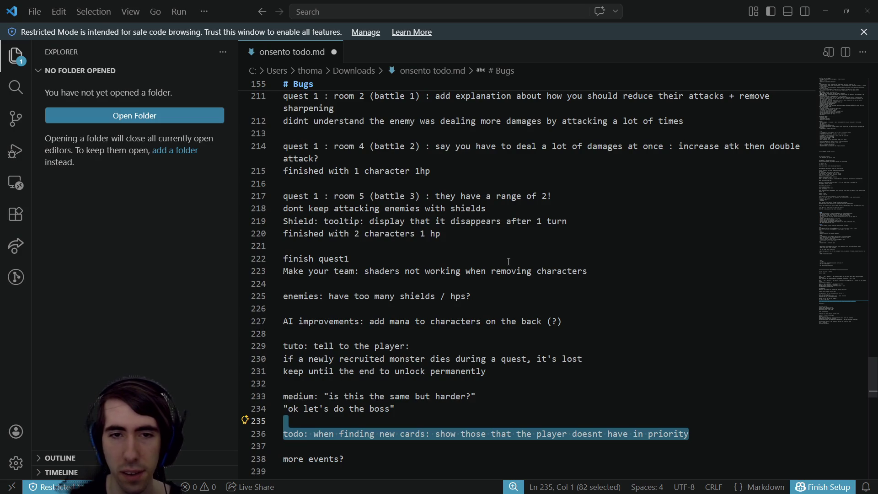
pyautogui.click(825, 11)
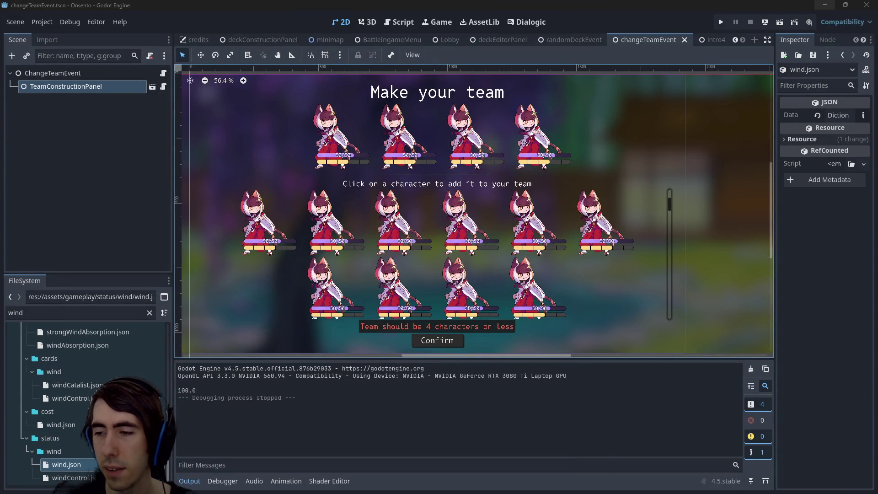
# Read Google's Key takeaways that Pixabay sounds allow free commercial use without attribution
pyautogui.hotkey('alt', 'Tab')
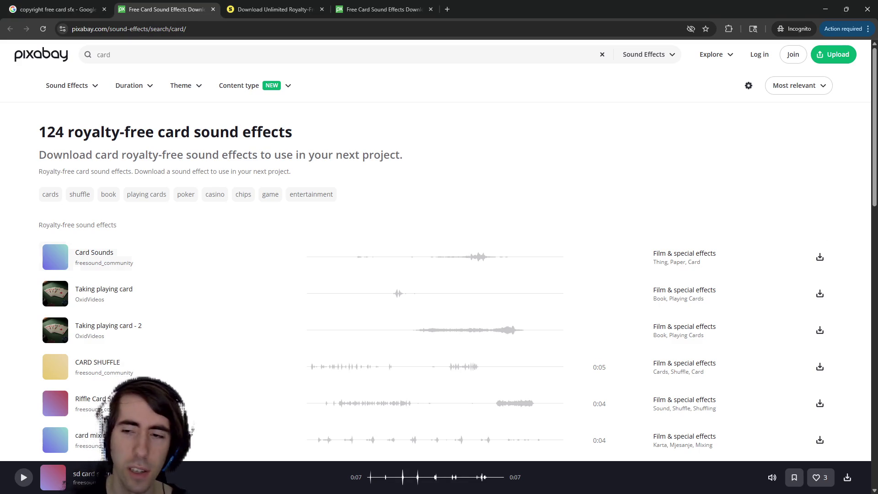
pyautogui.hotkey('alt', 'Tab')
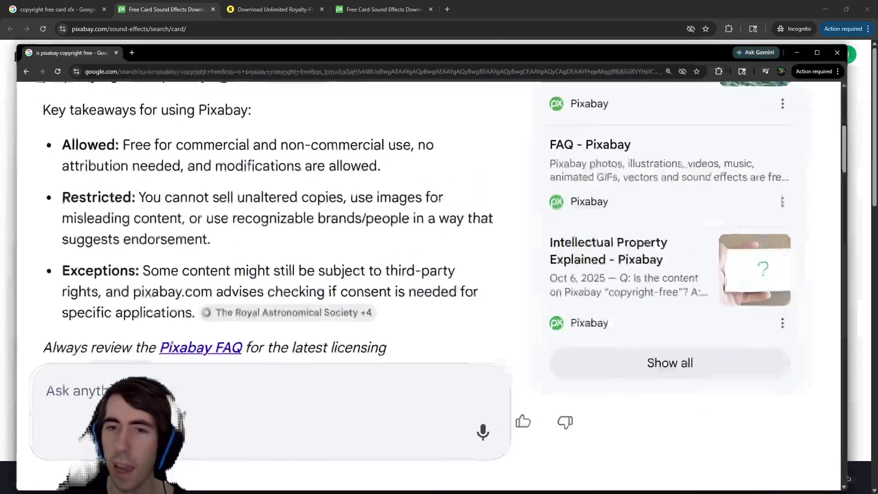
pyautogui.scroll(-1, 167, 207)
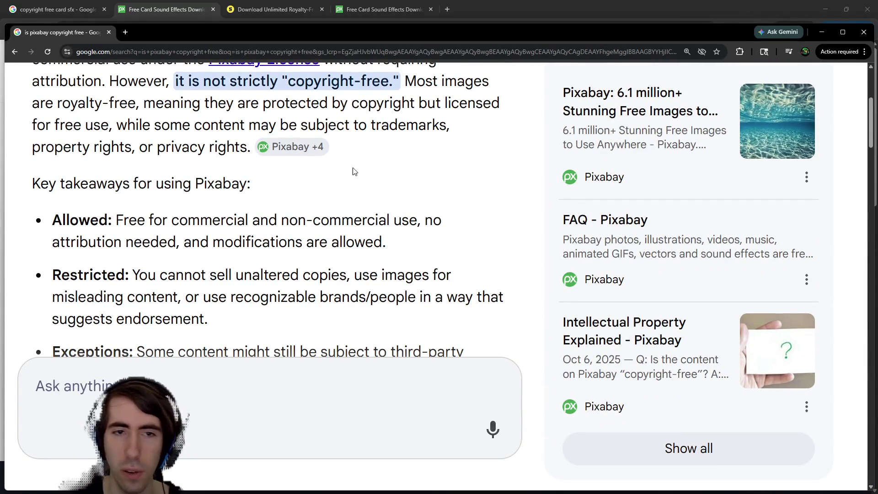
pyautogui.scroll(-1, 393, 249)
pyautogui.scroll(-1, 329, 270)
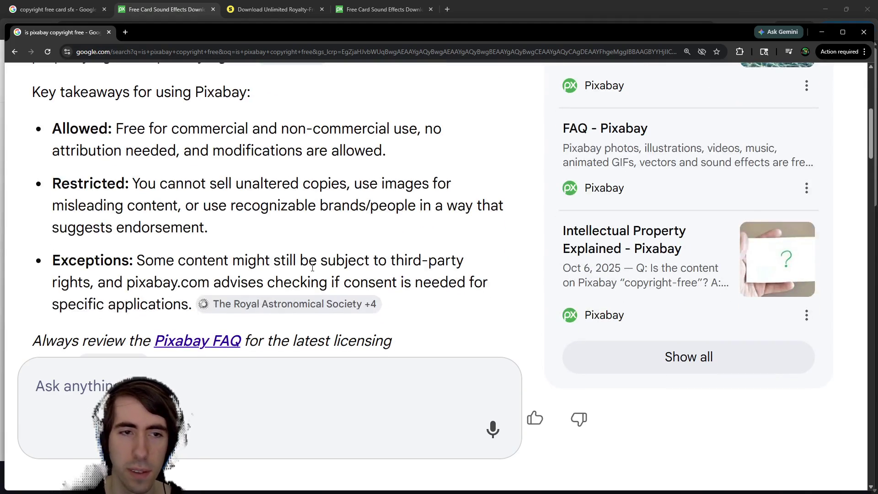
pyautogui.moveTo(243, 183); pyautogui.dragTo(315, 206)
pyautogui.click(344, 218)
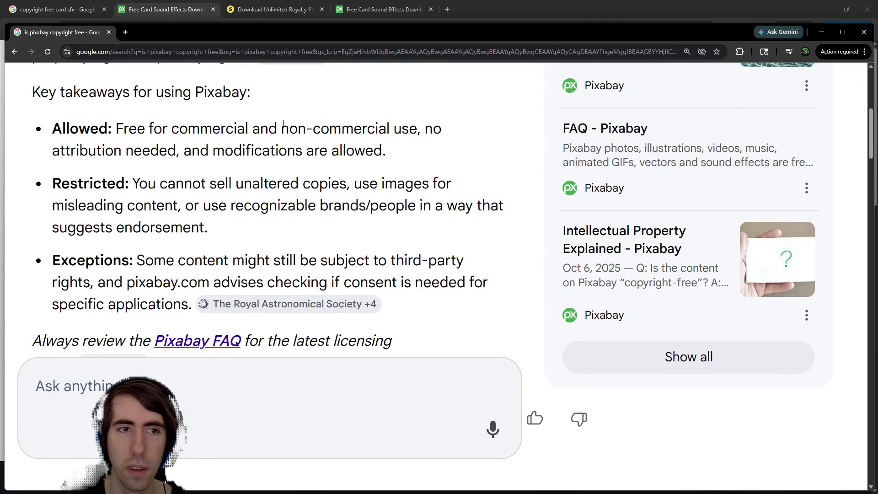
pyautogui.moveTo(142, 147); pyautogui.dragTo(251, 151)
# Return to the Godot editor, then bring the Pixabay card sound results back
pyautogui.hotkey('alt', 'Tab')
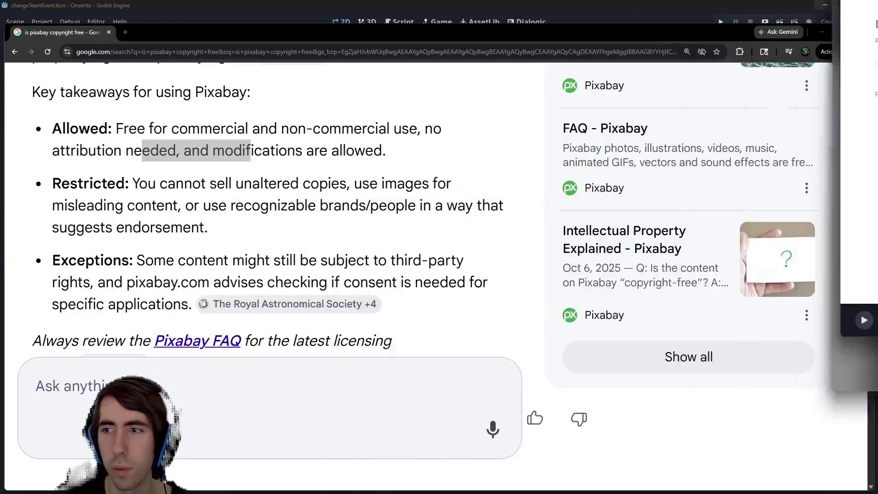
pyautogui.click(327, 30)
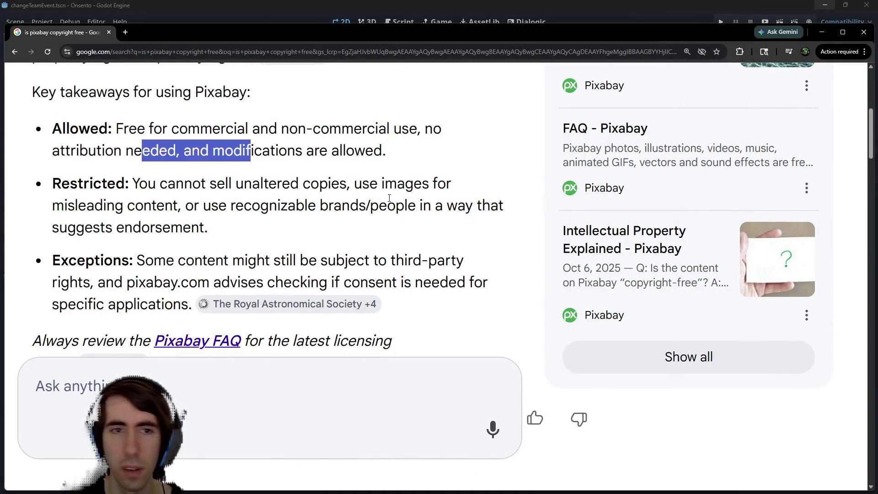
pyautogui.scroll(1, 274, 205)
pyautogui.hotkey('alt', 'Tab')
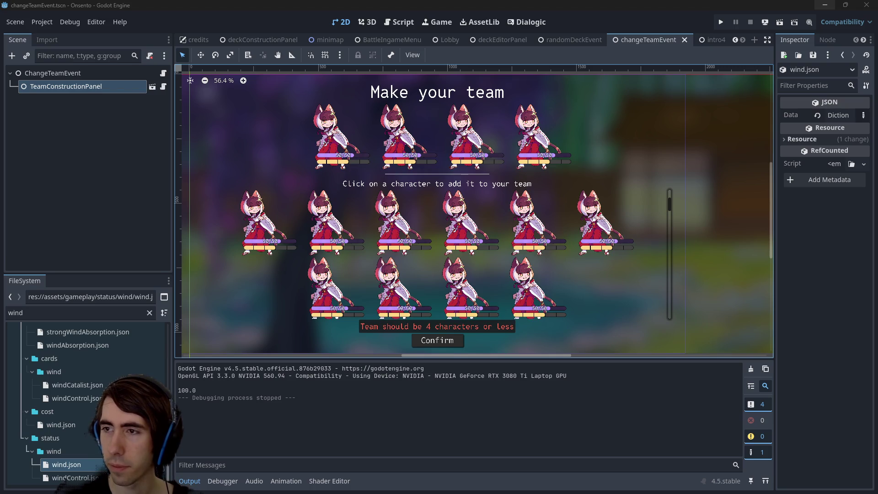
pyautogui.hotkey('alt', 'Tab')
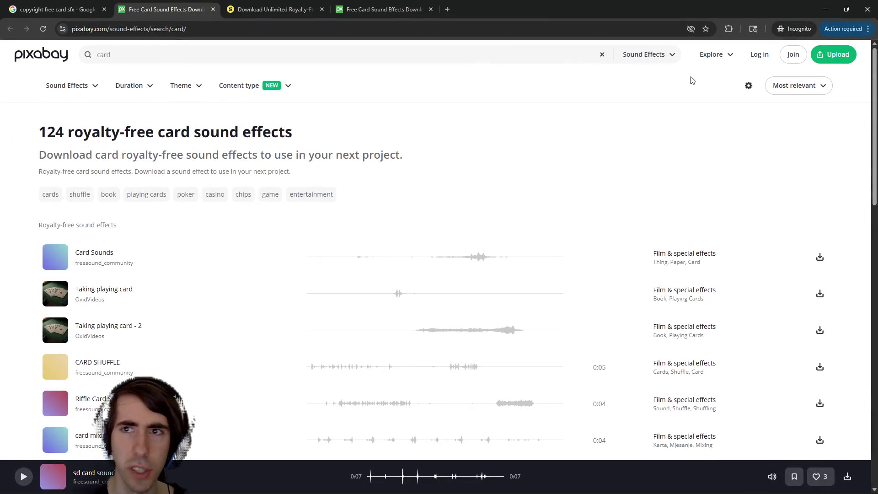
# Browse the Pixabay homepage in a new tab, then go back to the card sound results
pyautogui.middleClick(62, 58)
pyautogui.click(251, 7)
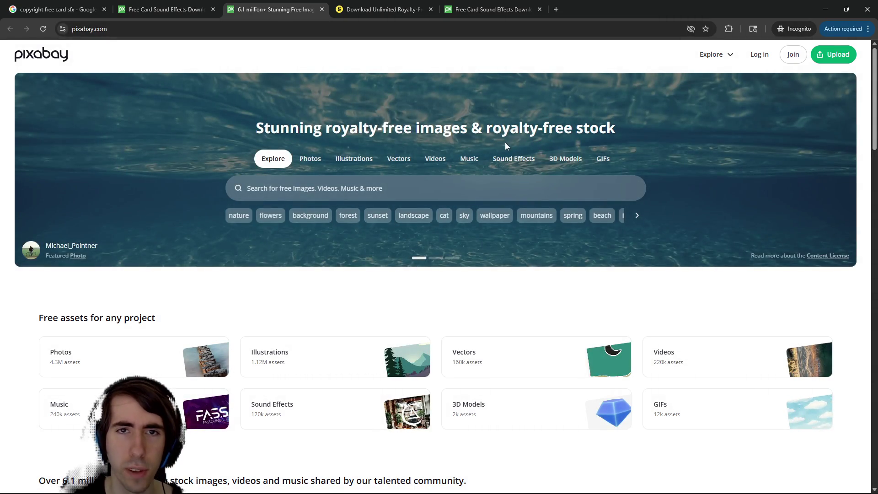
pyautogui.scroll(-2, 438, 162)
pyautogui.scroll(2, 438, 162)
pyautogui.scroll(-5, 435, 167)
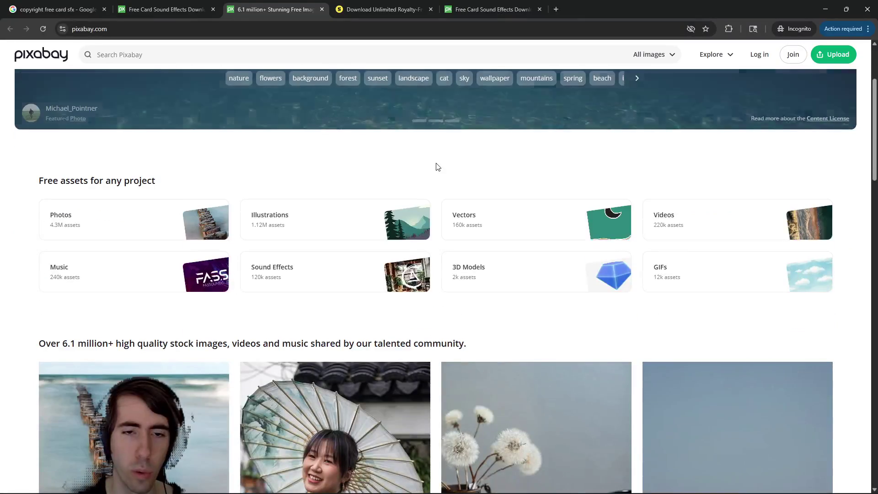
pyautogui.scroll(-5, 426, 175)
pyautogui.scroll(10, 361, 274)
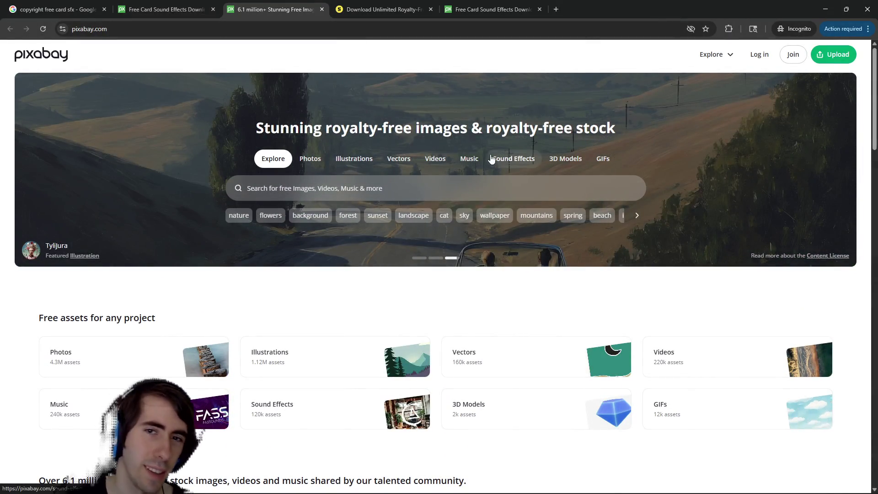
pyautogui.click(210, 10)
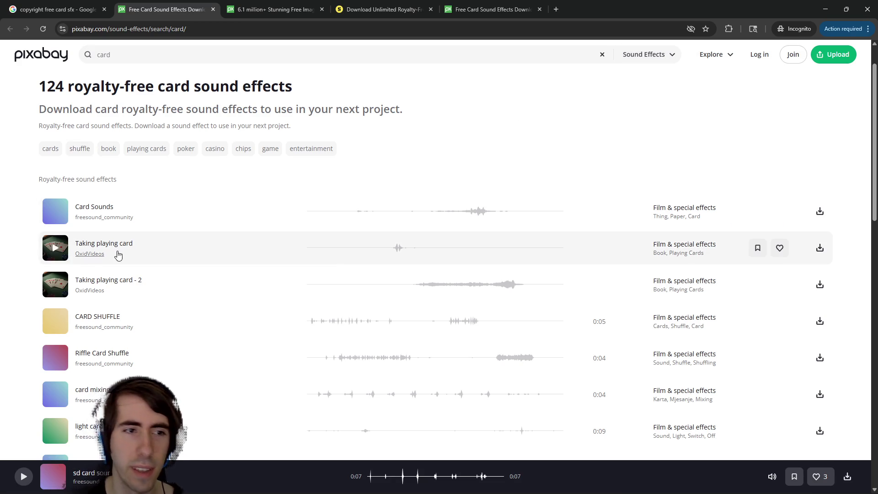
# Open the OxidVideos creator profile, listing 183 sound effects, in a new tab
pyautogui.middleClick(85, 258)
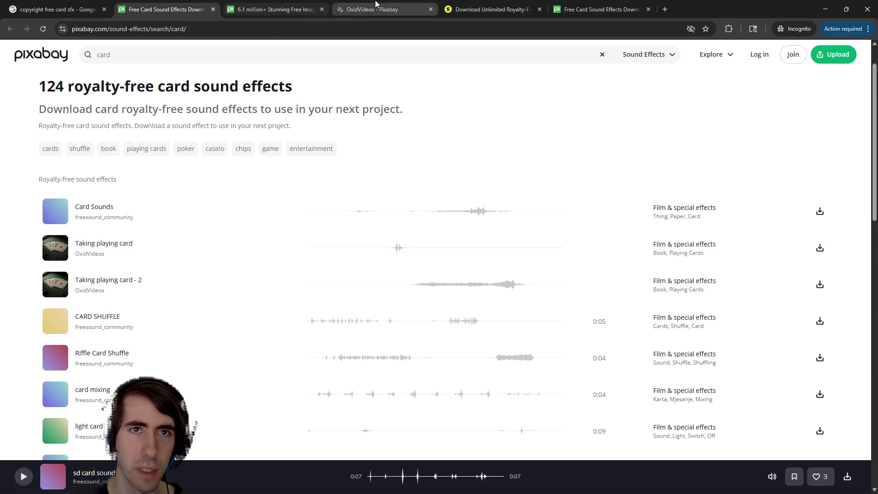
pyautogui.click(362, 10)
pyautogui.scroll(-1, 290, 222)
pyautogui.moveTo(147, 170); pyautogui.dragTo(212, 177)
# Preview Sizzling Cooking Meat, Taking playing card 3 and Placing poker chips sounds
pyautogui.click(224, 175)
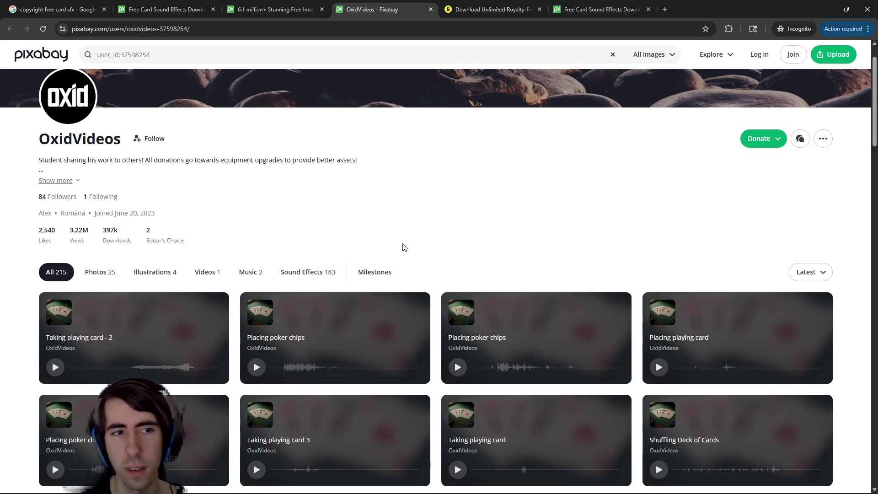
pyautogui.scroll(-3, 404, 248)
pyautogui.scroll(4, 388, 252)
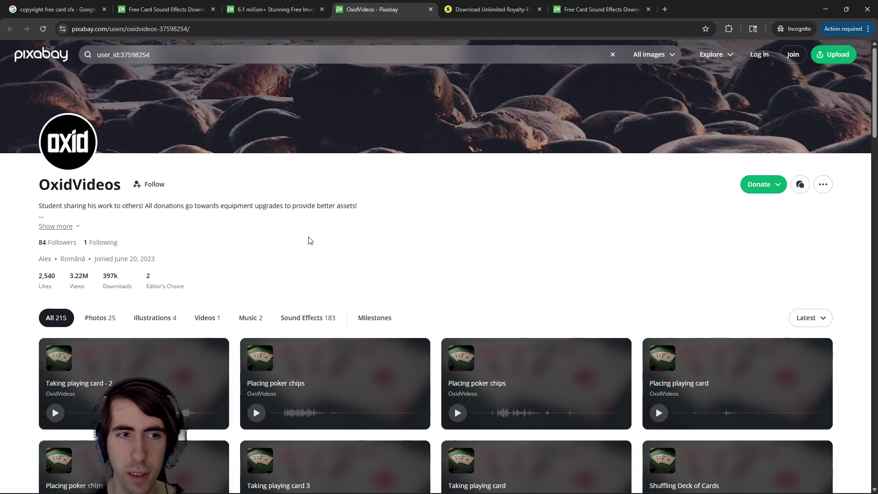
pyautogui.scroll(-15, 303, 236)
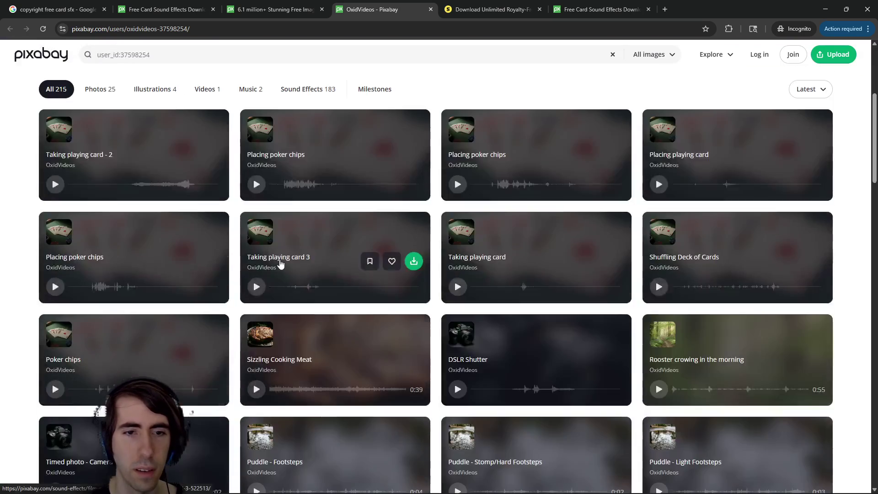
pyautogui.scroll(10, 283, 238)
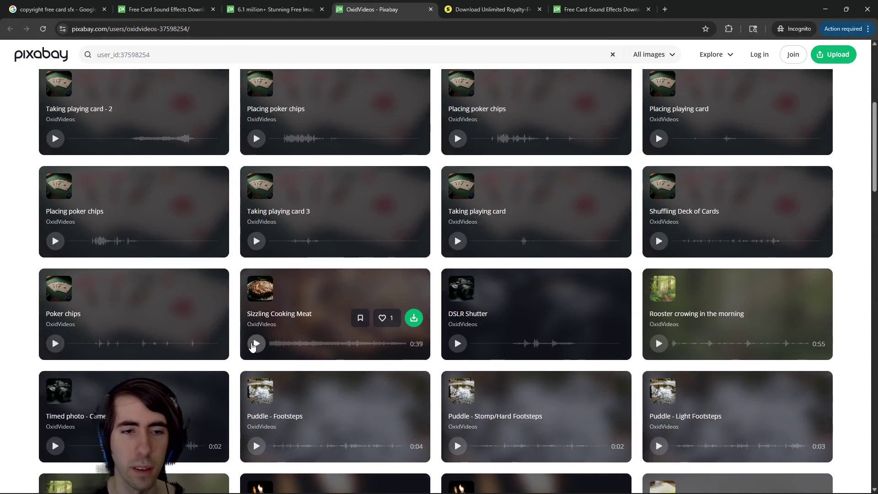
pyautogui.click(254, 344)
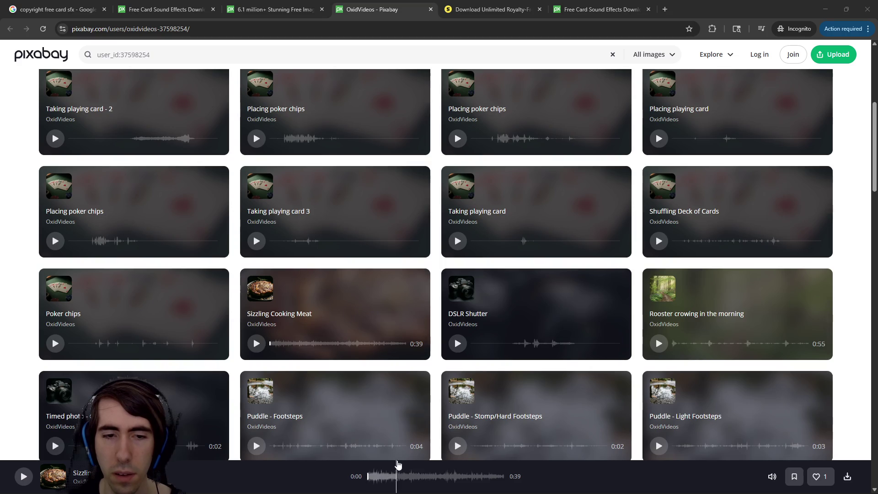
pyautogui.click(256, 241)
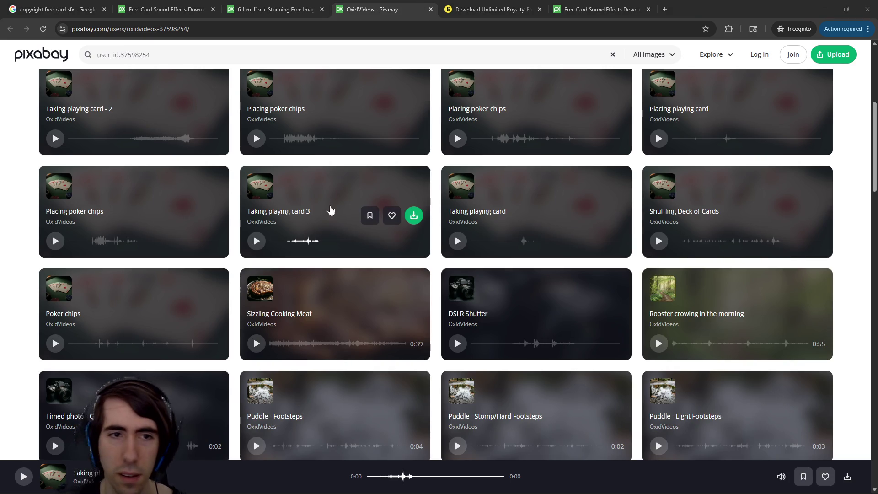
pyautogui.click(55, 241)
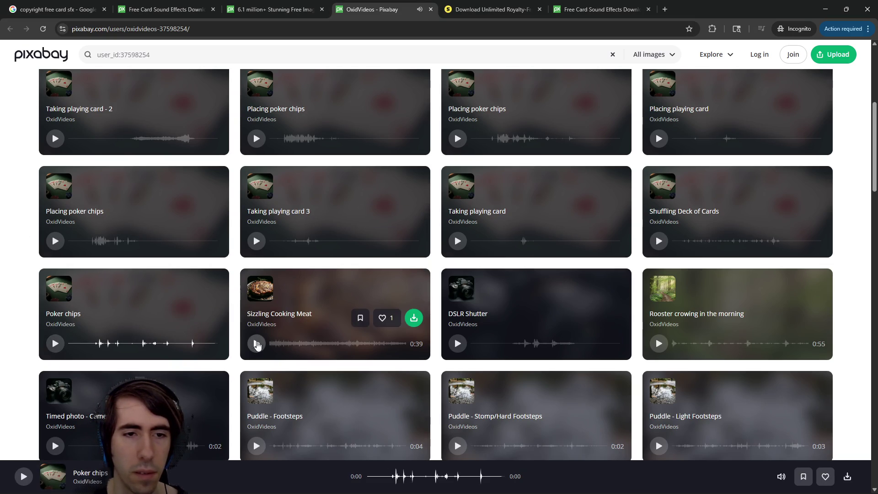
pyautogui.click(257, 343)
# Preview Taking playing card, DSLR Shutter, Shuffling Deck of Cards and Rooster crowing sounds
pyautogui.click(458, 241)
pyautogui.click(458, 343)
pyautogui.click(659, 241)
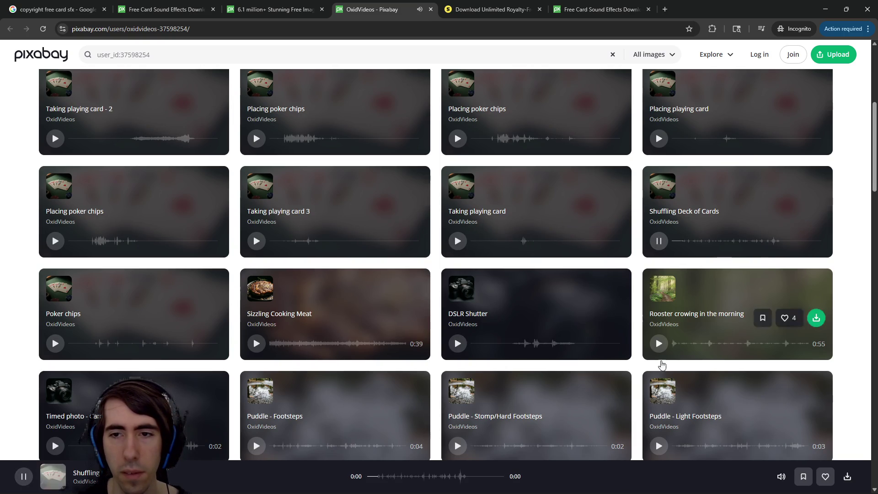
pyautogui.click(659, 344)
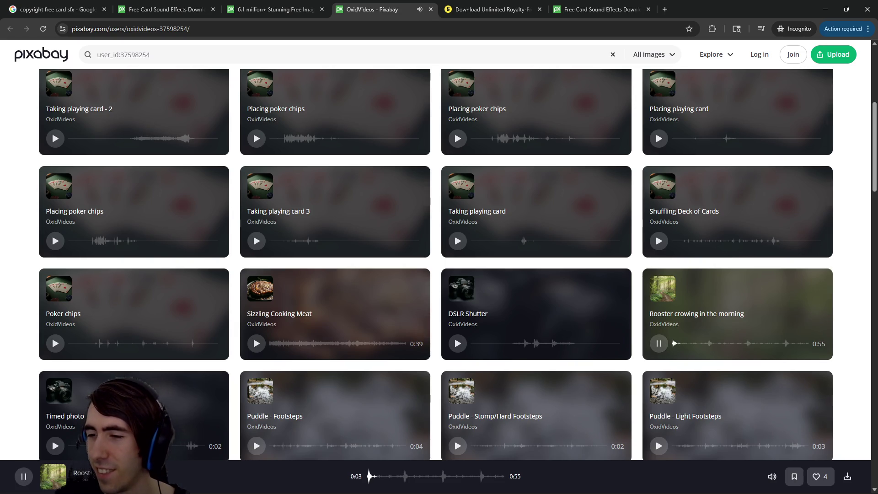
pyautogui.click(671, 346)
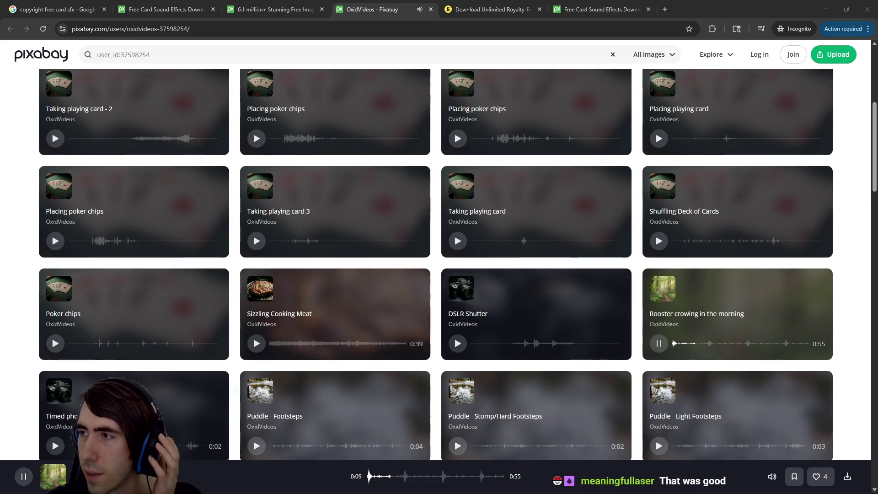
# Replay the card sounds, including Placing playing card, Placing poker chips and Taking playing card - 2
pyautogui.moveTo(721, 320)
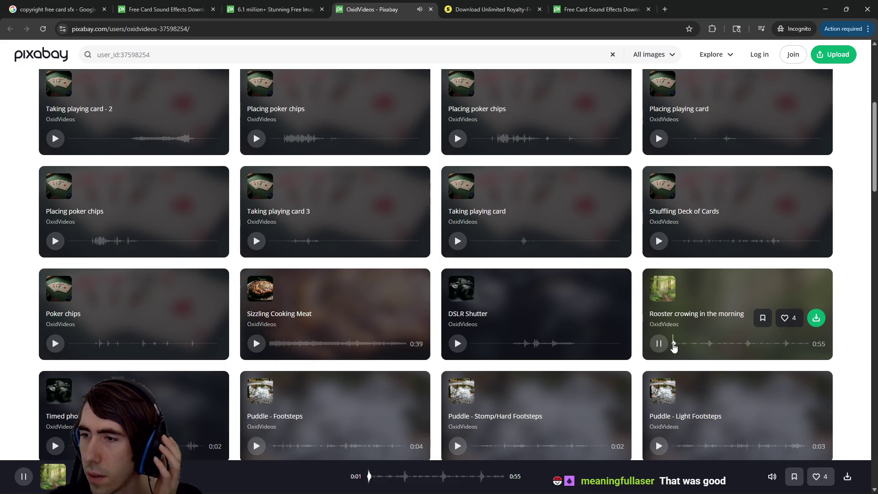
pyautogui.click(458, 241)
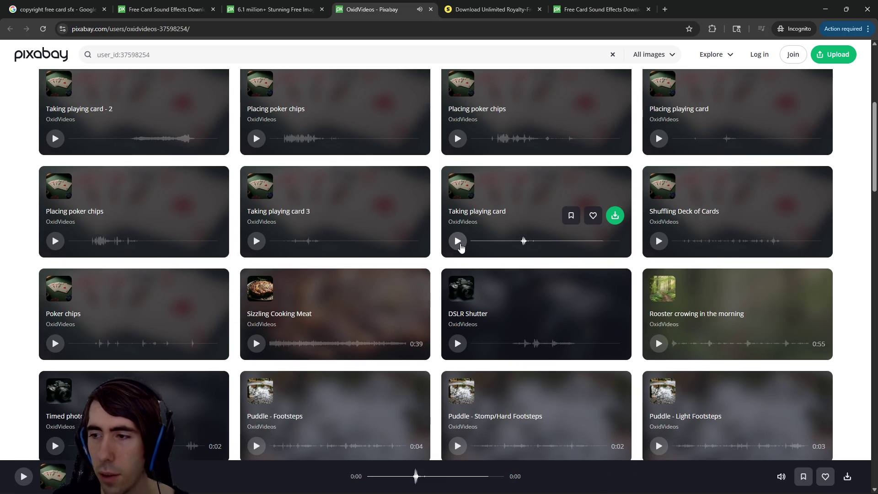
pyautogui.click(256, 241)
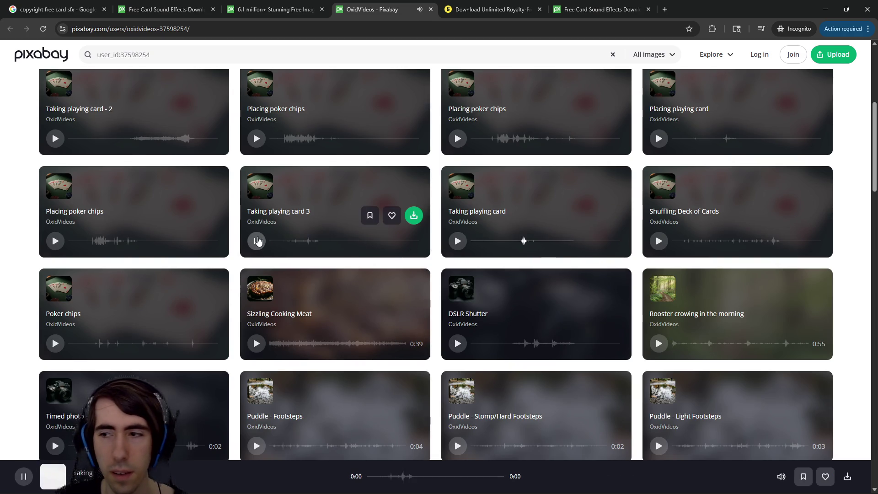
pyautogui.click(657, 242)
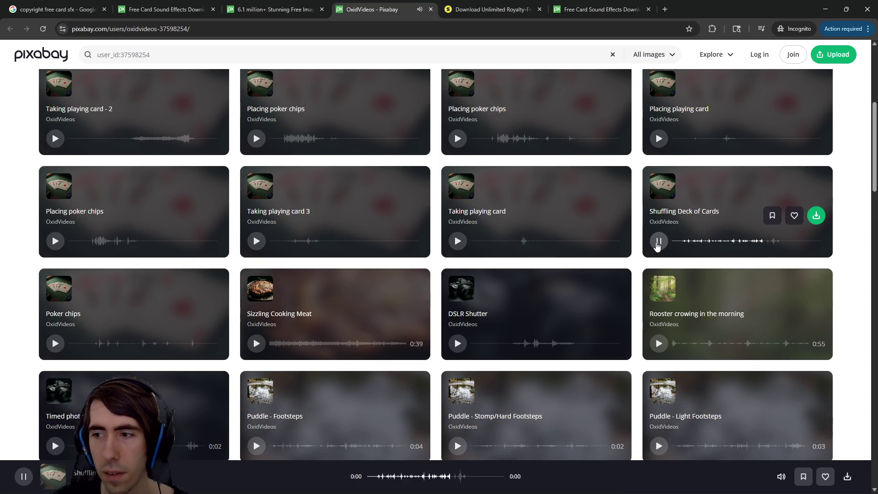
pyautogui.click(658, 139)
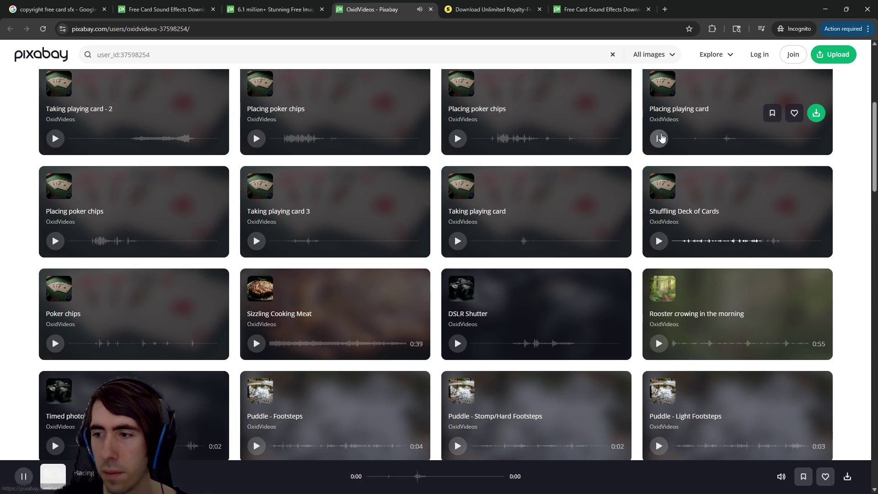
pyautogui.scroll(2, 486, 217)
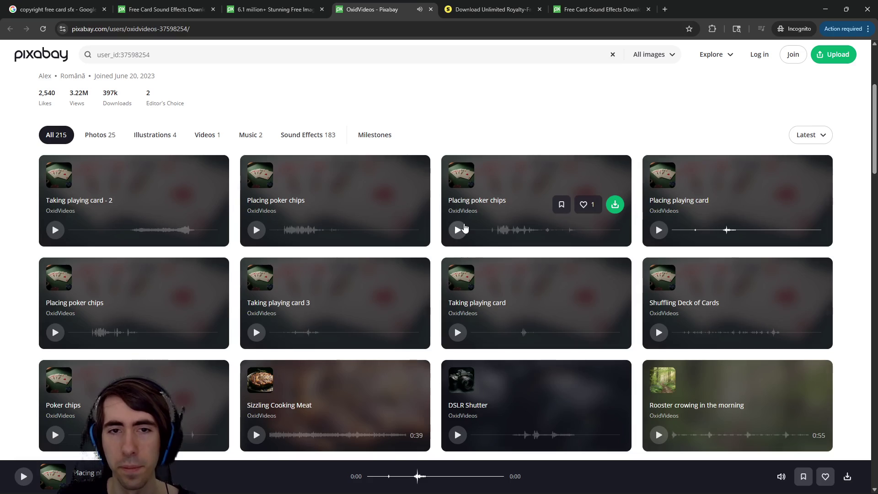
pyautogui.click(458, 230)
pyautogui.click(55, 229)
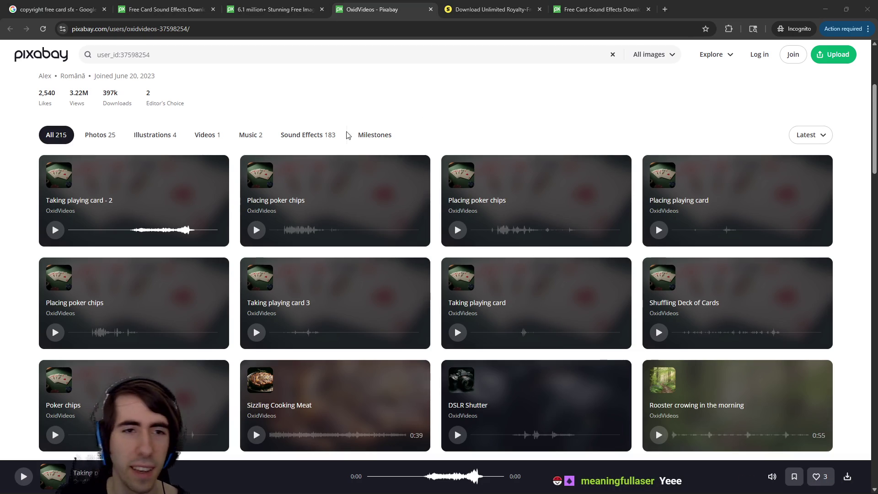
# Glance at the stock images tab, then preview Lighter SFX2 on the profile
pyautogui.scroll(-8, 198, 222)
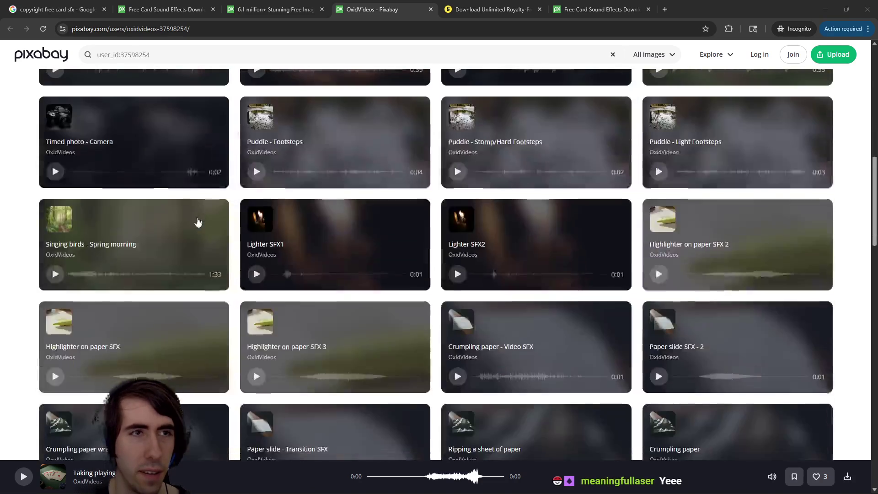
pyautogui.scroll(6, 198, 222)
pyautogui.click(275, 9)
pyautogui.click(376, 14)
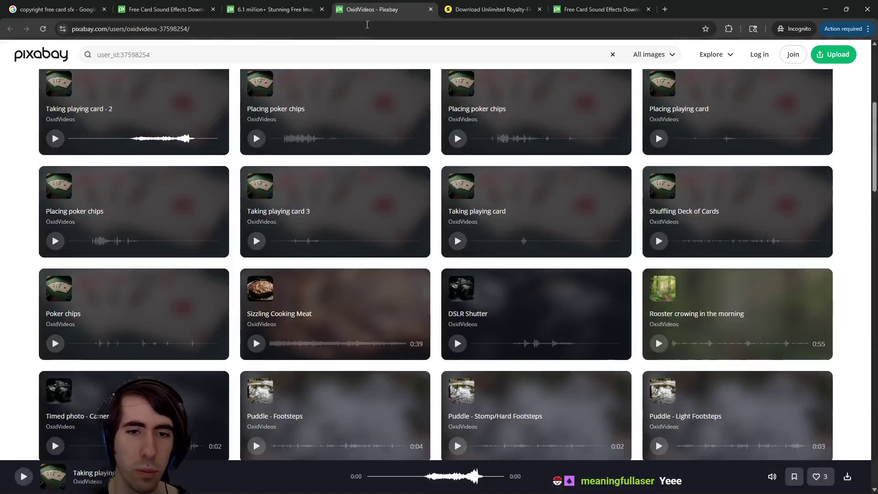
pyautogui.scroll(-3, 457, 260)
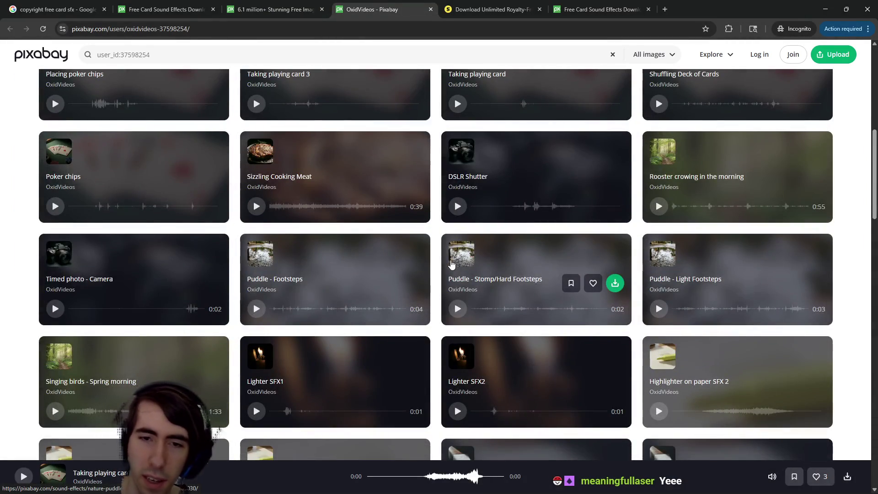
pyautogui.scroll(-3, 451, 264)
pyautogui.click(461, 273)
# Preview Paper slide Short, Paper slide Transition, Ripping a paper sheet and Signature SFX Long
pyautogui.scroll(-4, 462, 274)
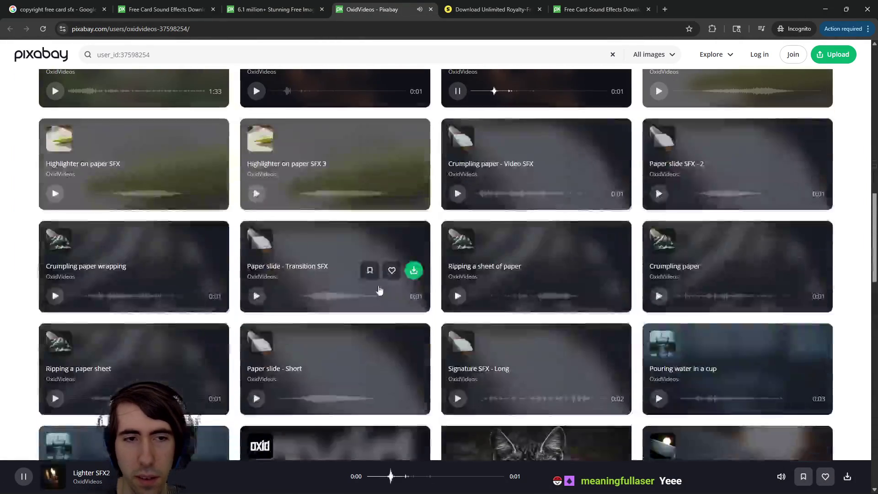
pyautogui.scroll(-4, 379, 290)
pyautogui.click(256, 215)
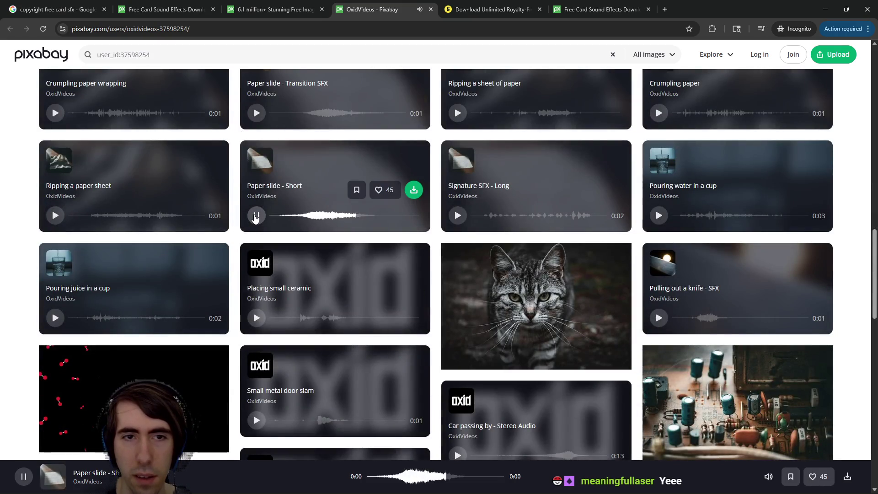
pyautogui.click(256, 113)
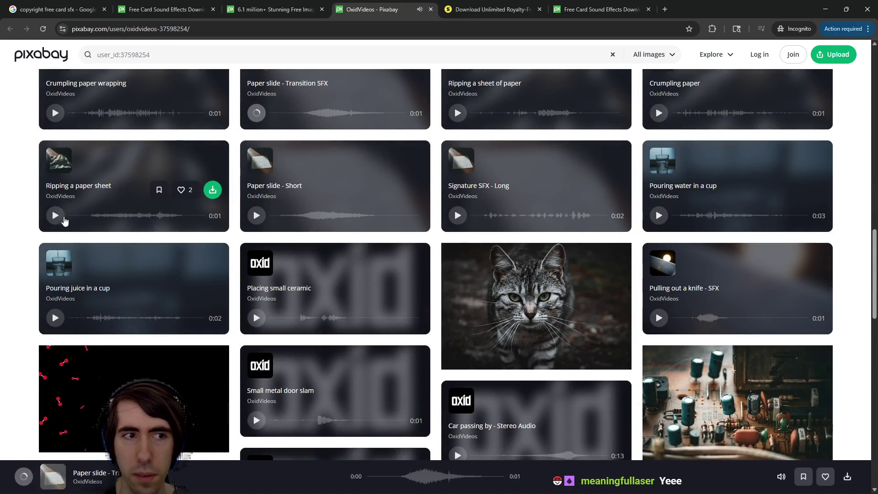
pyautogui.click(64, 217)
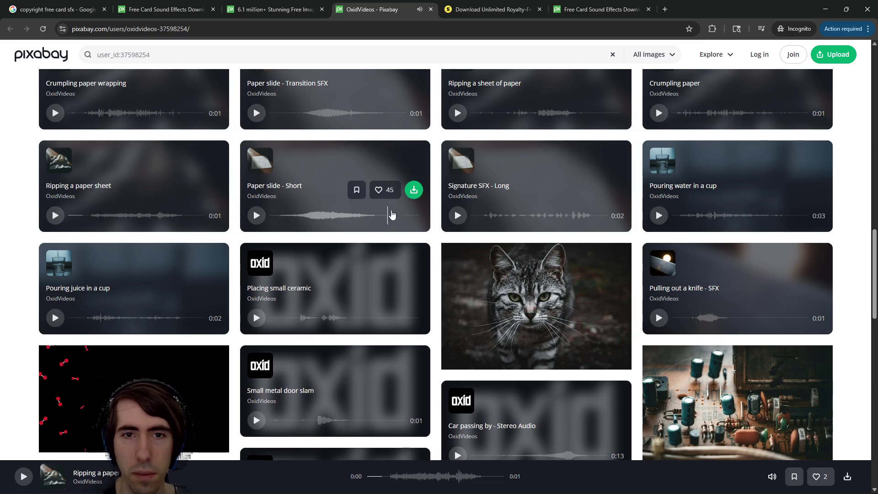
pyautogui.click(454, 217)
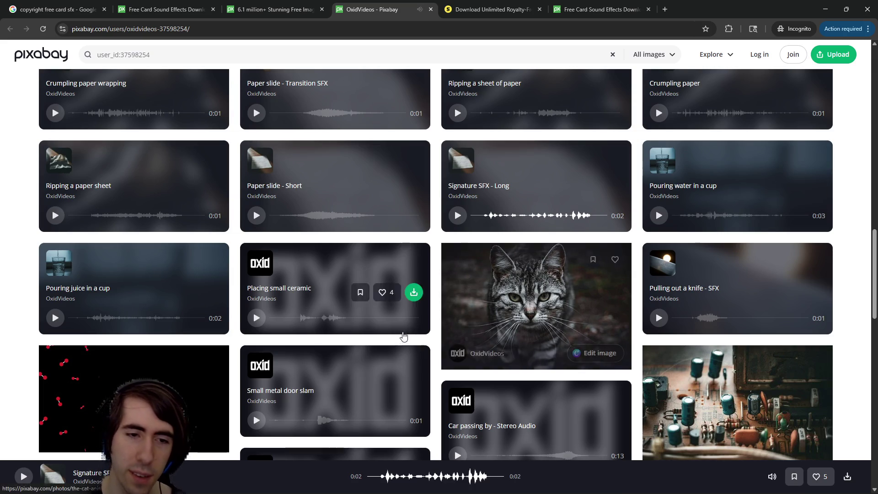
# Preview Gravel footsteps - uncut and Keyboard typing, then stop the typing sound
pyautogui.scroll(-2, 290, 317)
pyautogui.scroll(-2, 162, 304)
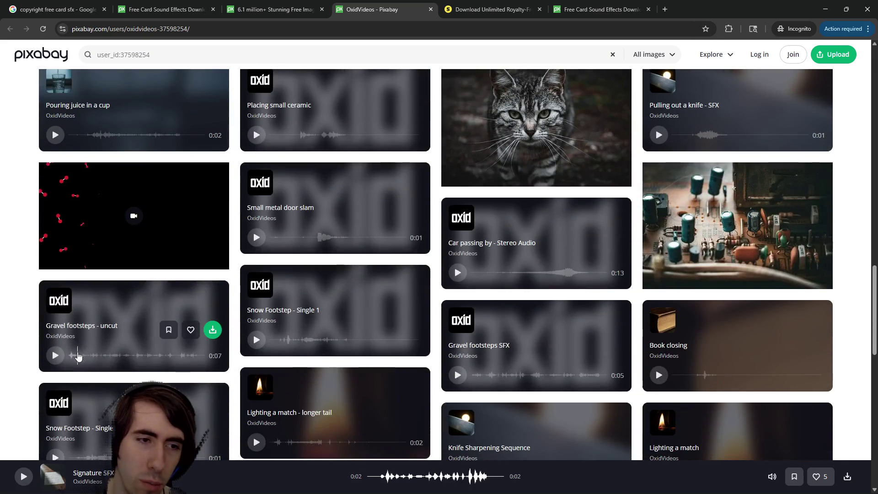
pyautogui.click(52, 357)
pyautogui.scroll(-4, 219, 336)
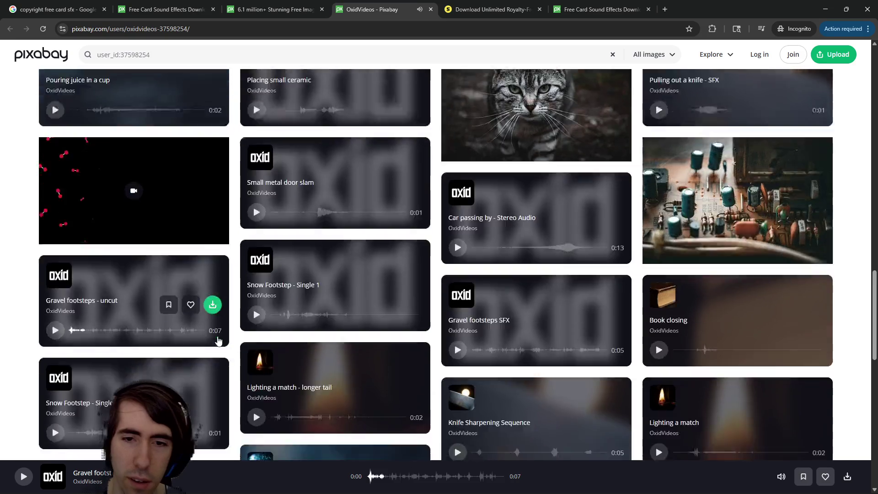
pyautogui.scroll(-8, 219, 339)
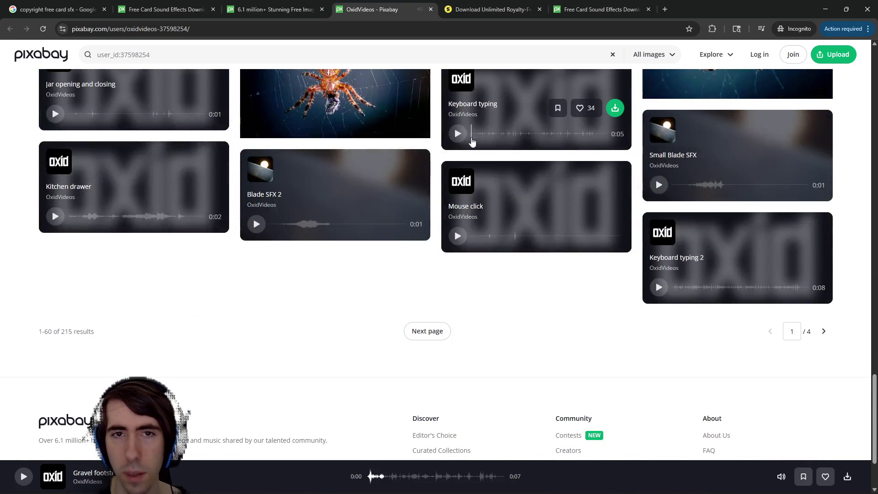
pyautogui.click(458, 134)
pyautogui.scroll(3, 457, 137)
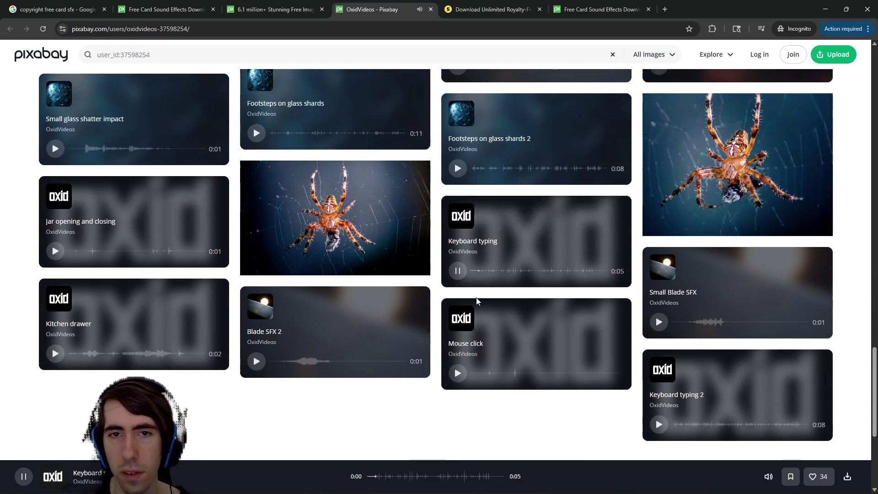
pyautogui.click(458, 274)
# Preview Mouse click, Blade SFX 2 and Kitchen drawer, then go to page 2 of uploads
pyautogui.click(456, 374)
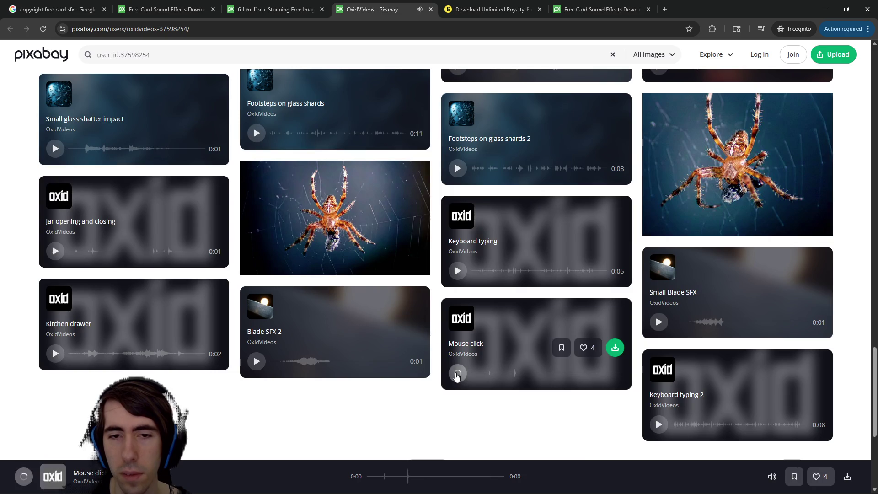
pyautogui.click(256, 361)
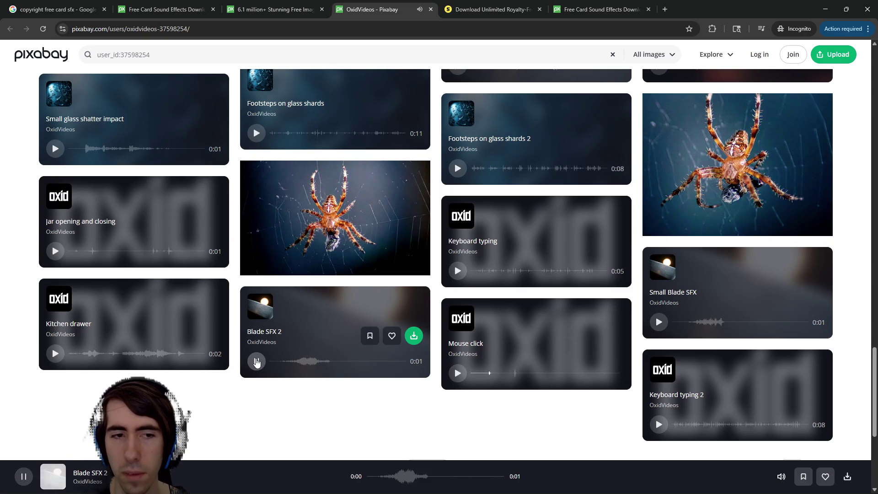
pyautogui.click(59, 356)
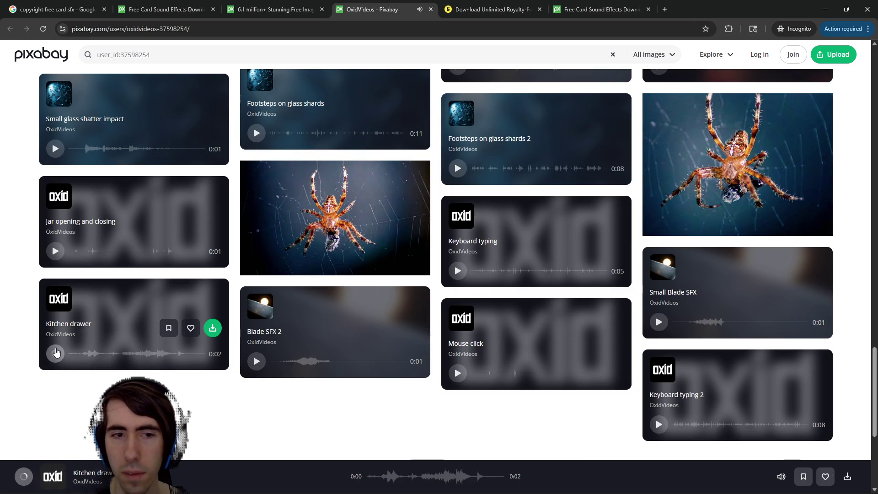
pyautogui.scroll(-4, 388, 348)
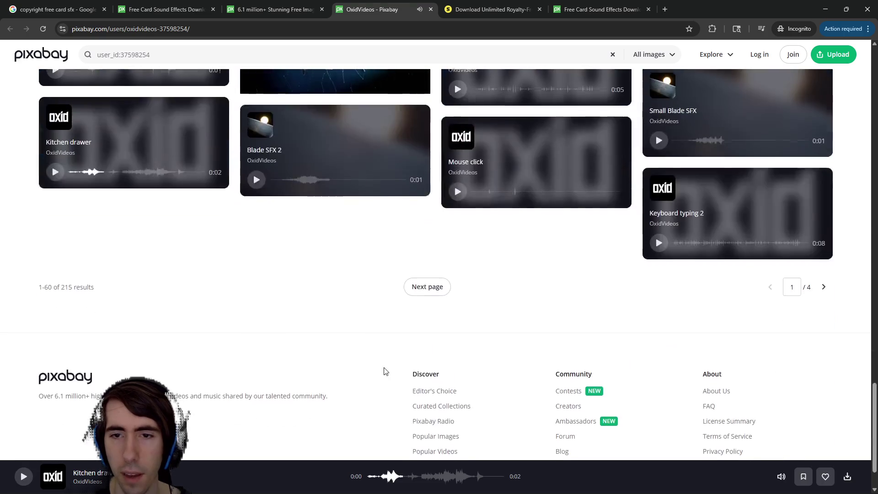
pyautogui.click(823, 287)
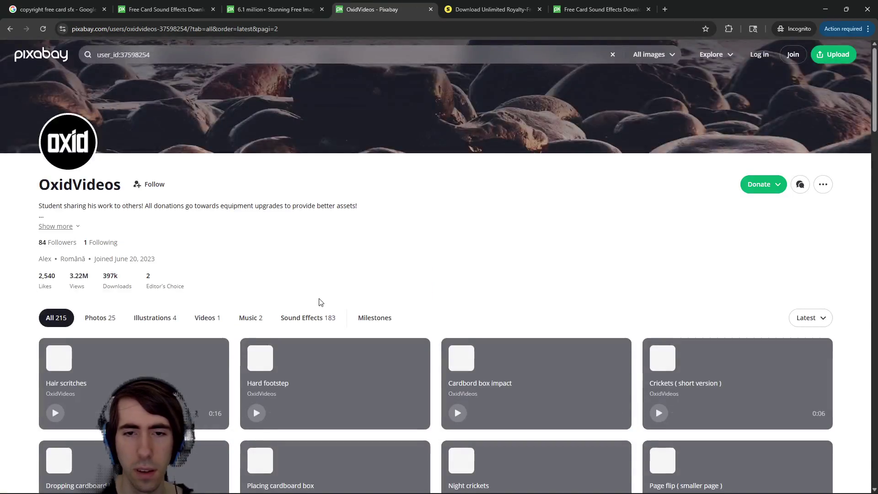
# Preview Hard footstep and Page flip (smaller page), opening the Page flip sound's page separately
pyautogui.scroll(-7, 398, 204)
pyautogui.scroll(2, 398, 204)
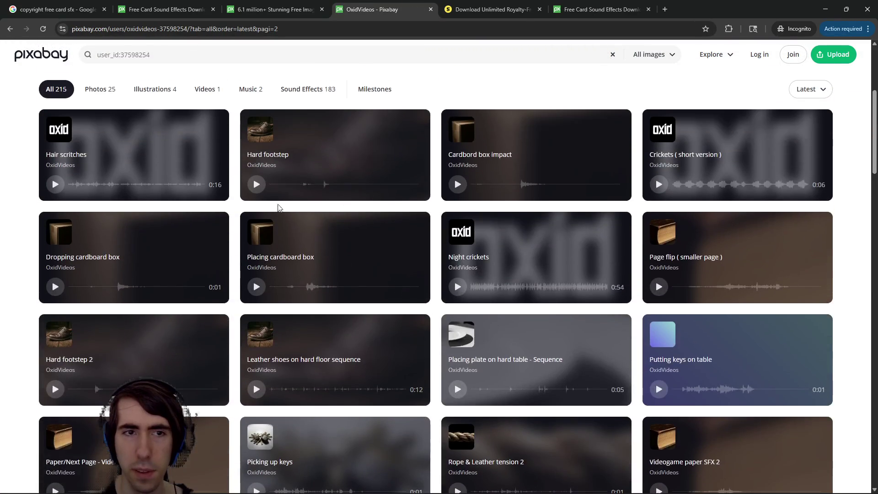
pyautogui.click(257, 185)
pyautogui.scroll(-5, 384, 274)
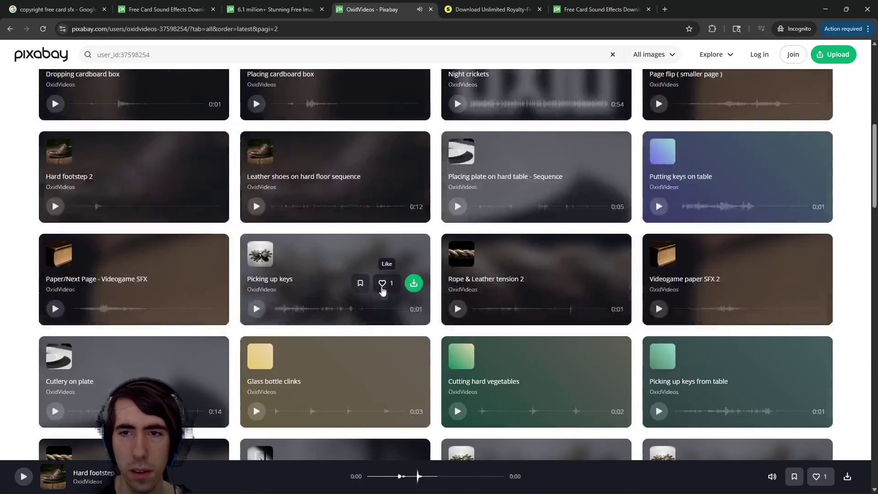
pyautogui.scroll(4, 411, 274)
pyautogui.click(659, 242)
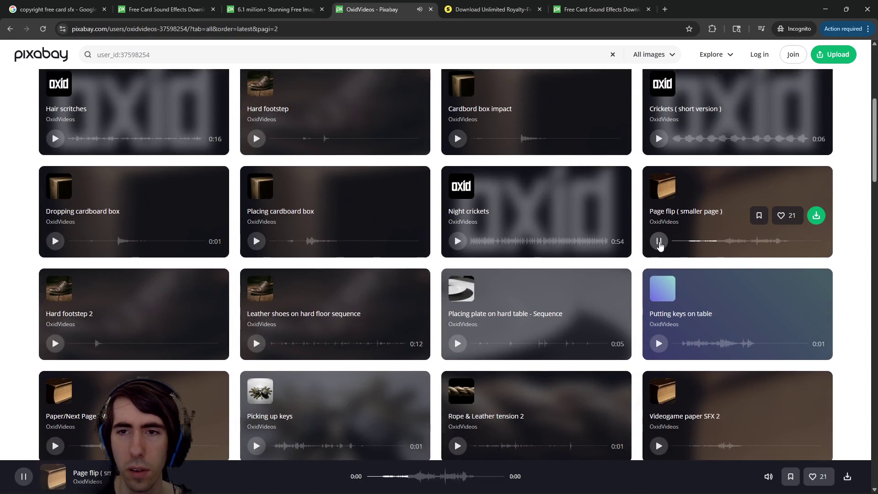
pyautogui.click(658, 241)
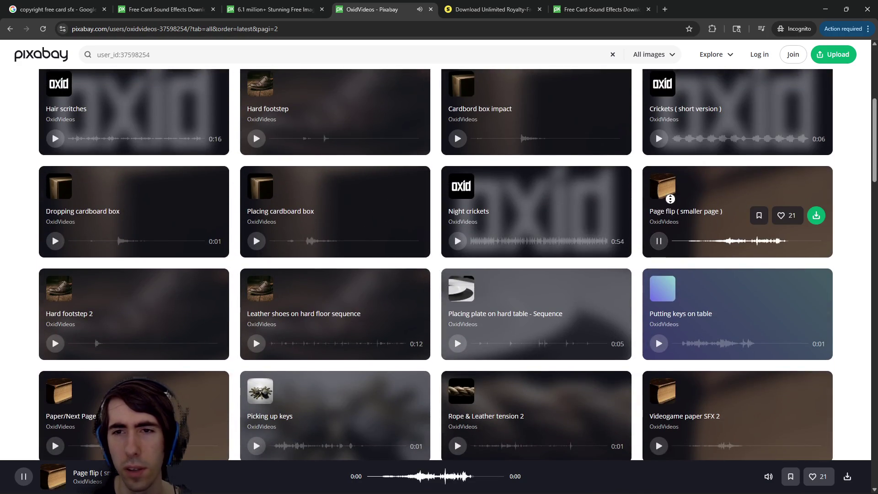
pyautogui.middleClick(681, 215)
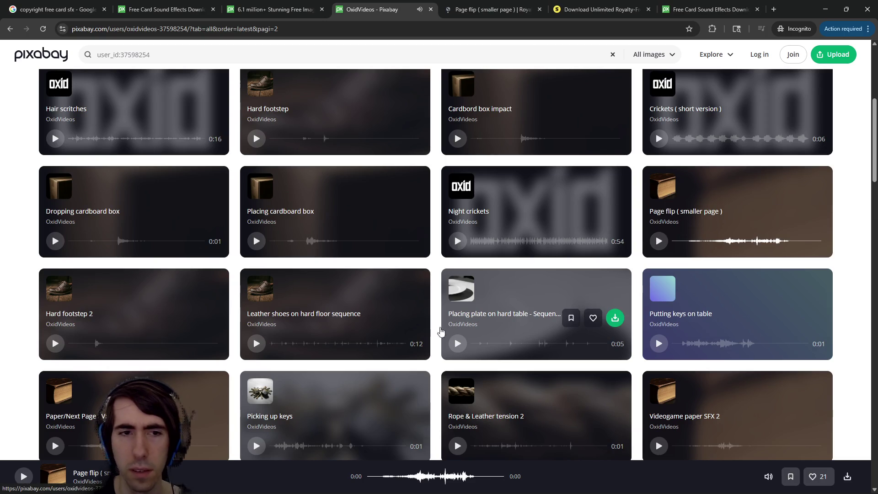
# Preview Glass bottle clinks and Rope & Leather tension while scrolling through page 2
pyautogui.scroll(-6, 289, 311)
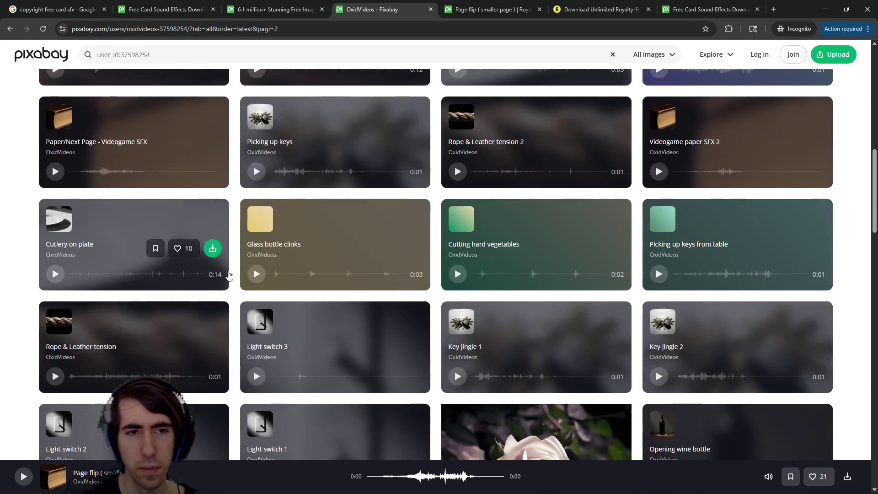
pyautogui.click(257, 274)
pyautogui.scroll(-4, 117, 227)
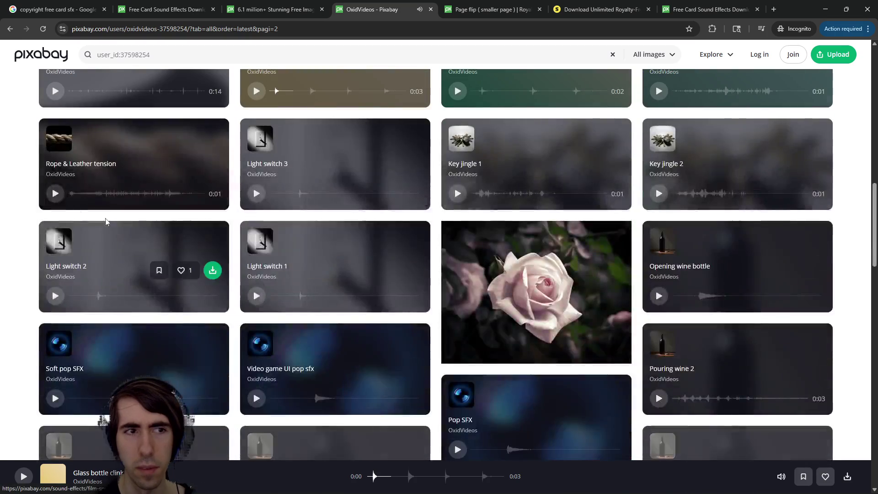
pyautogui.click(55, 194)
pyautogui.scroll(-4, 352, 287)
pyautogui.scroll(-7, 352, 288)
pyautogui.scroll(2, 289, 209)
pyautogui.scroll(-4, 401, 306)
pyautogui.scroll(1, 401, 306)
pyautogui.scroll(-3, 401, 309)
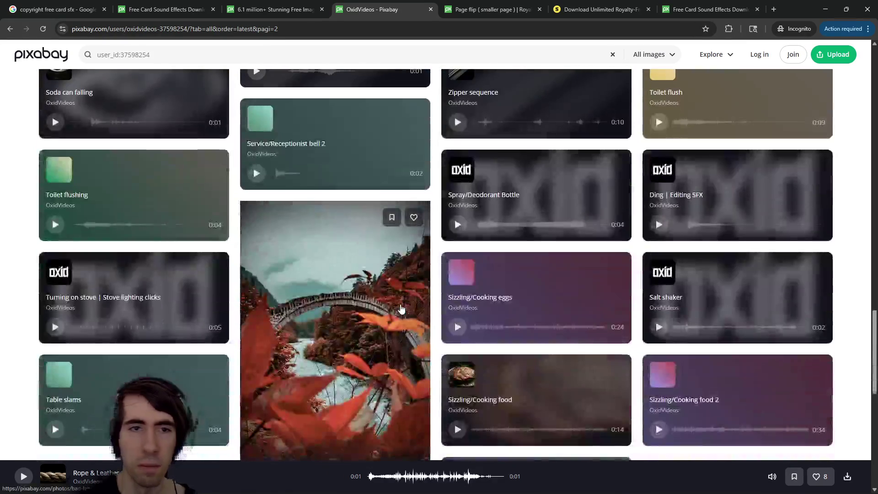
pyautogui.scroll(-4, 402, 310)
pyautogui.scroll(2, 361, 291)
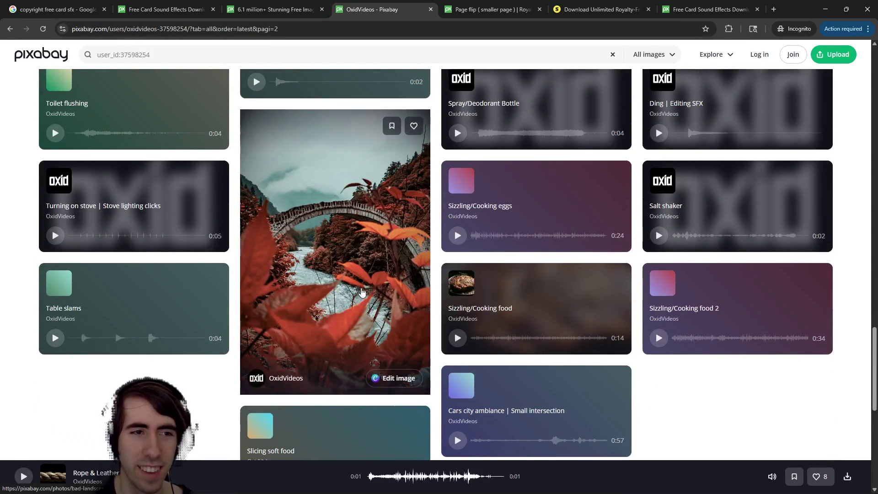
pyautogui.scroll(-6, 494, 338)
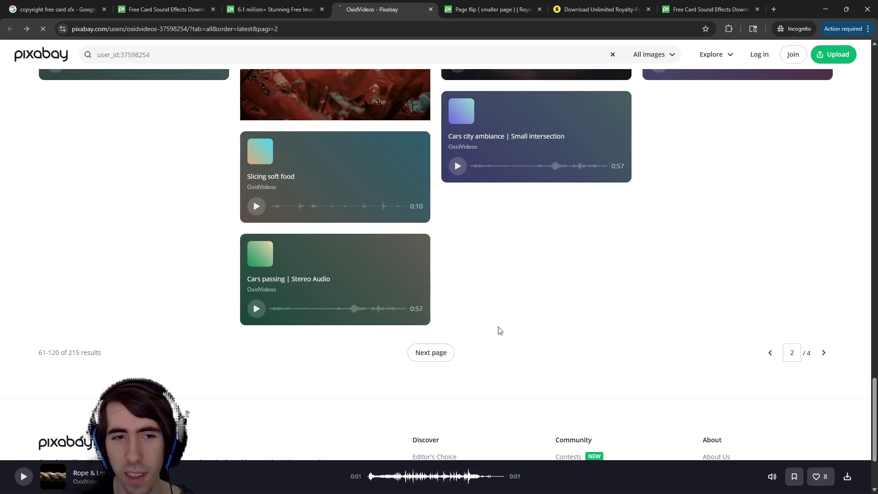
pyautogui.scroll(15, 485, 334)
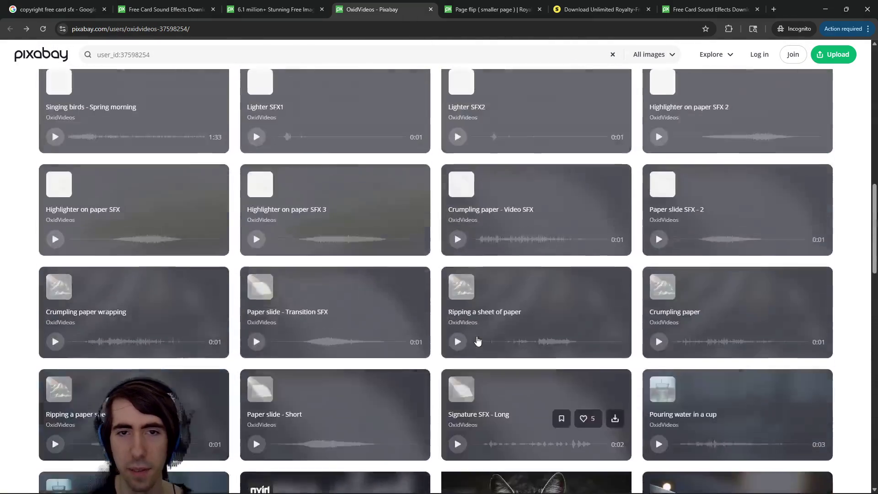
pyautogui.scroll(8, 468, 347)
pyautogui.scroll(-4, 169, 220)
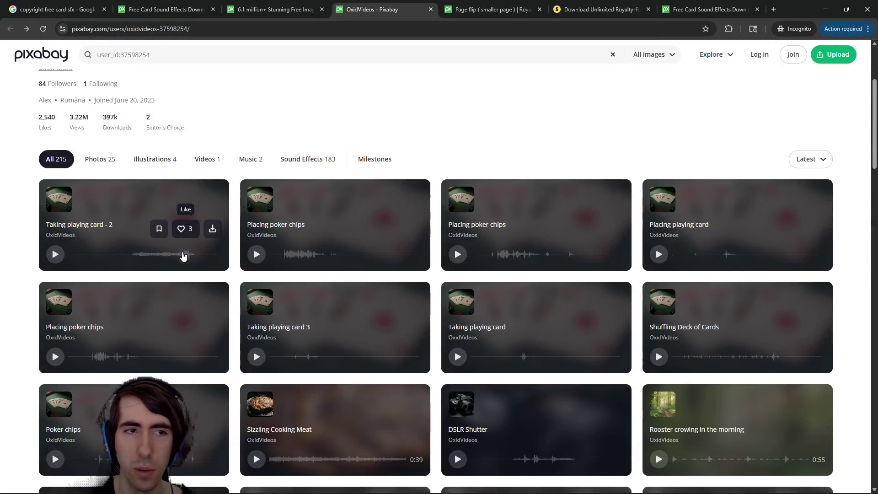
# Switch to the extra Pixabay homepage tab and close it with Ctrl+W
pyautogui.hotkey('ctrl', 'Tab')
pyautogui.hotkey('ctrl', 'shift', 'Tab')
pyautogui.hotkey('ctrl', 'shift', 'Tab')
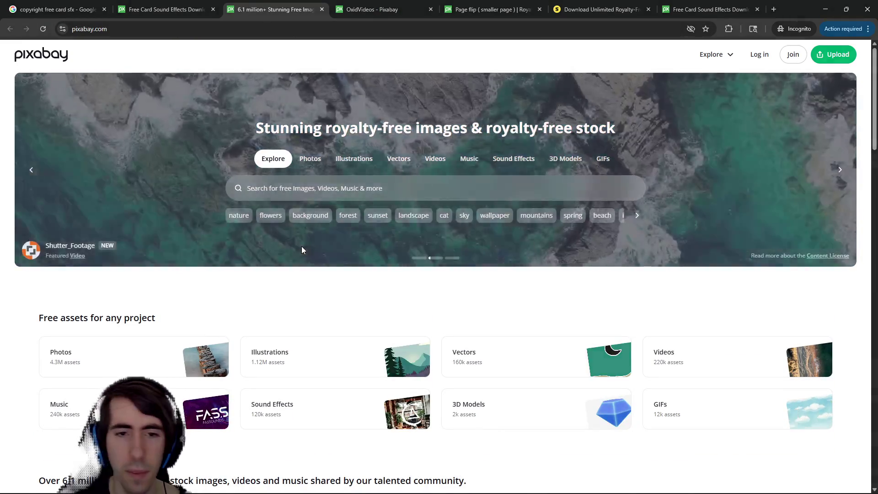
pyautogui.scroll(-3, 302, 247)
pyautogui.scroll(-2, 301, 249)
pyautogui.scroll(-2, 301, 250)
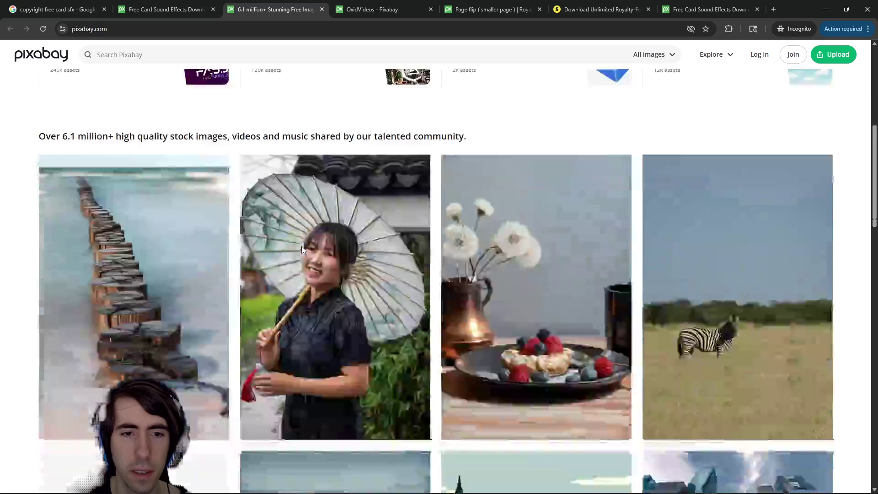
pyautogui.scroll(3, 275, 206)
pyautogui.hotkey('ctrl', 'w')
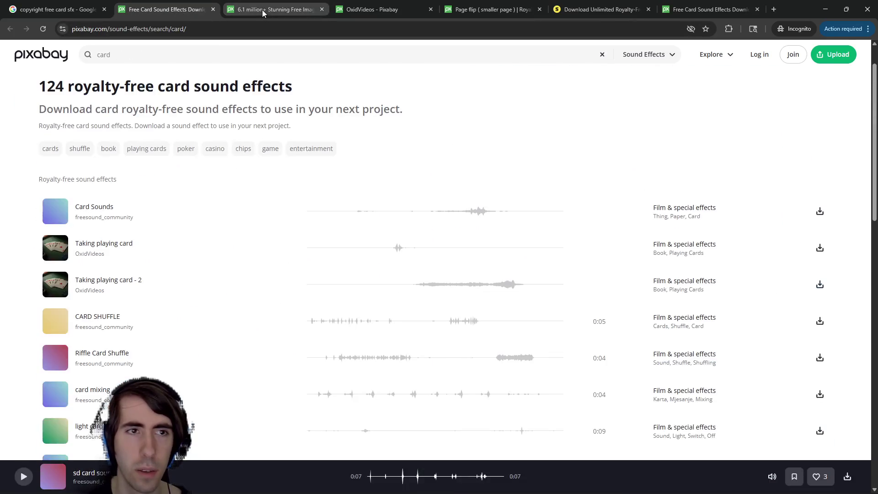
# Preview Card Sounds and open its uploader's profile in a new tab
pyautogui.click(56, 211)
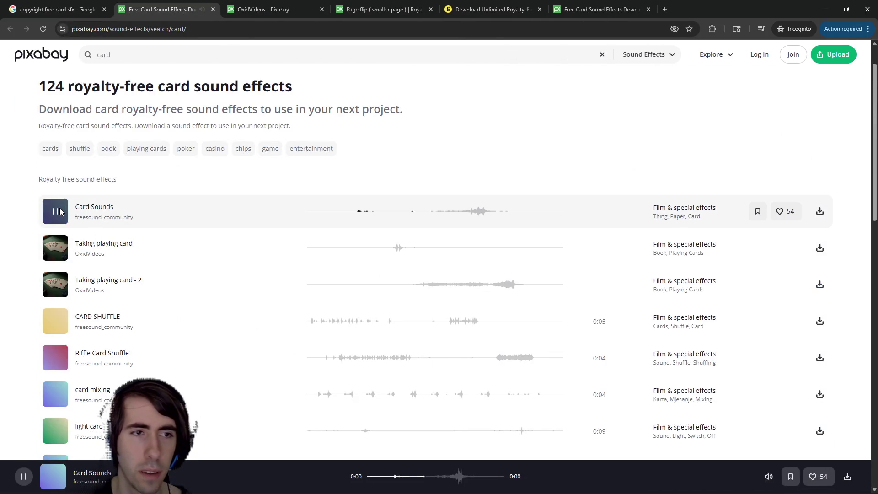
pyautogui.middleClick(110, 218)
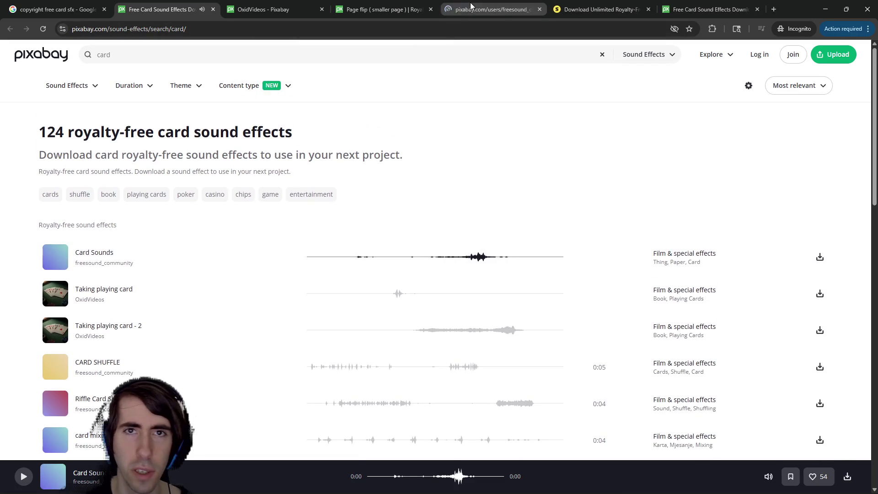
pyautogui.click(297, 6)
pyautogui.scroll(-3, 231, 219)
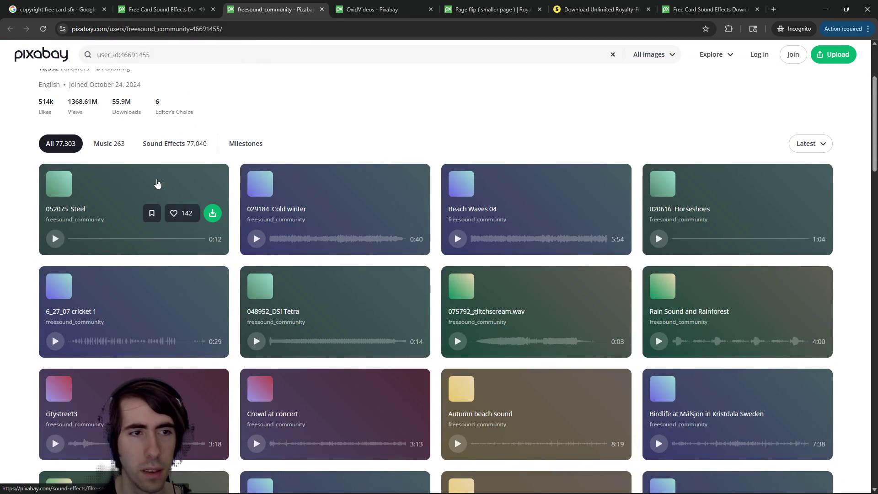
# Preview Cold winter and Autumn beach sound, saving Autumn beach sound's page in a background tab
pyautogui.click(257, 239)
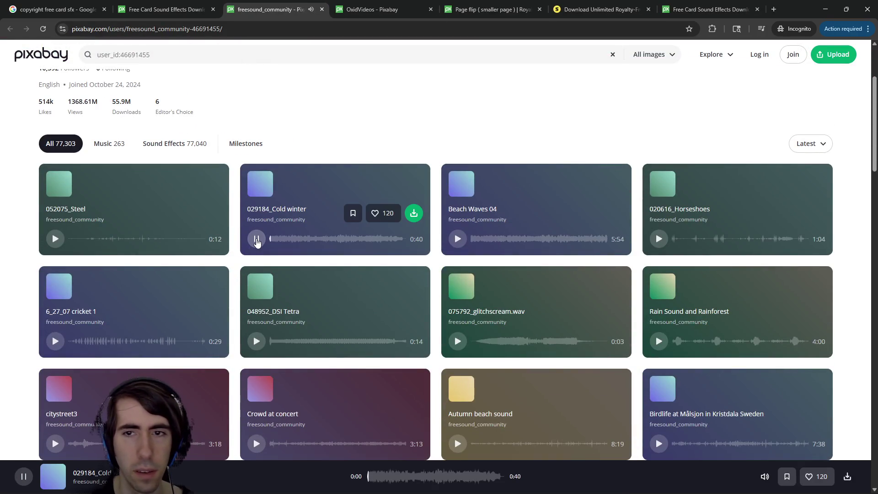
pyautogui.scroll(-5, 558, 264)
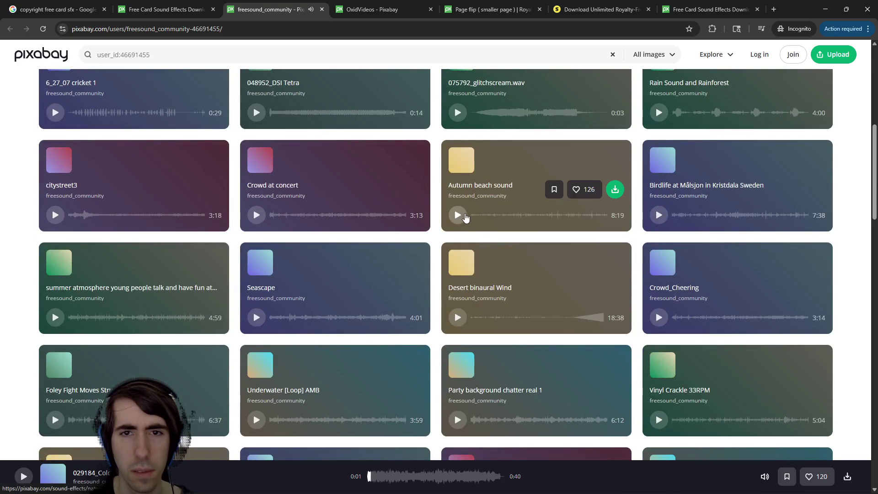
pyautogui.click(457, 215)
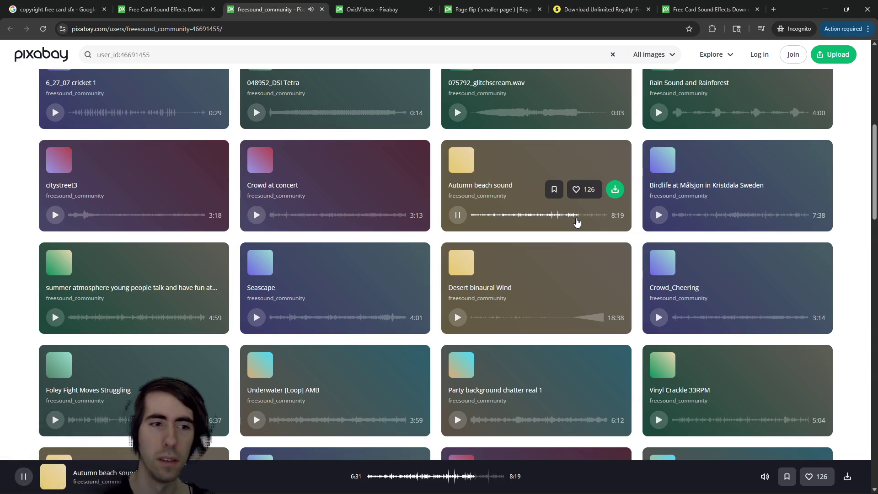
pyautogui.middleClick(496, 188)
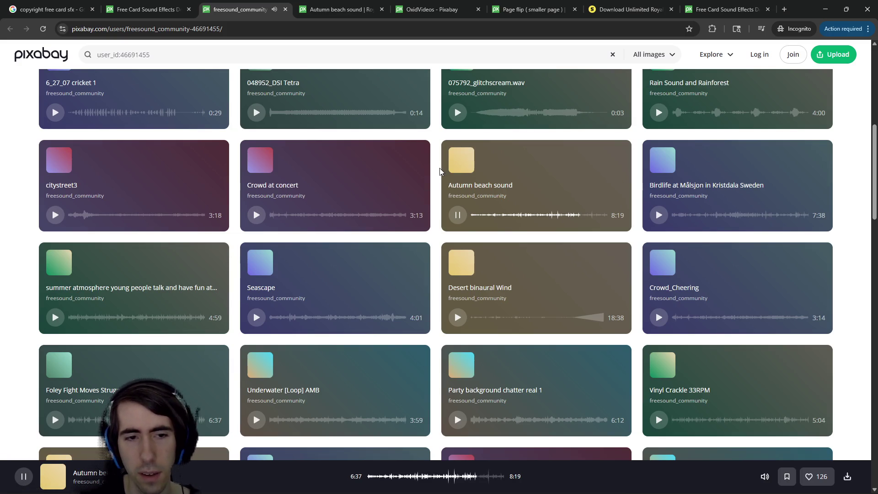
# Audition Underwater [Loop] AMB and Seascape, then open Underwater [Loop] AMB's page in a new tab
pyautogui.click(257, 420)
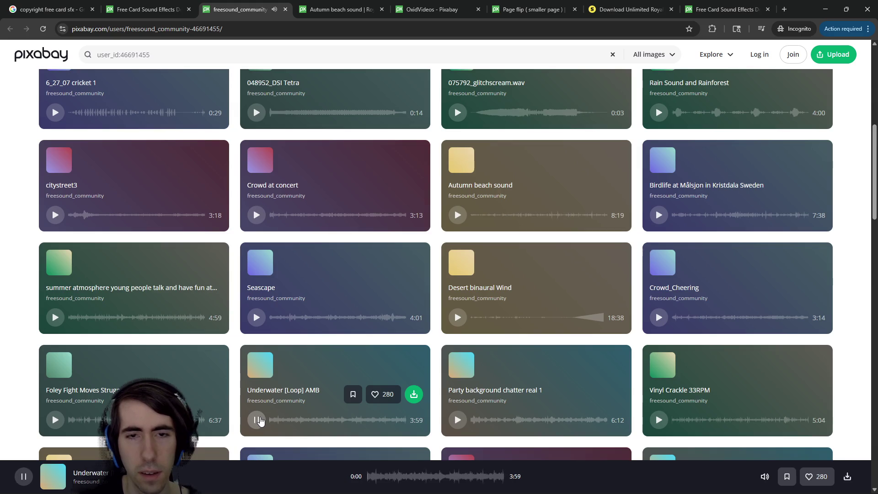
pyautogui.click(352, 427)
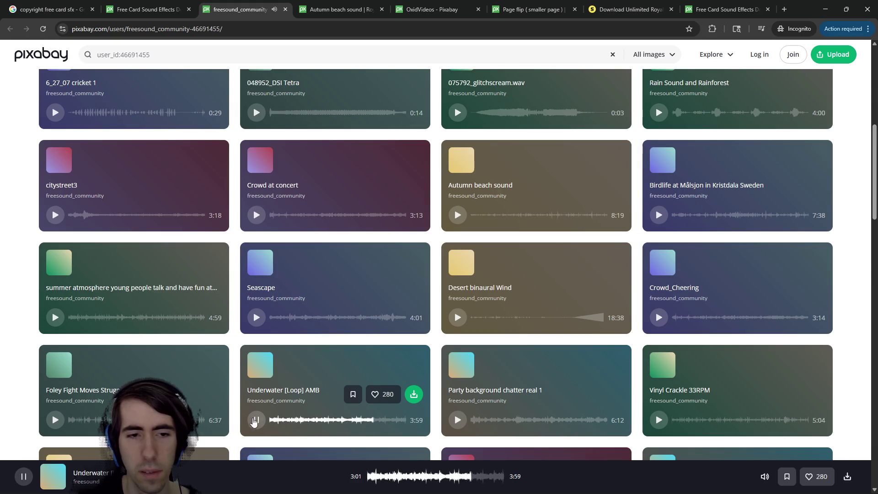
pyautogui.click(257, 421)
pyautogui.click(256, 317)
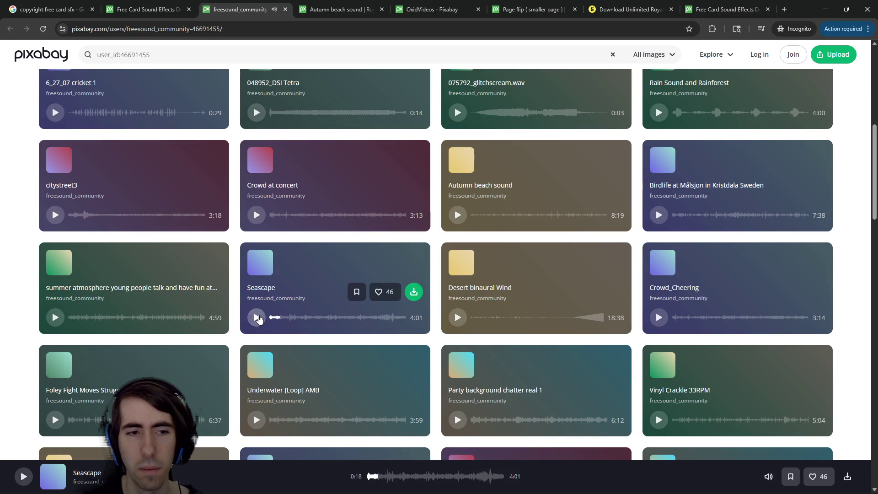
pyautogui.click(257, 420)
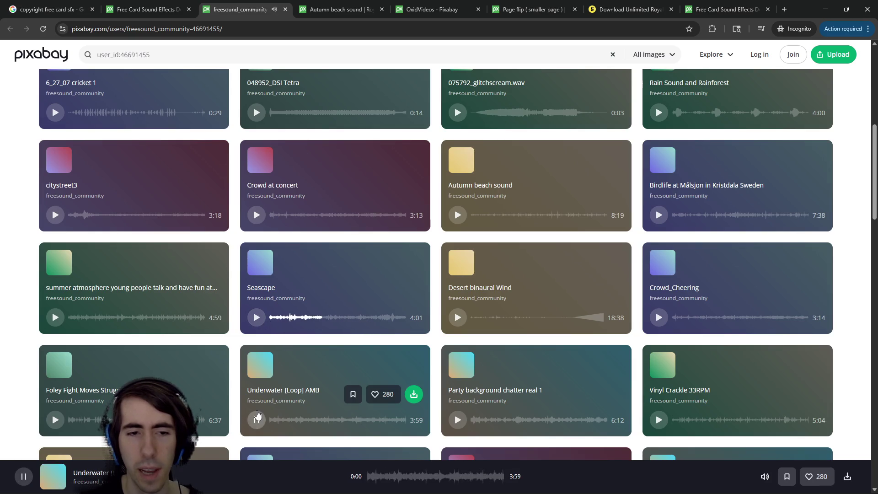
pyautogui.middleClick(282, 390)
# Preview Foley Fight Moves Struggling and Night Crickets Back Porch, opening Night Crickets' page in a new tab
pyautogui.click(55, 419)
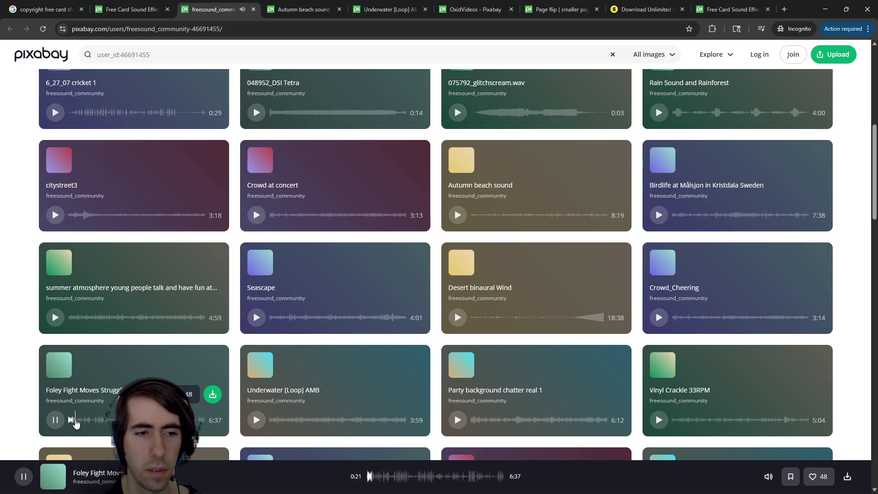
pyautogui.scroll(-4, 655, 329)
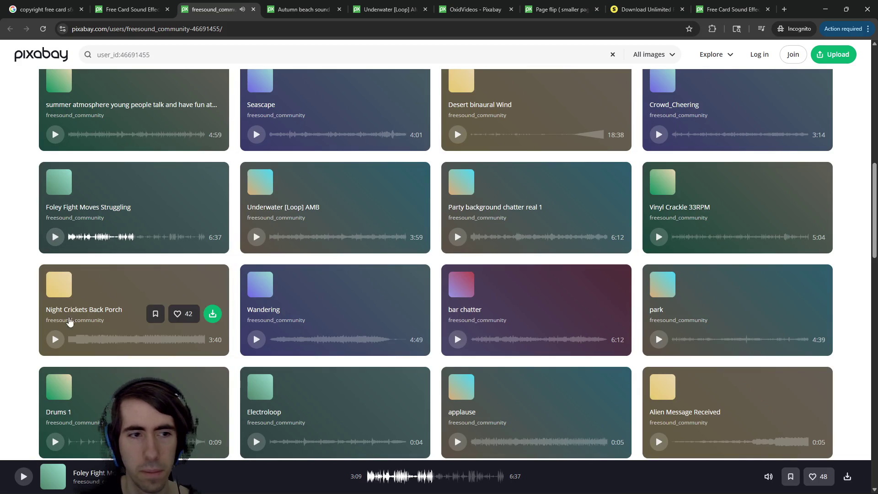
pyautogui.click(55, 338)
pyautogui.click(136, 339)
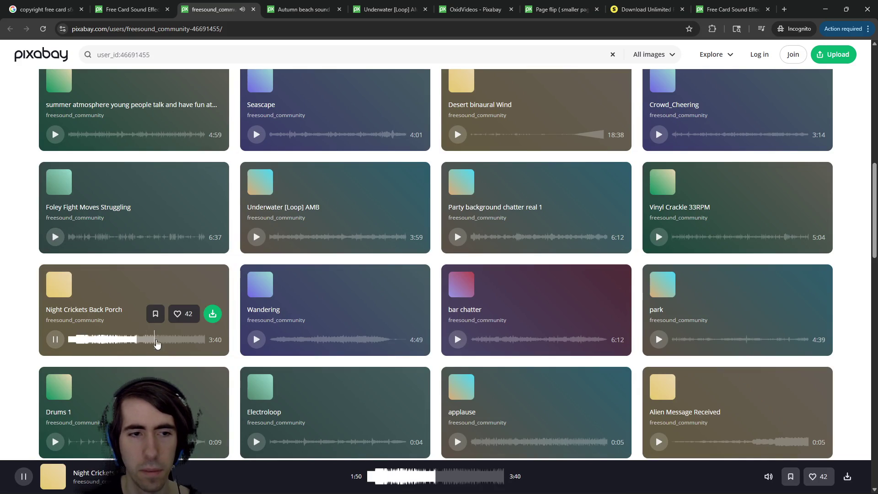
pyautogui.middleClick(89, 309)
pyautogui.click(53, 339)
# Preview the Electroloop, sneeze and Renfleurissement_174 sounds further down the profile
pyautogui.scroll(-4, 184, 347)
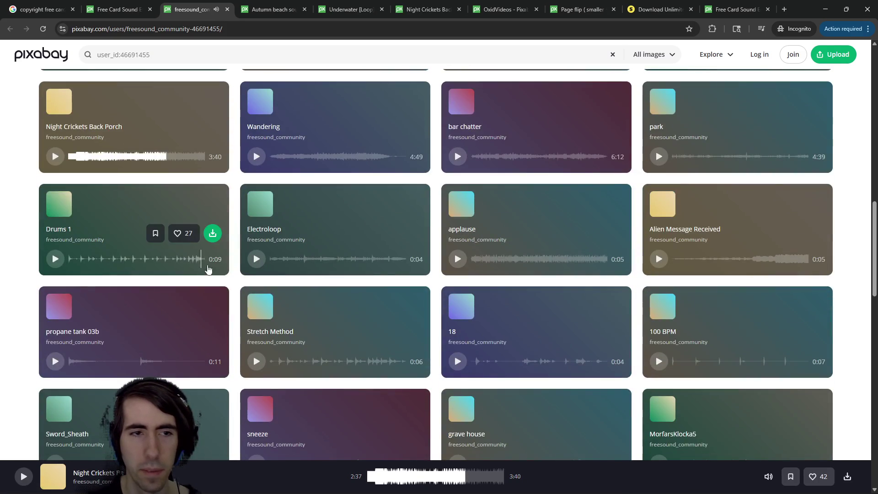
pyautogui.click(254, 260)
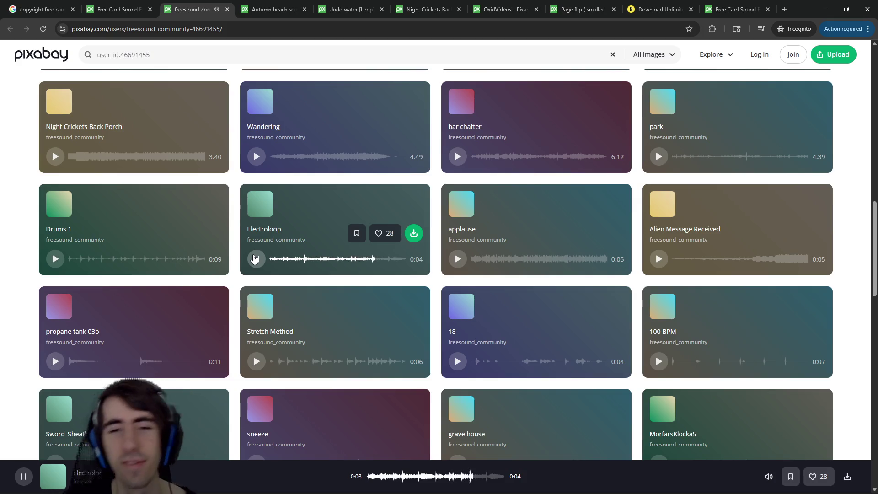
pyautogui.scroll(-3, 322, 308)
pyautogui.click(253, 331)
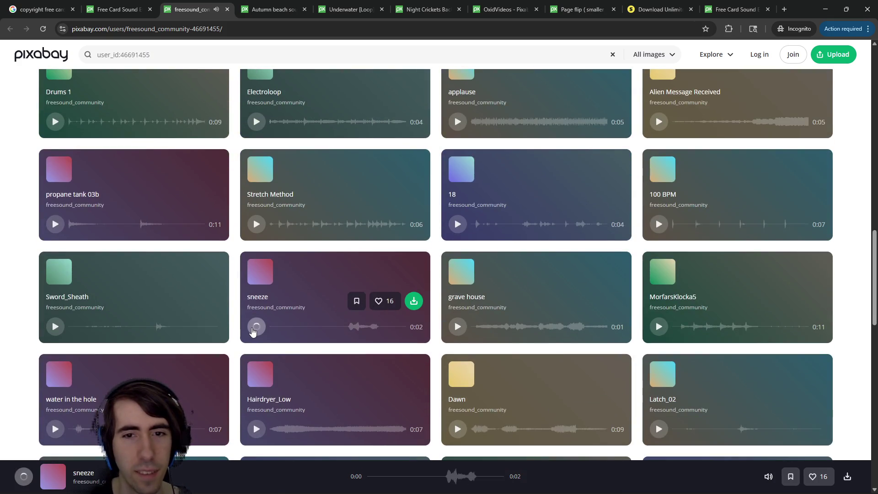
pyautogui.scroll(-3, 453, 332)
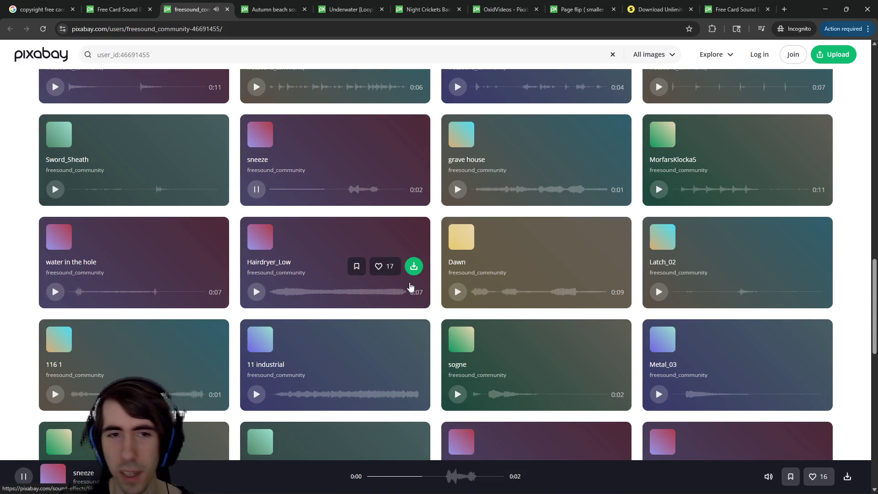
pyautogui.scroll(-3, 276, 320)
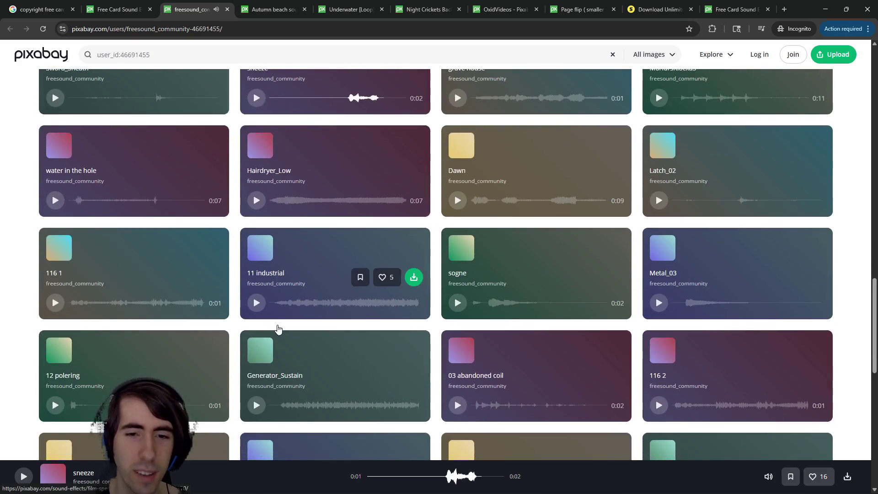
pyautogui.scroll(-2, 332, 320)
pyautogui.scroll(-5, 330, 321)
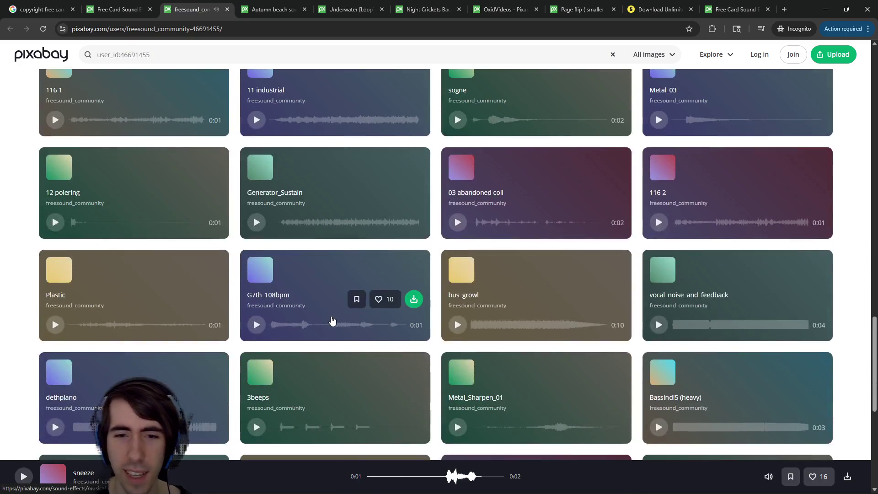
pyautogui.scroll(-2, 358, 298)
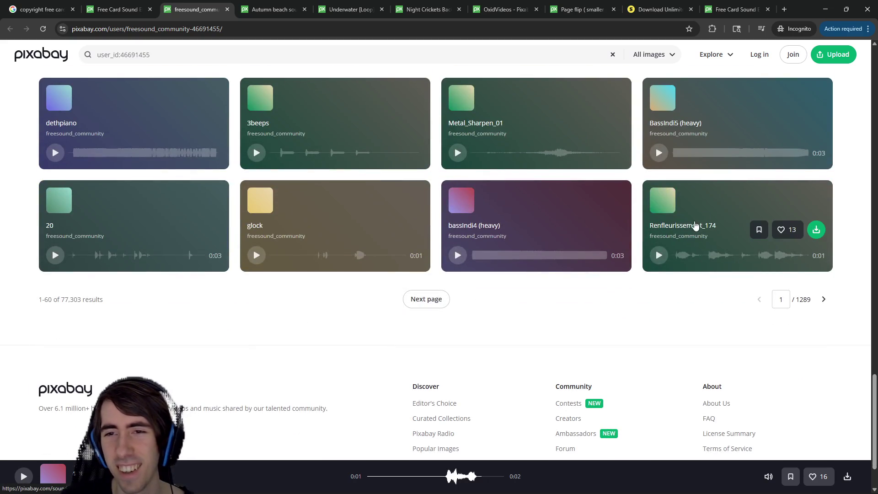
pyautogui.click(659, 255)
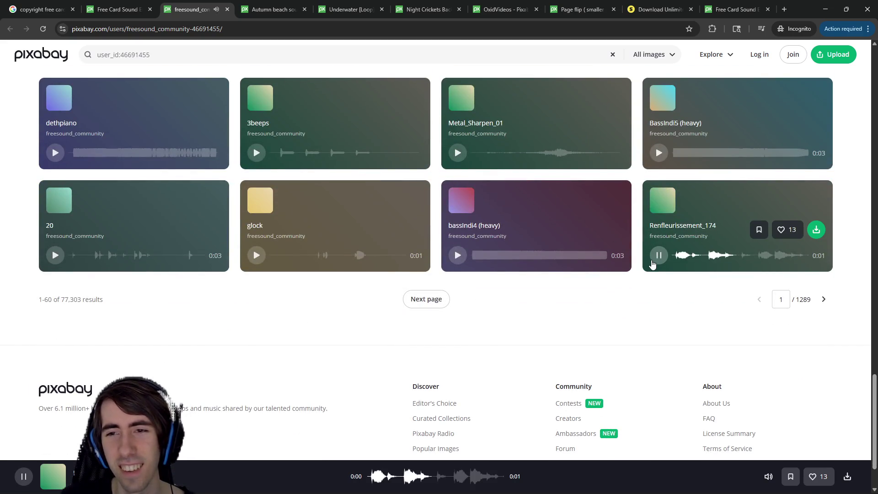
# Move to the uploader's next page of sounds and start a search within the profile
pyautogui.click(824, 300)
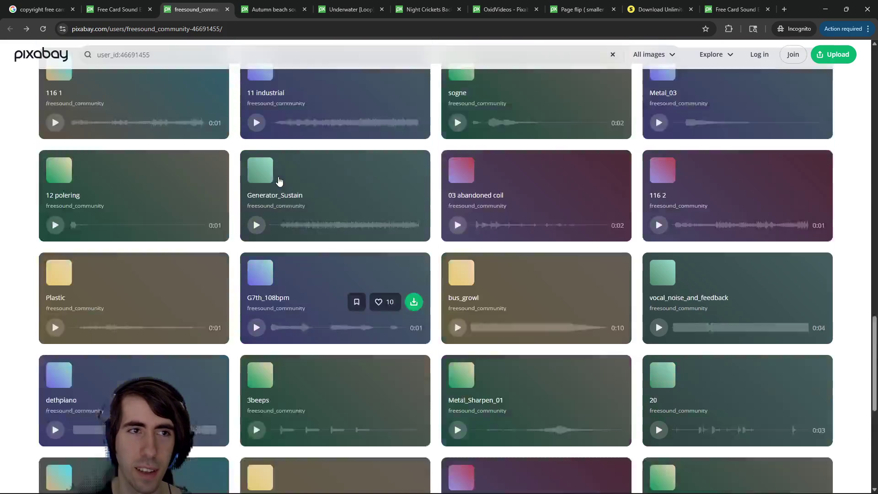
pyautogui.scroll(10, 279, 180)
pyautogui.scroll(4, 154, 75)
pyautogui.click(183, 60)
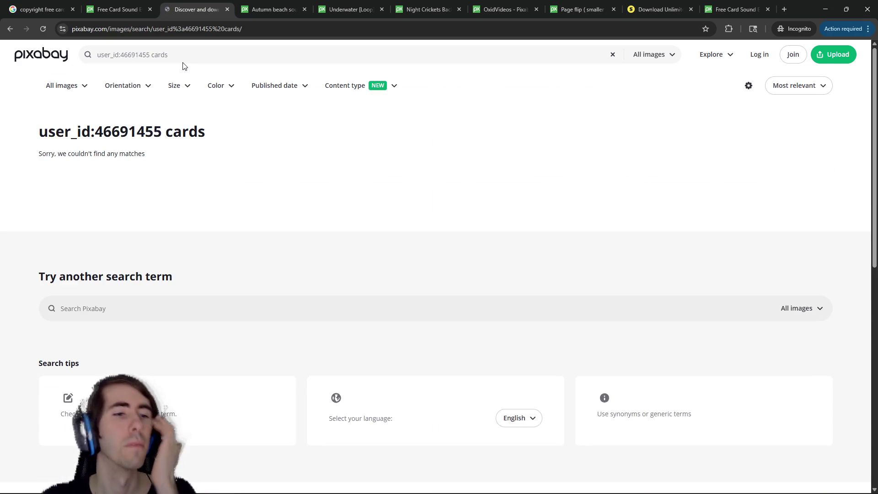
# Search the uploader's items for 'card', then go back to the 124 card sound effects tab
pyautogui.scroll(-5, 198, 237)
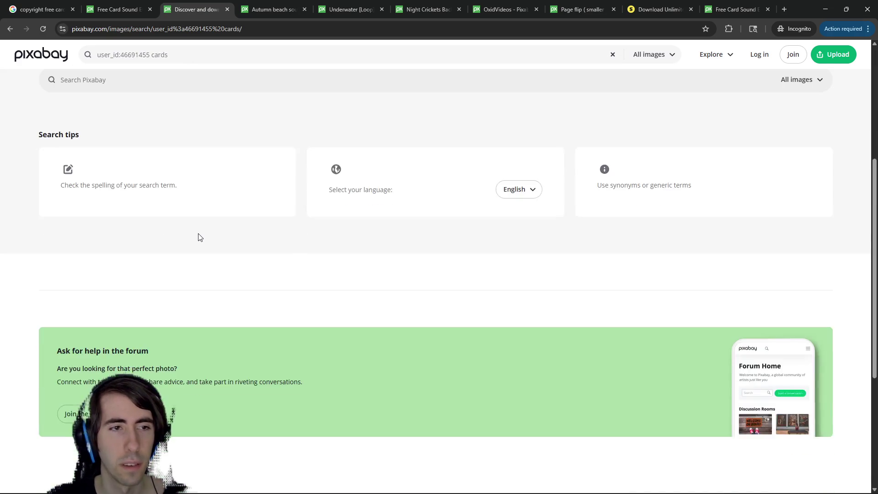
pyautogui.scroll(5, 200, 236)
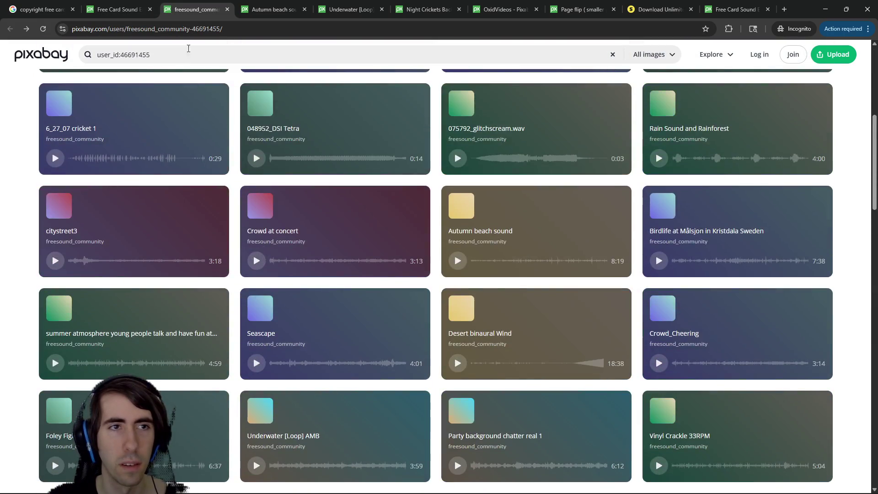
pyautogui.click(188, 49)
pyautogui.write('card')
pyautogui.press('Return')
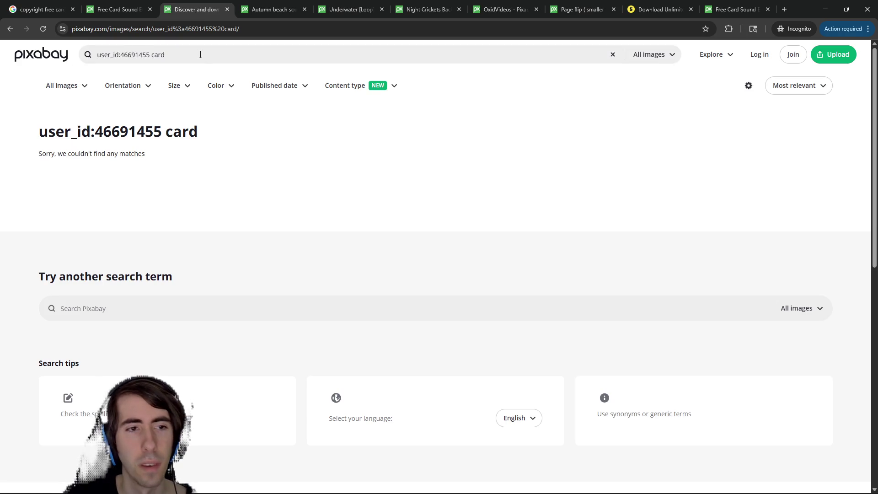
pyautogui.click(137, 9)
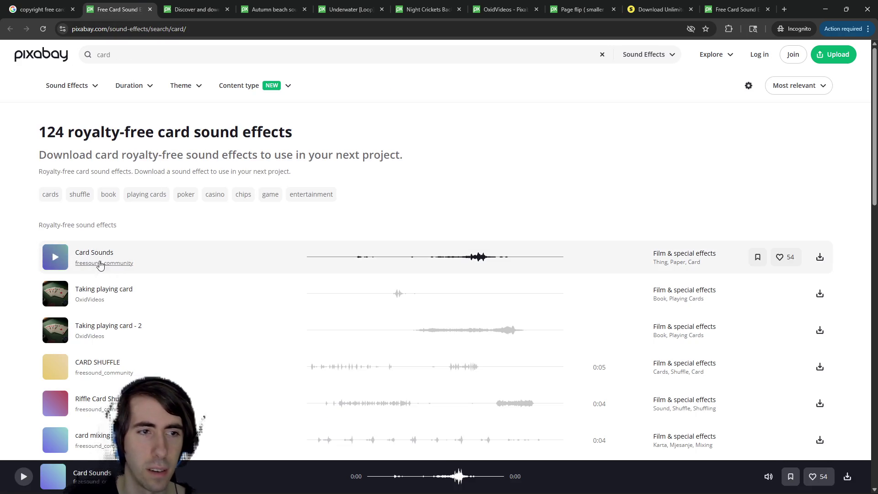
# Recheck the creator search, then preview CARD SHUFFLE, Riffle Card Shuffle and card mixing
pyautogui.click(196, 9)
pyautogui.scroll(-4, 180, 229)
pyautogui.scroll(5, 180, 262)
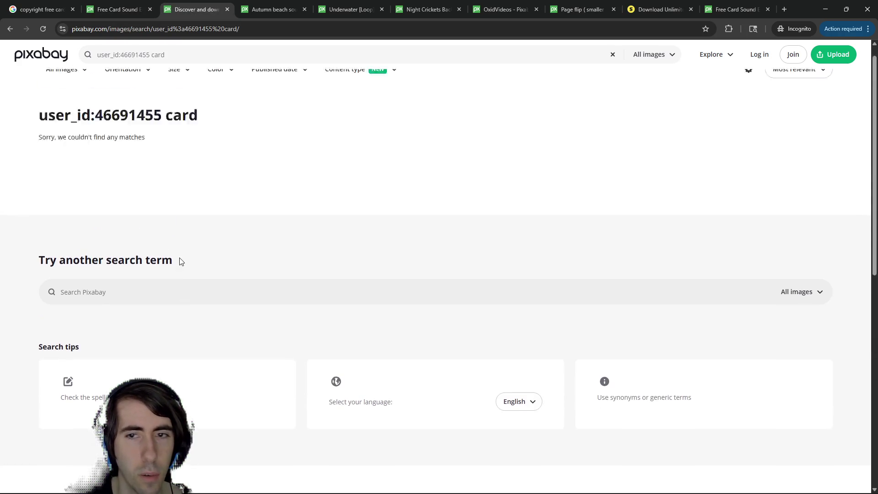
pyautogui.hotkey('ctrl', 'shift', 'Tab')
pyautogui.scroll(-3, 124, 215)
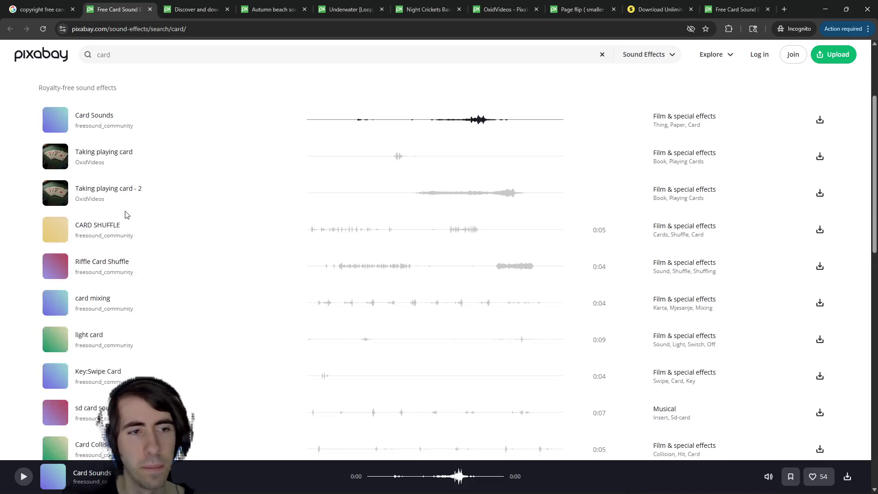
pyautogui.click(59, 229)
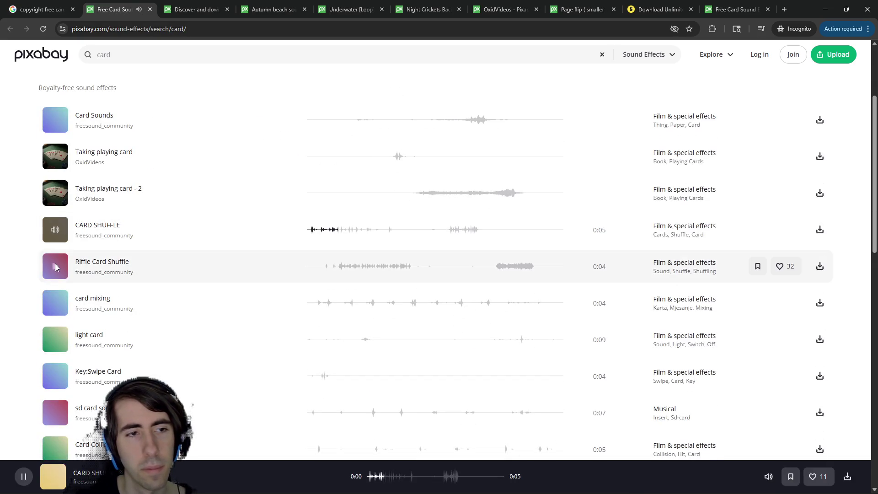
pyautogui.click(54, 270)
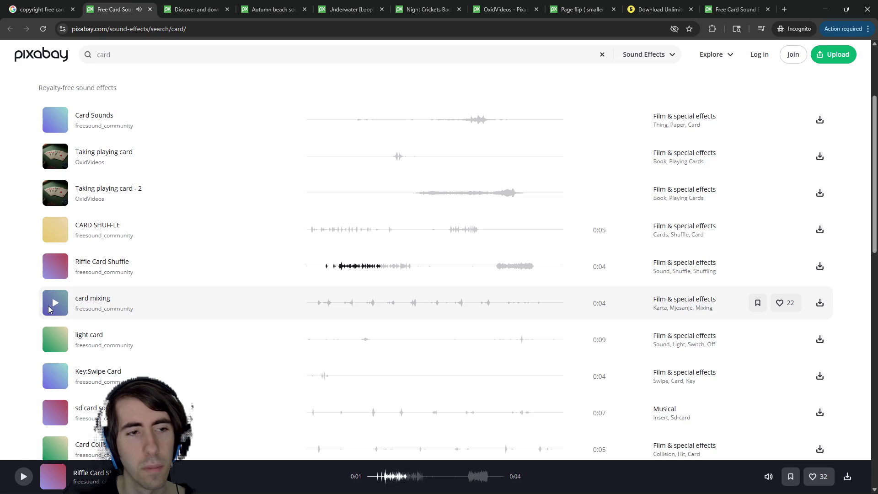
pyautogui.click(55, 303)
# Preview light card, Key:Swipe Card, sd card sounds, Card Collisions and card flick
pyautogui.scroll(-2, 54, 274)
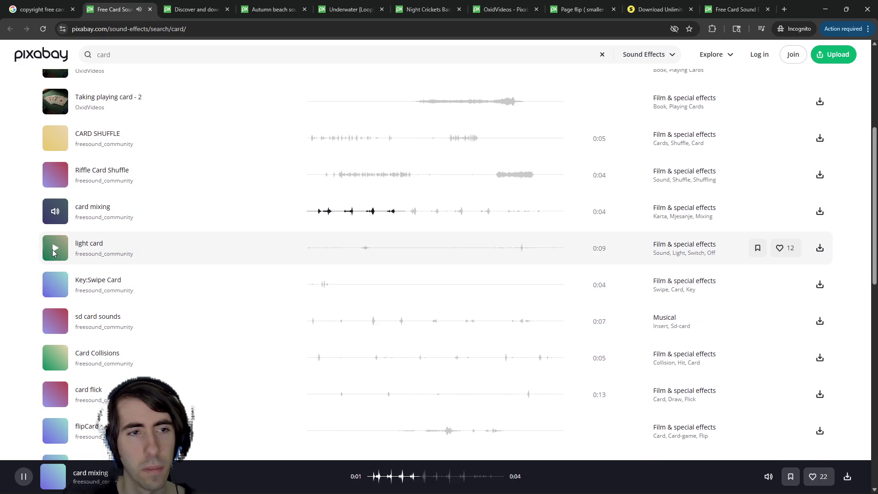
pyautogui.click(53, 251)
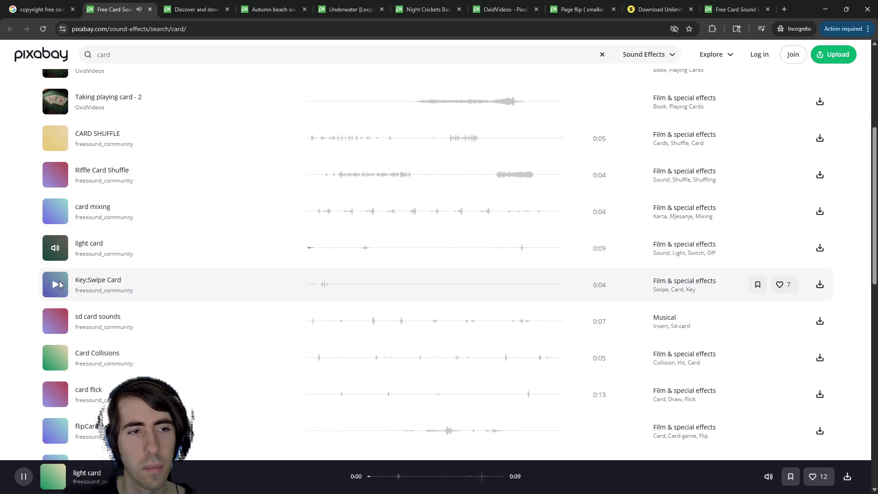
pyautogui.click(58, 250)
pyautogui.click(58, 285)
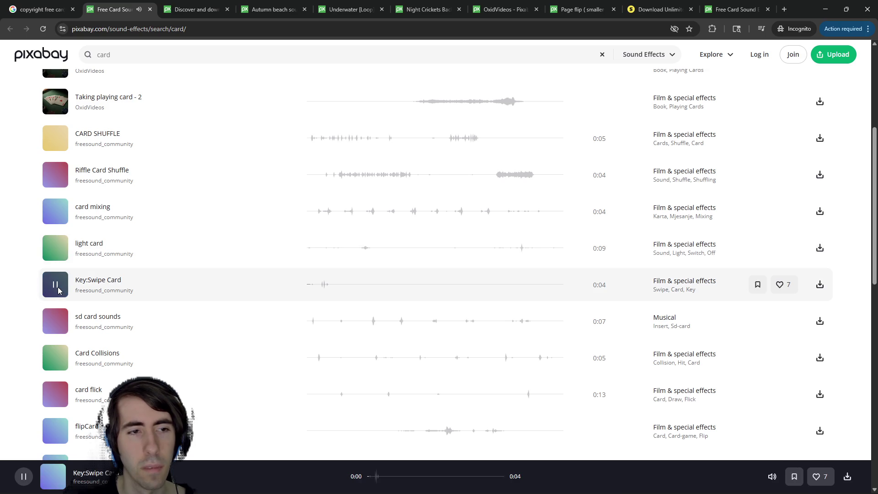
pyautogui.click(60, 325)
pyautogui.scroll(-2, 60, 326)
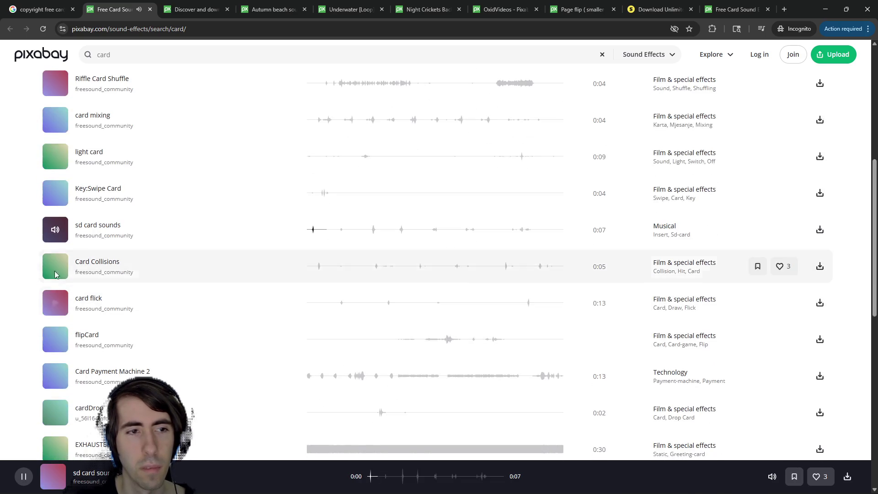
pyautogui.click(55, 230)
pyautogui.click(60, 277)
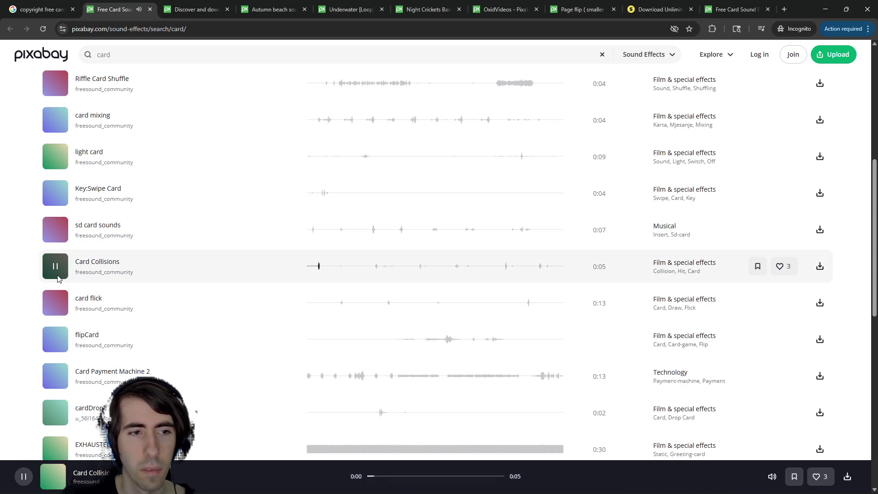
pyautogui.click(55, 303)
# Preview Placing playing card, Open doors with card and paper card crinkling, then go to results page 2
pyautogui.scroll(-1, 55, 300)
pyautogui.scroll(-4, 53, 258)
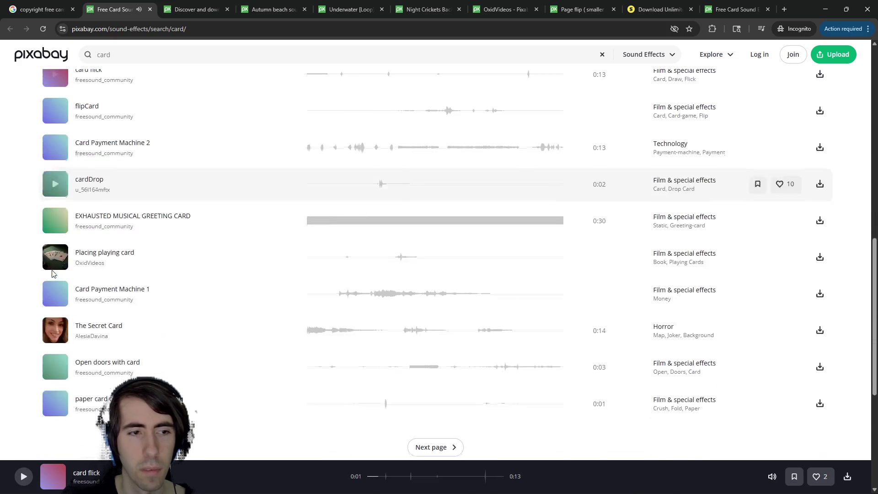
pyautogui.click(47, 254)
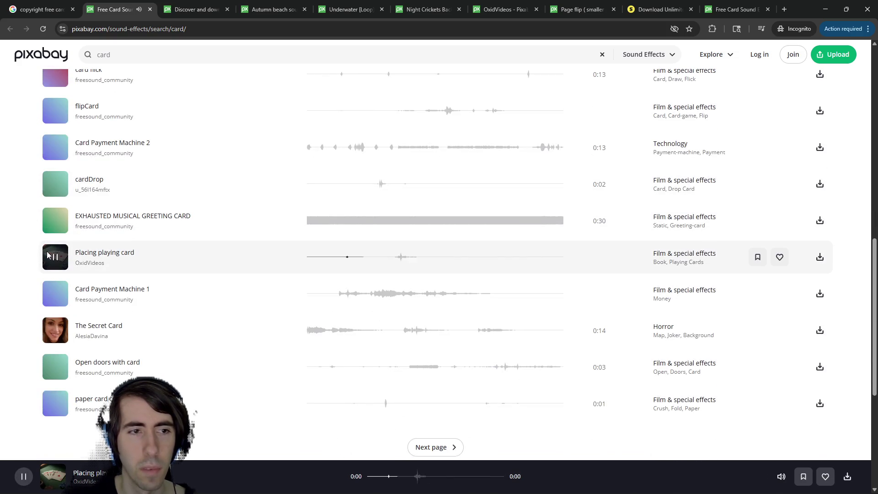
pyautogui.scroll(10, 85, 261)
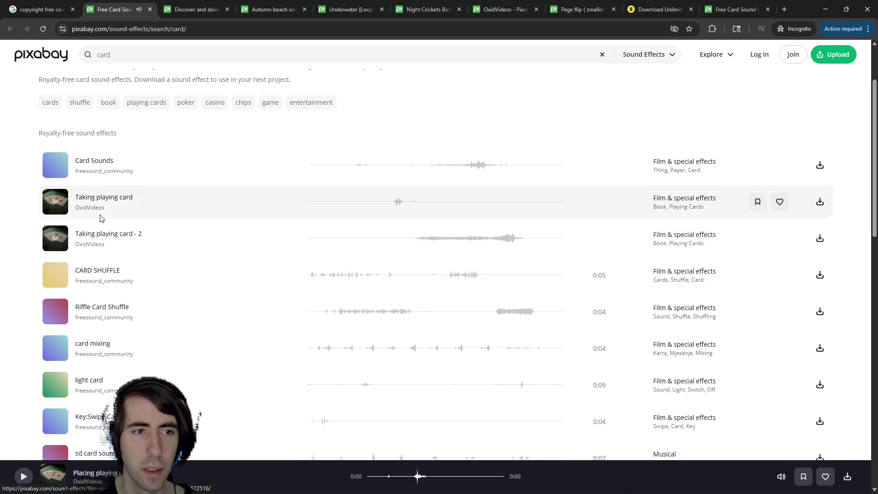
pyautogui.scroll(-13, 82, 237)
pyautogui.scroll(3, 74, 225)
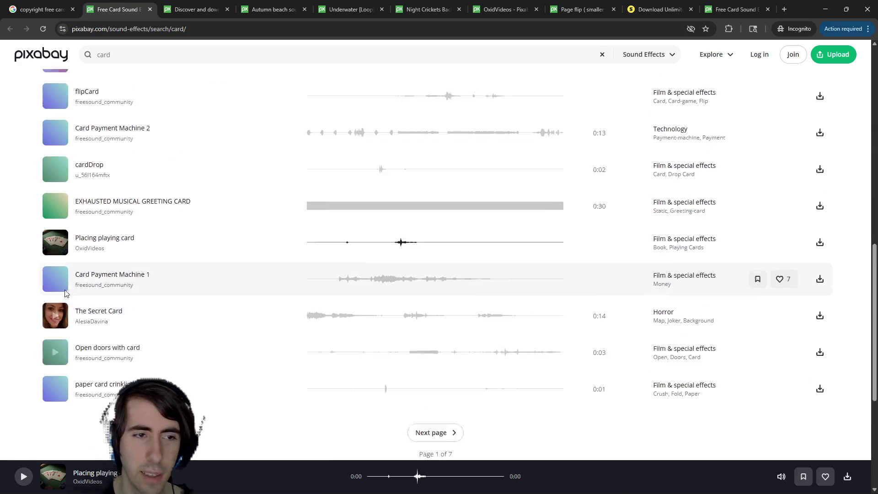
pyautogui.click(53, 363)
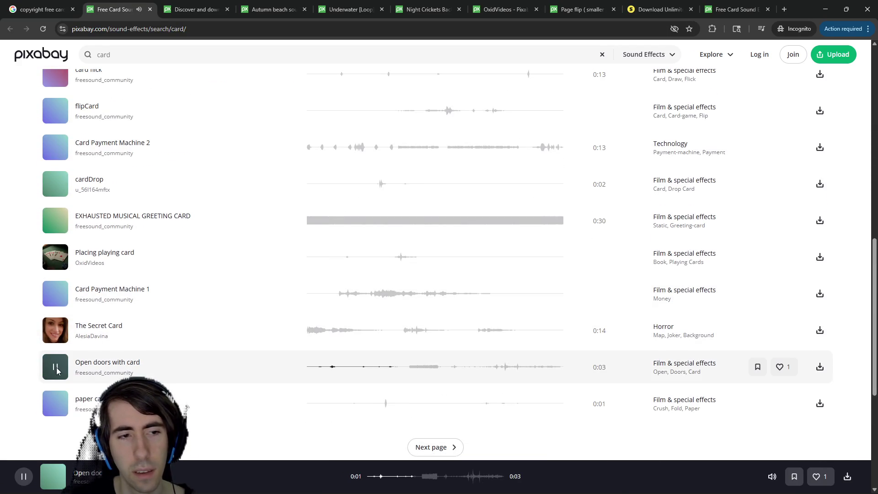
pyautogui.click(55, 402)
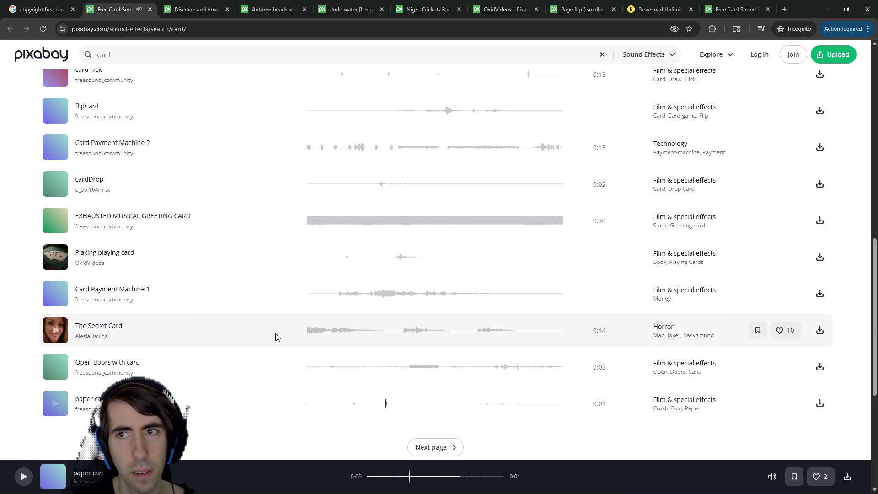
pyautogui.scroll(-5, 298, 320)
pyautogui.scroll(1, 311, 311)
pyautogui.click(411, 241)
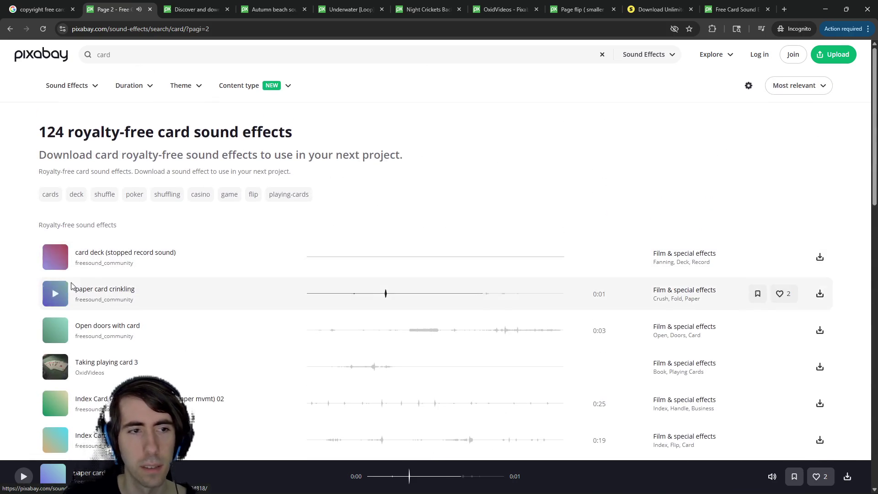
# Preview card deck (stopped record sound), then scrub through Shuffling cards before stopping it
pyautogui.click(54, 256)
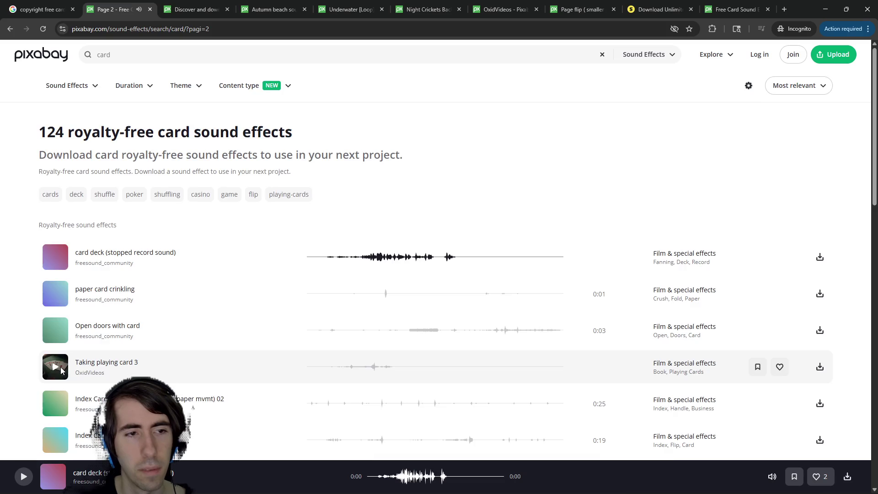
pyautogui.scroll(-9, 60, 367)
pyautogui.scroll(8, 38, 367)
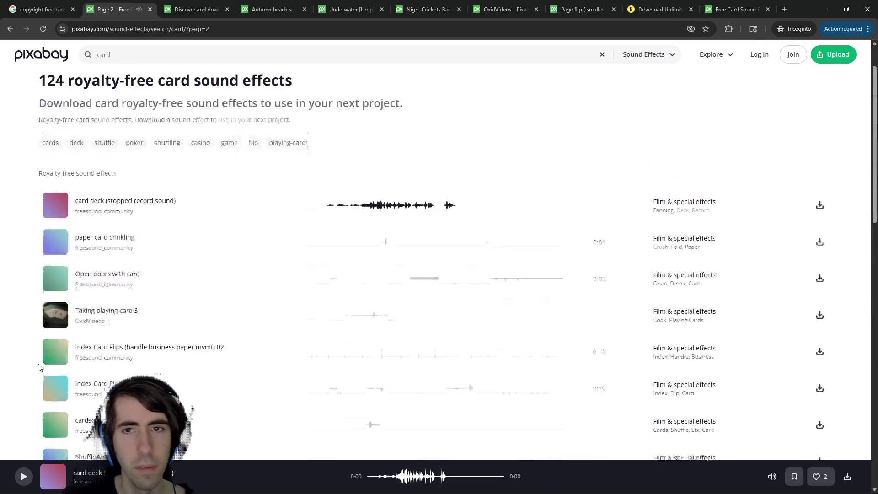
pyautogui.scroll(-12, 55, 327)
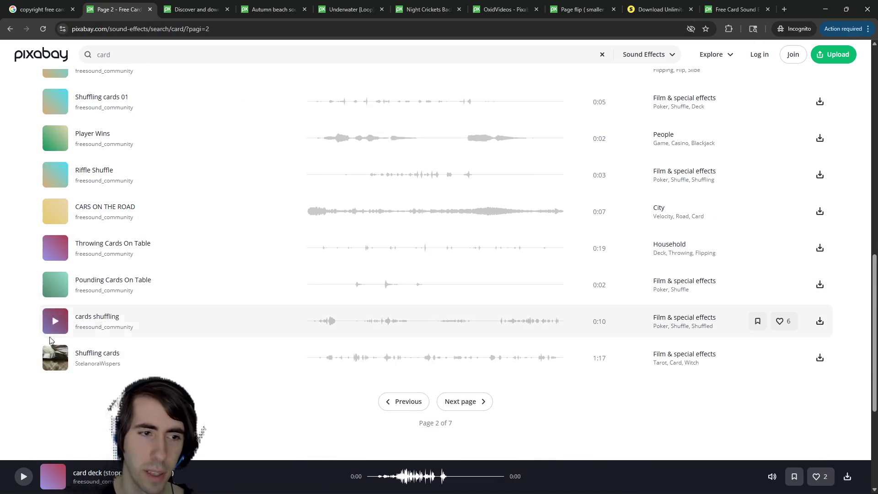
pyautogui.click(62, 363)
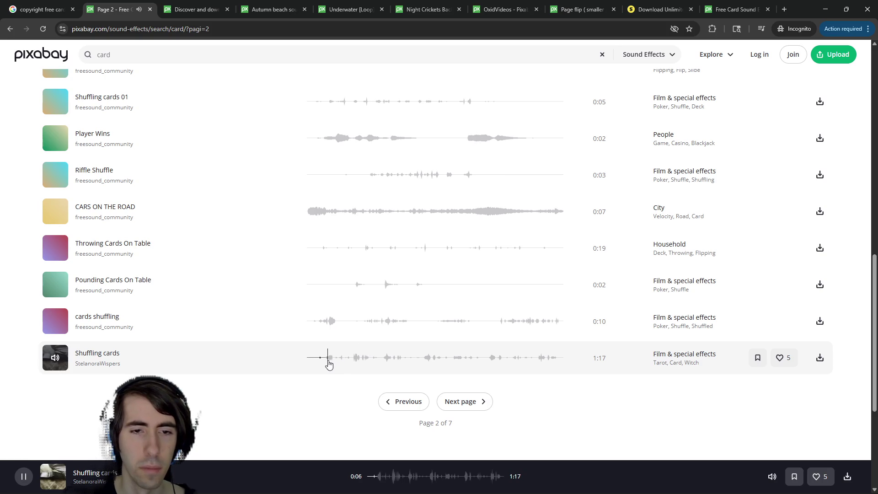
pyautogui.click(354, 363)
pyautogui.click(342, 363)
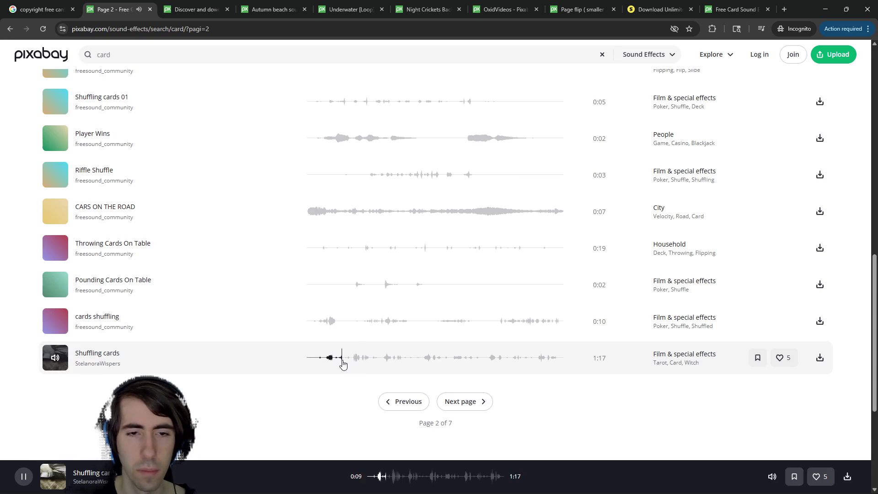
pyautogui.click(363, 364)
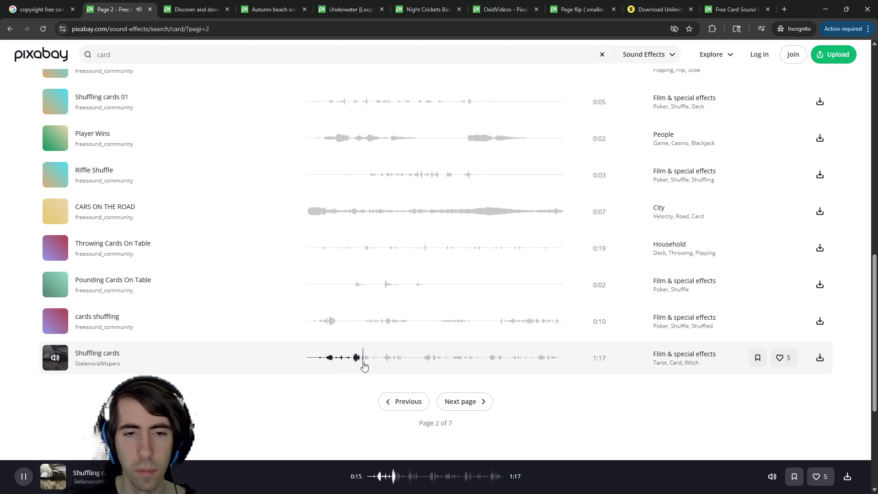
pyautogui.click(383, 365)
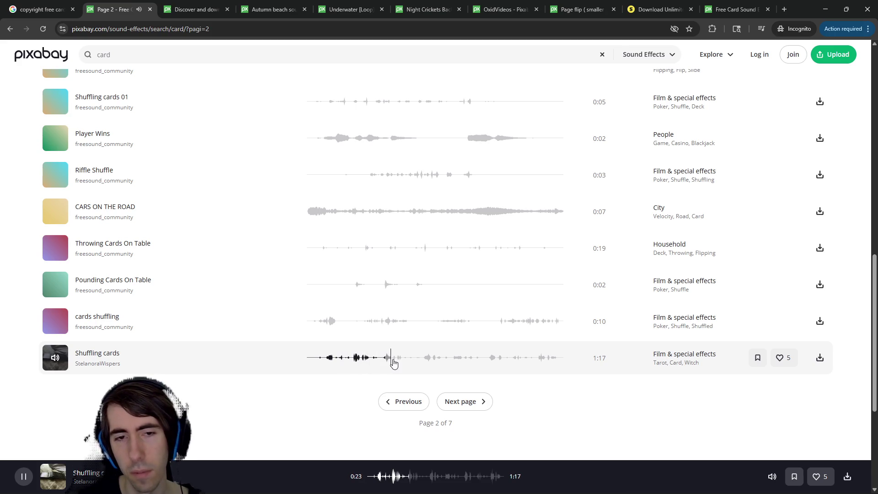
pyautogui.click(427, 366)
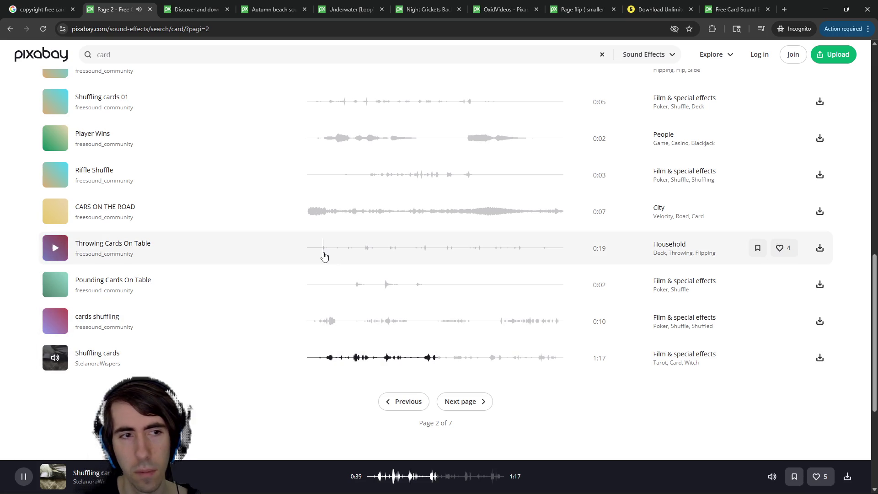
pyautogui.click(497, 361)
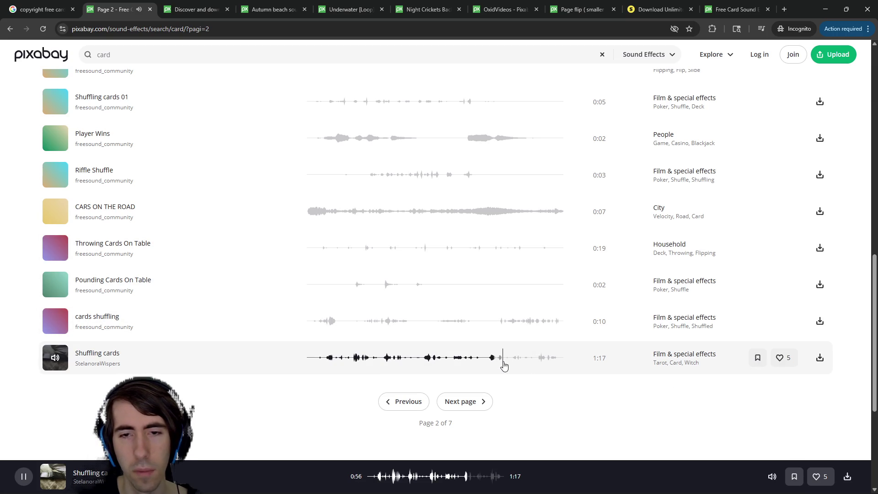
pyautogui.click(519, 366)
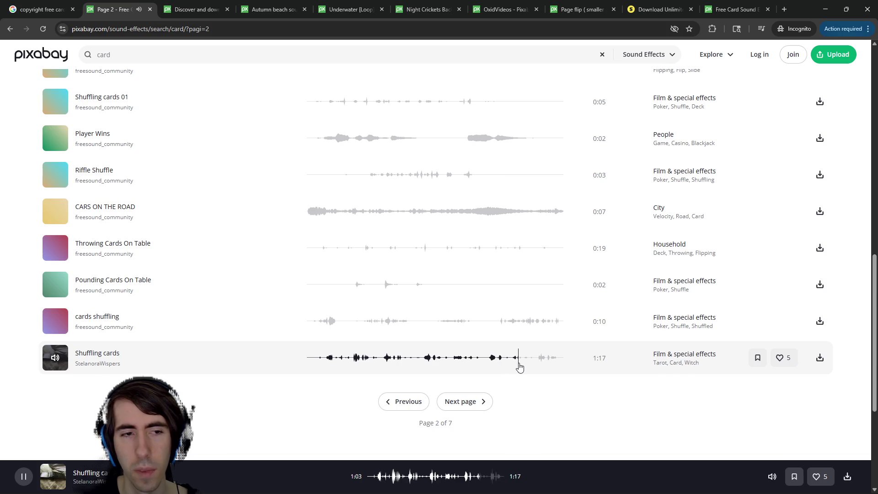
pyautogui.click(51, 361)
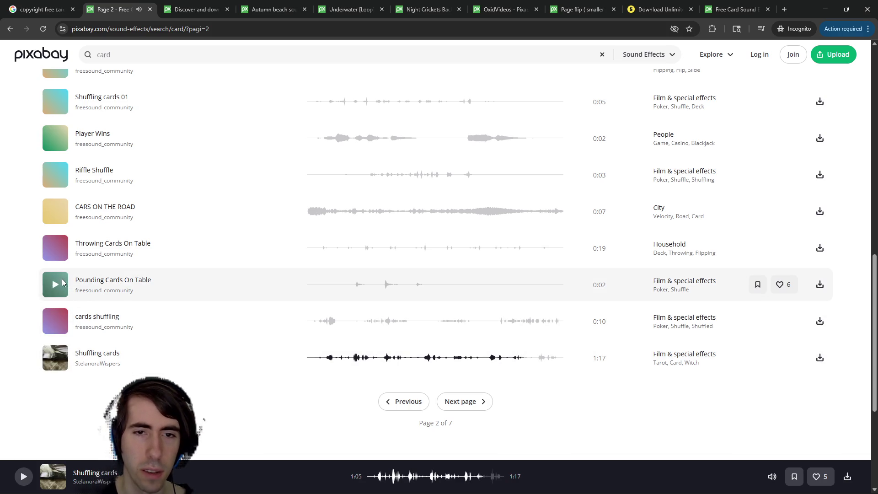
# Preview Pounding Cards On Table and Throwing Cards On Table, pausing the latter
pyautogui.click(55, 284)
pyautogui.click(57, 246)
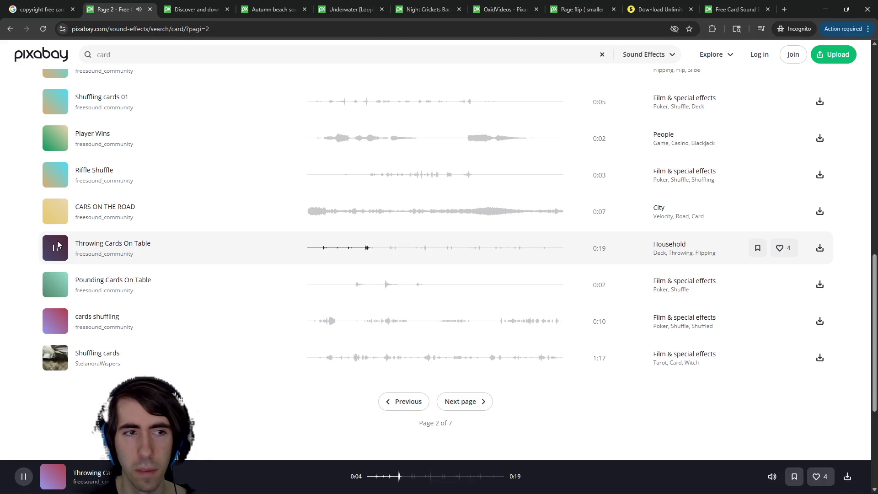
pyautogui.click(57, 247)
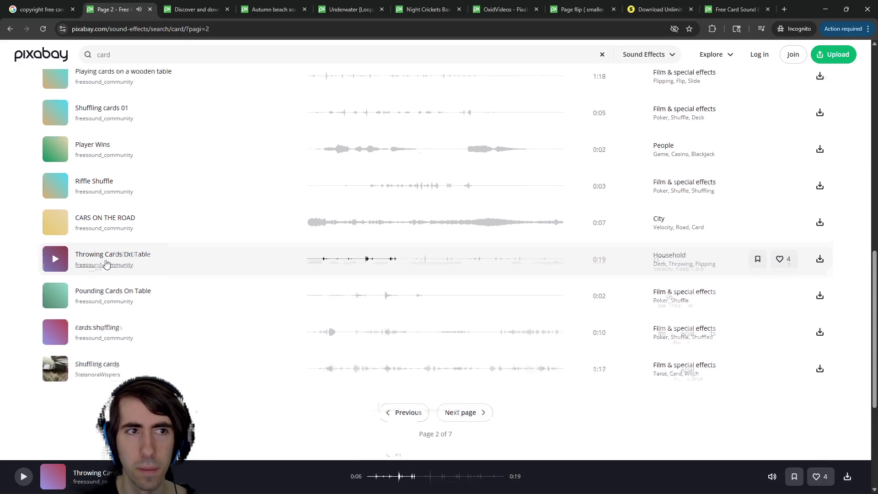
pyautogui.scroll(4, 105, 263)
pyautogui.scroll(9, 68, 288)
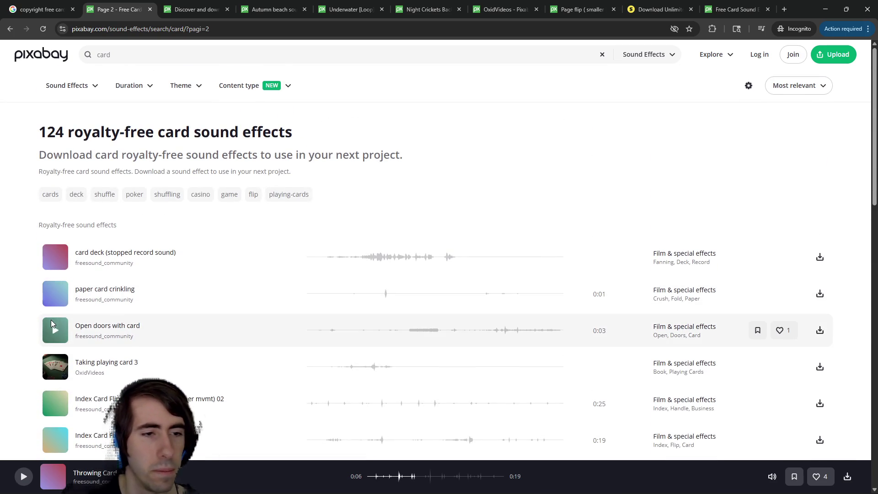
# Preview Taking playing card 3, then cycle through the open tabs to the OxidVideos profile
pyautogui.click(51, 366)
pyautogui.click(178, 4)
pyautogui.click(115, 9)
pyautogui.click(192, 9)
pyautogui.click(270, 9)
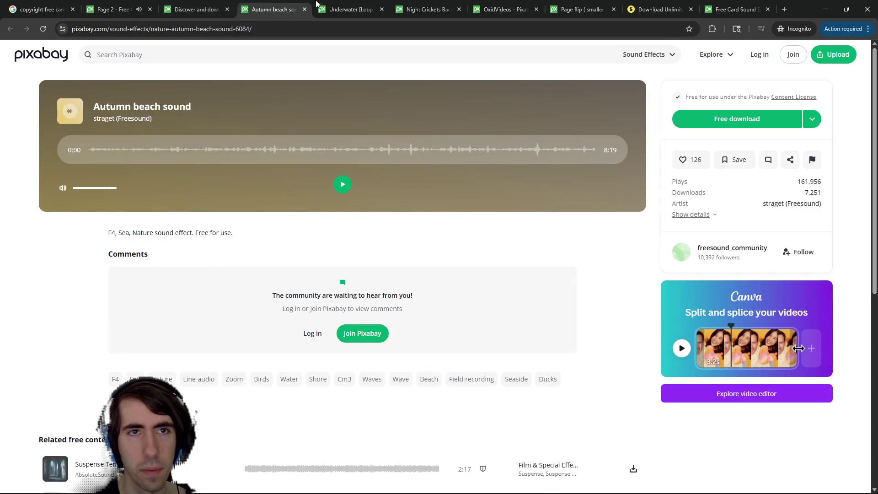
pyautogui.click(348, 9)
pyautogui.click(425, 9)
pyautogui.click(506, 9)
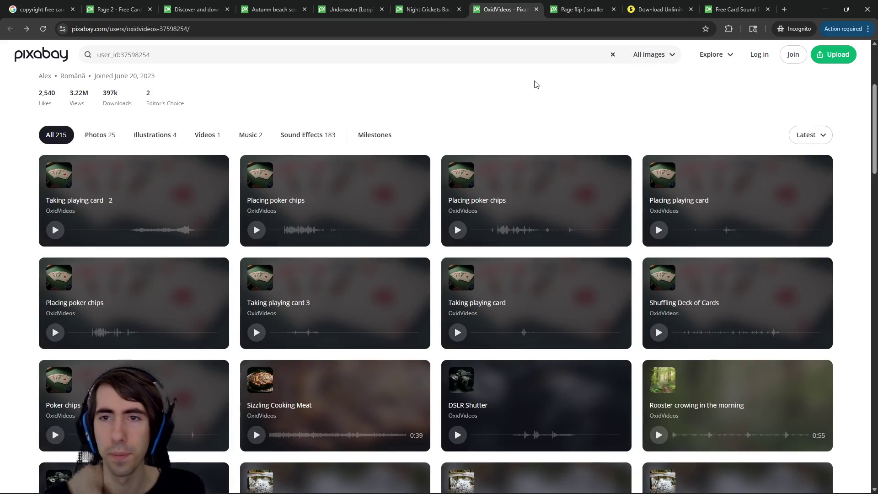
# Preview Taking playing card - 2, both Placing poker chips, Placing playing card, Shuffling Deck of Cards and Taking playing card
pyautogui.click(55, 229)
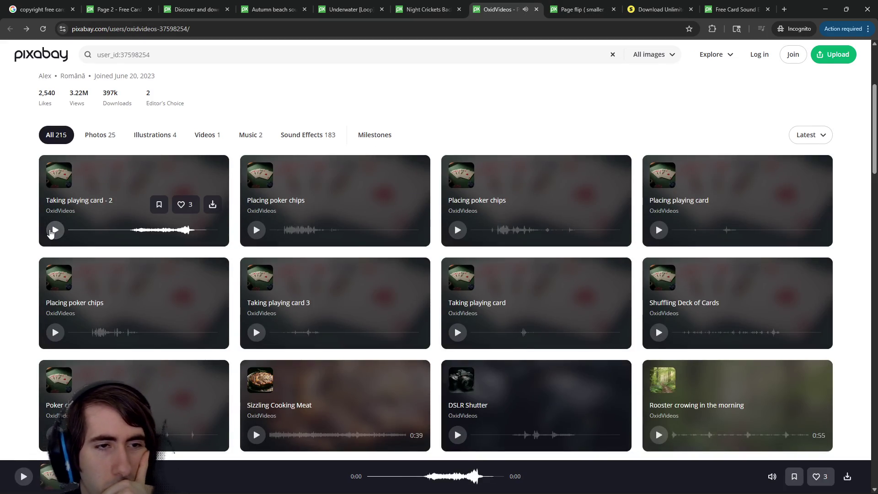
pyautogui.click(256, 230)
pyautogui.click(457, 229)
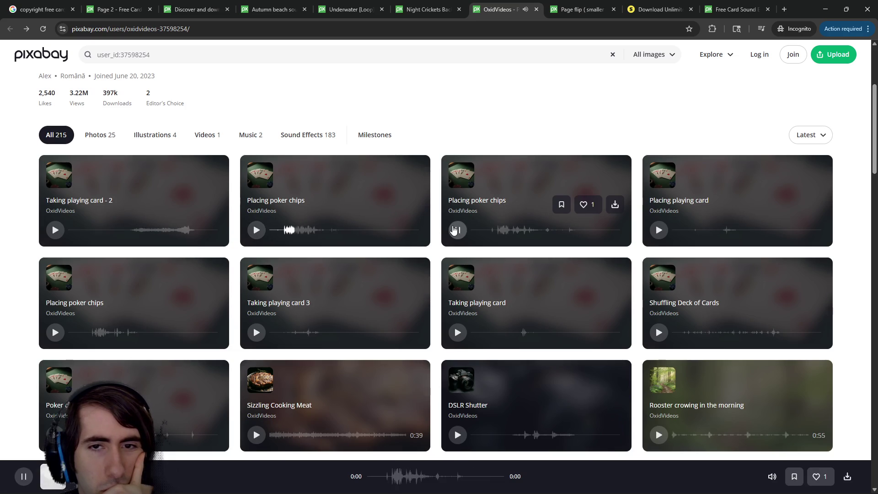
pyautogui.click(652, 231)
pyautogui.click(659, 333)
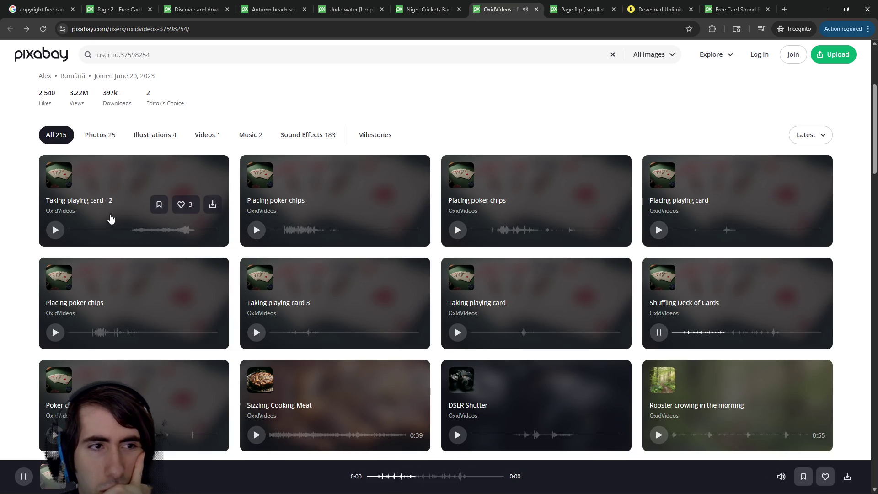
pyautogui.click(457, 332)
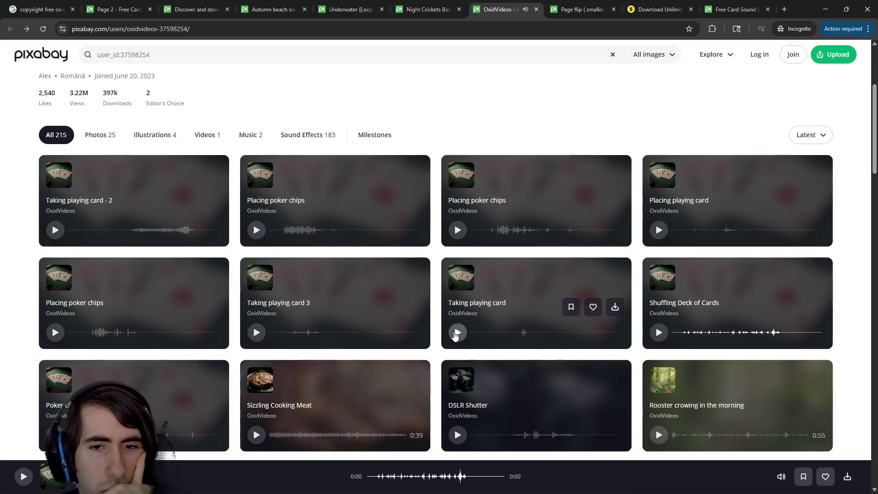
# Replay the Taking playing card sounds, preview Taking playing card 3 and Poker chips, then minimize the browser
pyautogui.click(55, 229)
pyautogui.click(458, 333)
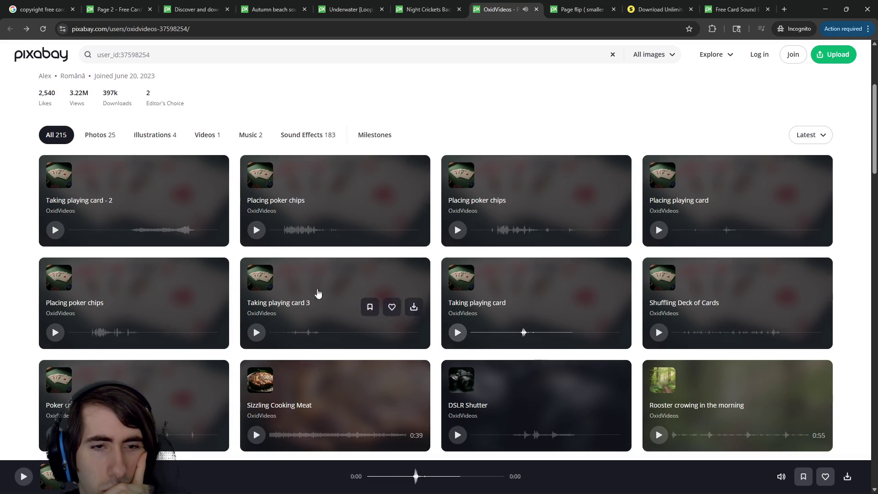
pyautogui.click(59, 236)
pyautogui.scroll(-1, 261, 332)
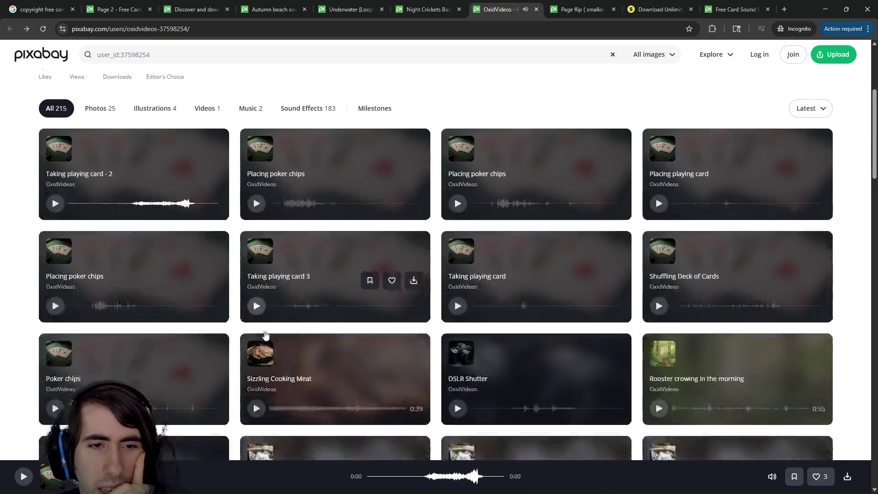
pyautogui.click(252, 287)
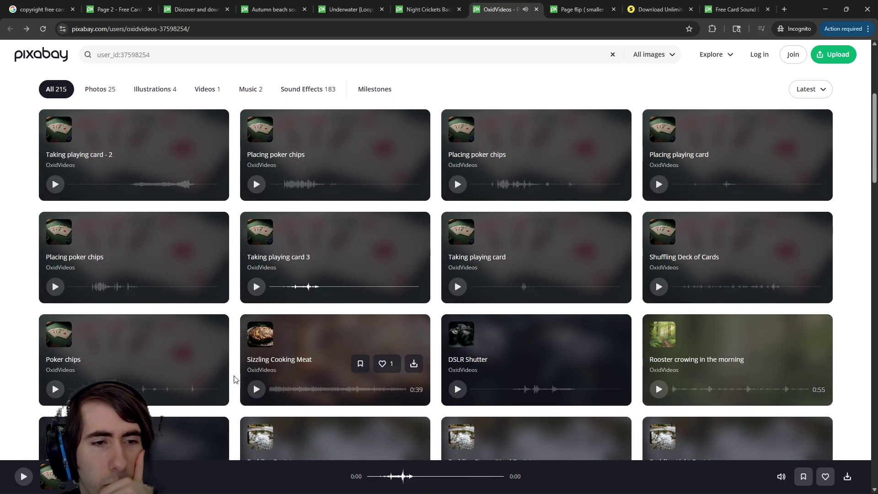
pyautogui.click(54, 390)
pyautogui.scroll(-2, 303, 288)
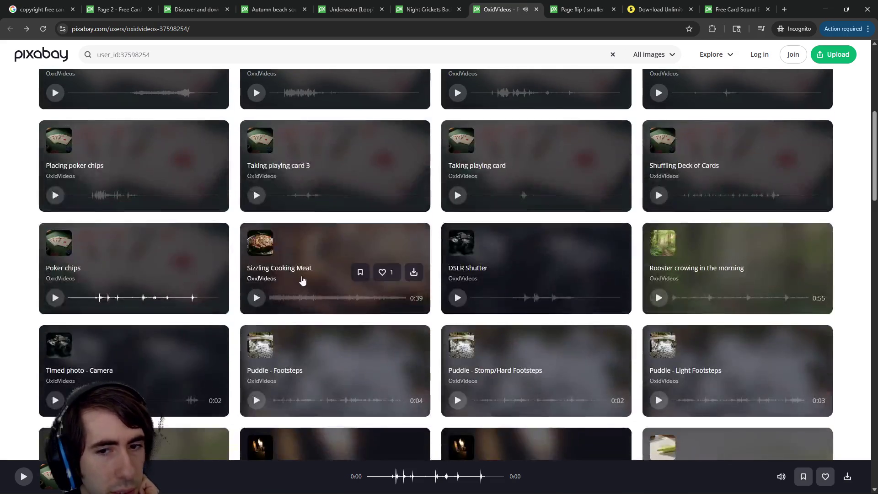
pyautogui.click(825, 10)
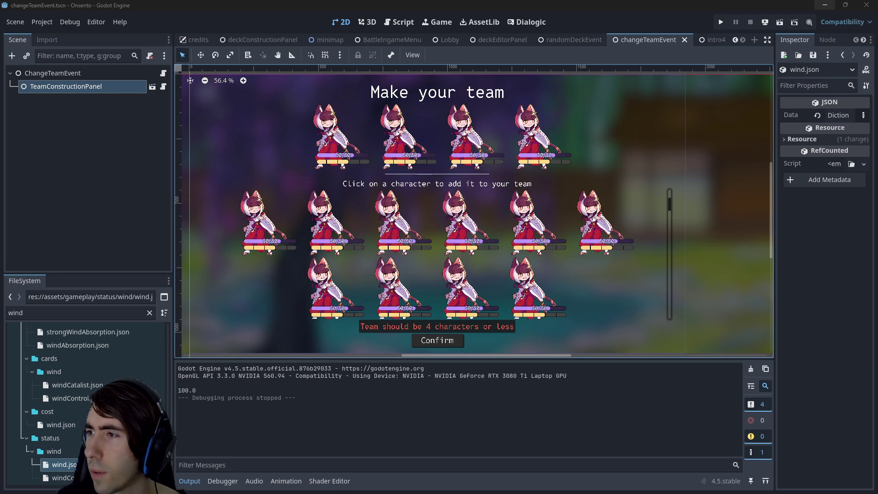
pyautogui.hotkey('alt', 'Tab')
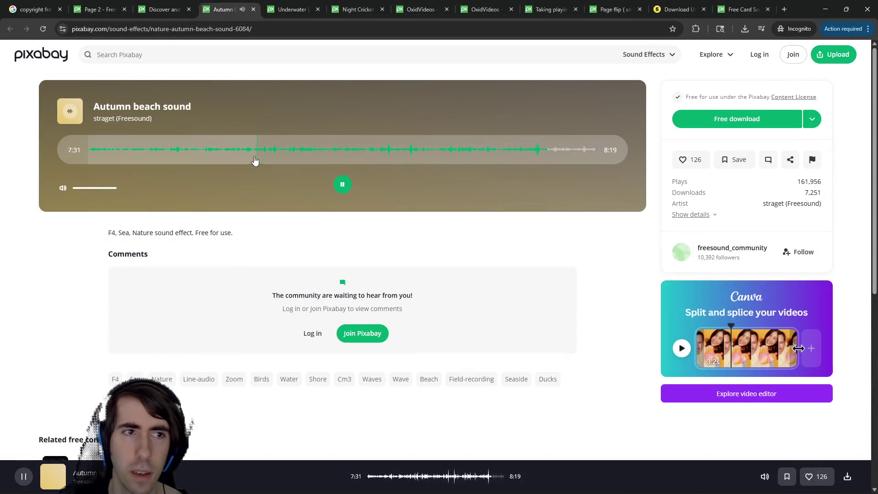
# Open and close the freesound_community profile, then rewind and stop the Autumn beach sound
pyautogui.click(133, 118)
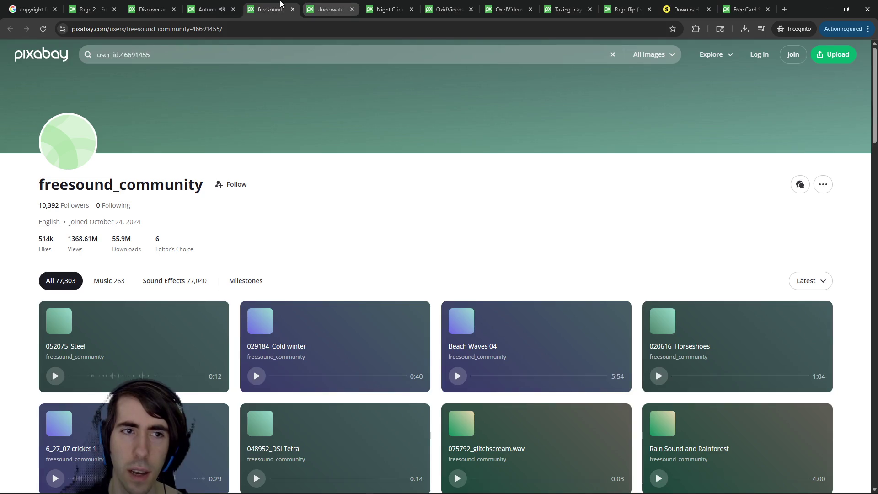
pyautogui.click(293, 9)
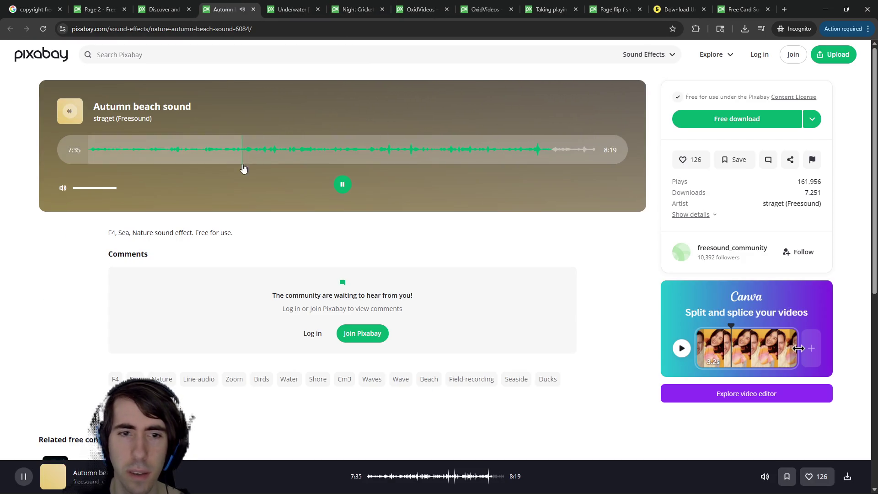
pyautogui.moveTo(194, 161)
pyautogui.mouseDown()
pyautogui.moveTo(110, 158)
pyautogui.moveTo(402, 163)
pyautogui.moveTo(539, 149)
pyautogui.moveTo(469, 153)
pyautogui.mouseUp()
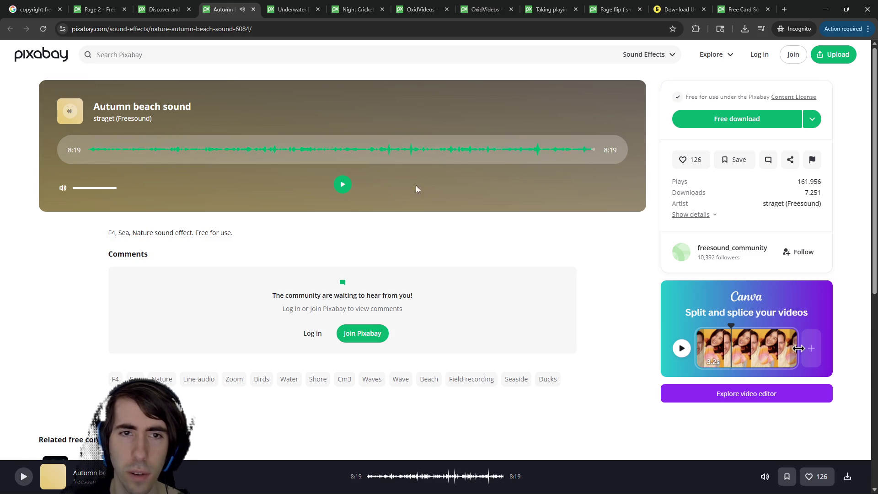
pyautogui.click(337, 188)
# From OxidVideos, open the Taking playing card - 2 page and its Content License Summary
pyautogui.click(417, 8)
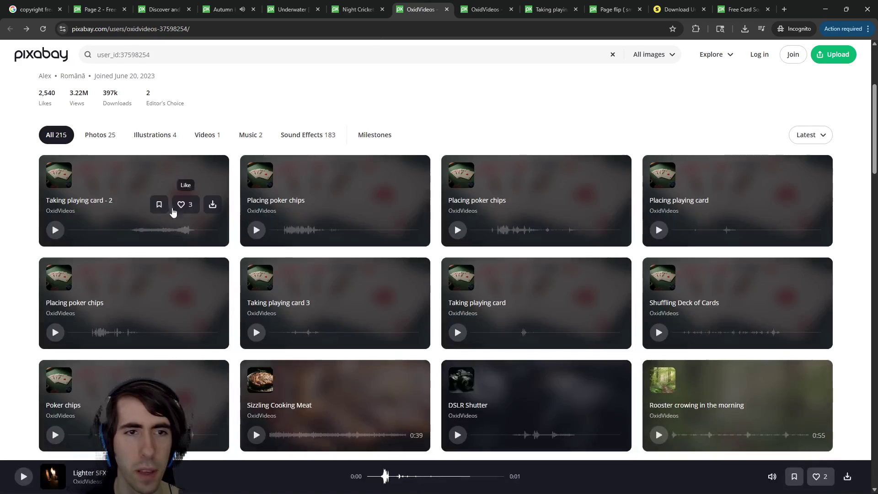
pyautogui.middleClick(100, 207)
pyautogui.click(446, 9)
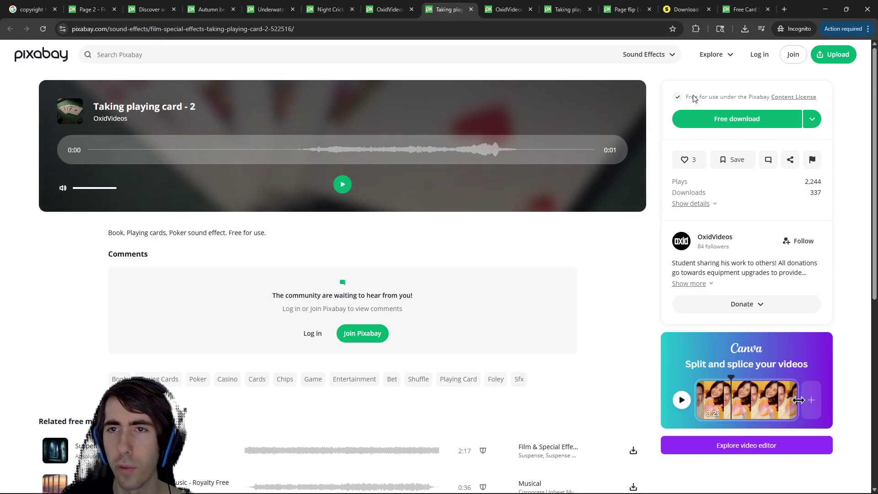
pyautogui.middleClick(789, 97)
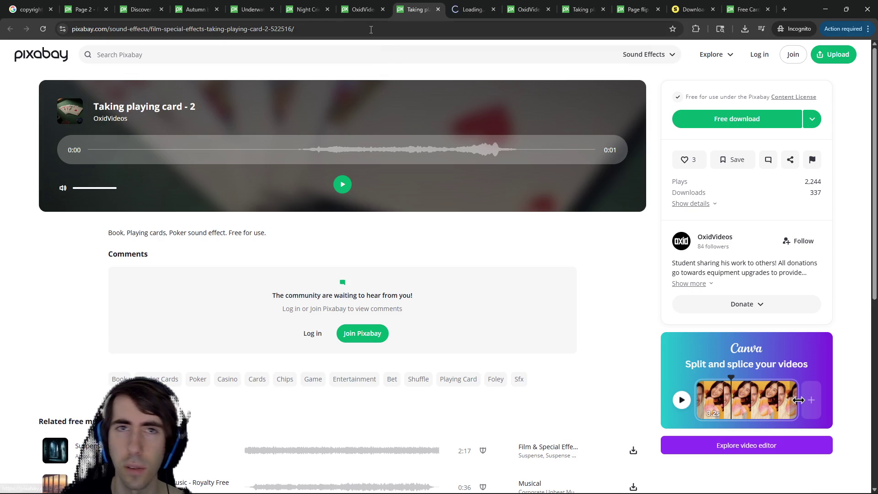
pyautogui.click(462, 6)
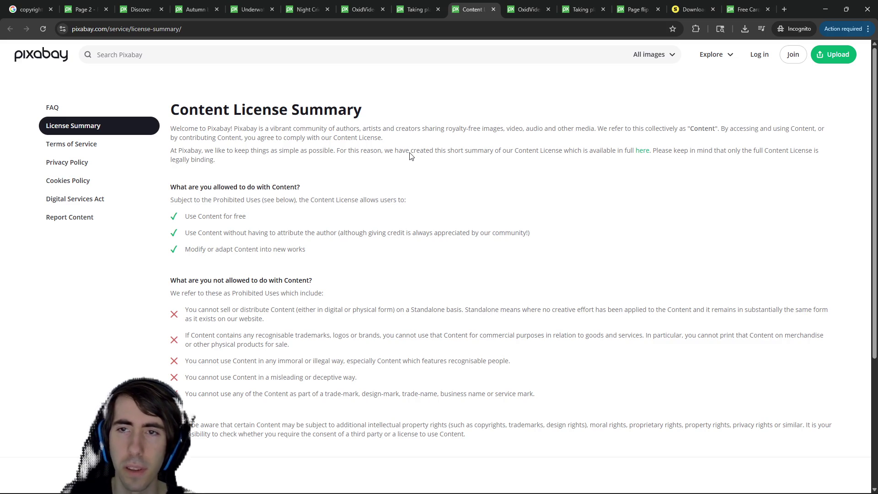
# Open the full license terms in a new tab and highlight the binding-license, immoral/illegal and misleading-use lines
pyautogui.middleClick(642, 151)
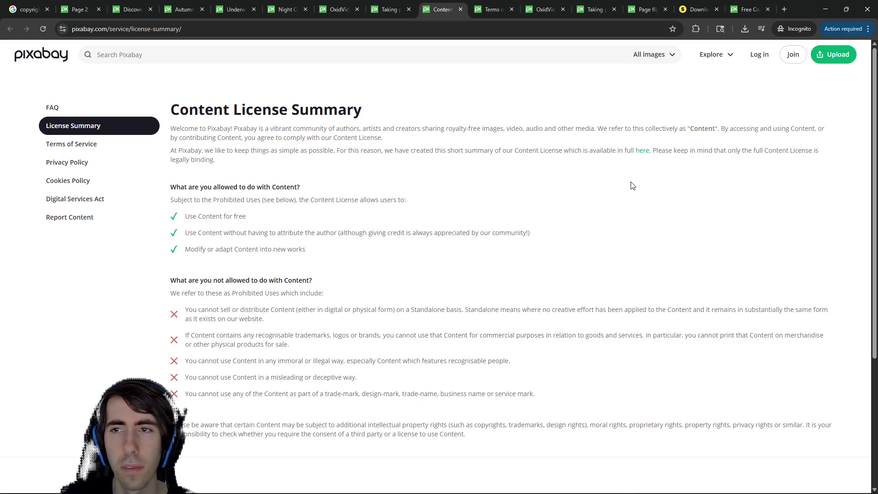
pyautogui.moveTo(719, 151); pyautogui.dragTo(787, 160)
pyautogui.click(789, 160)
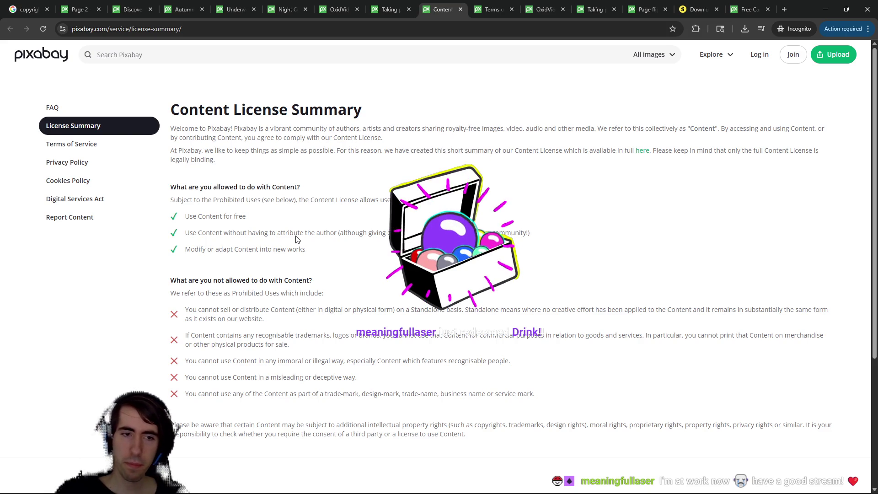
pyautogui.moveTo(224, 361)
pyautogui.mouseDown()
pyautogui.moveTo(235, 344)
pyautogui.moveTo(543, 380)
pyautogui.moveTo(582, 369)
pyautogui.mouseUp()
pyautogui.moveTo(220, 377); pyautogui.dragTo(375, 384)
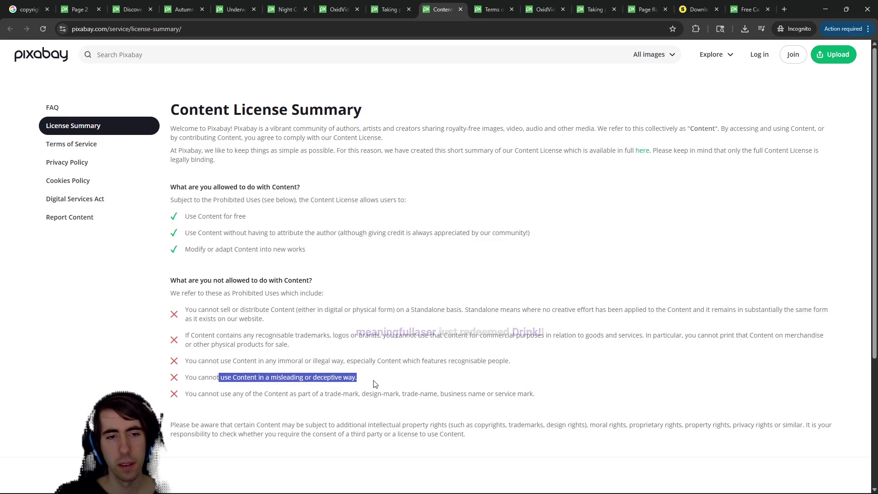
pyautogui.click(218, 399)
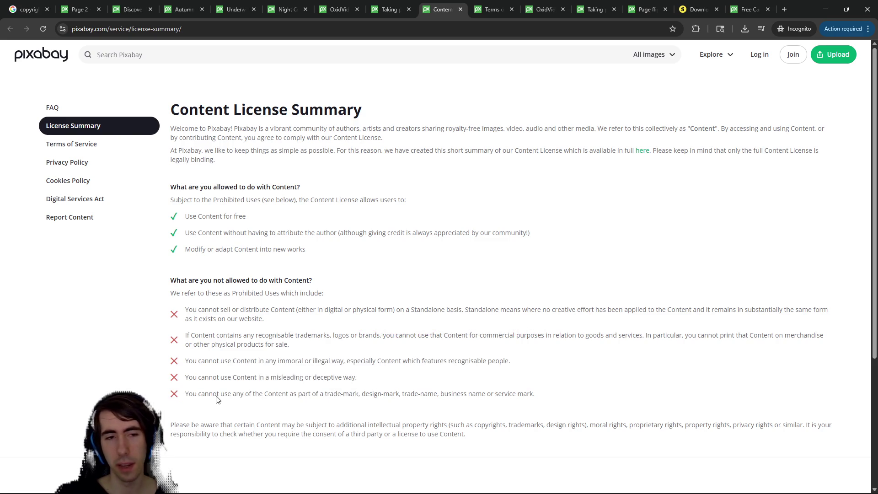
# Highlight the trade-mark and recognisable-trademark restrictions, then return to the Taking playing card - 2 tab
pyautogui.moveTo(218, 399); pyautogui.dragTo(387, 396)
pyautogui.click(386, 396)
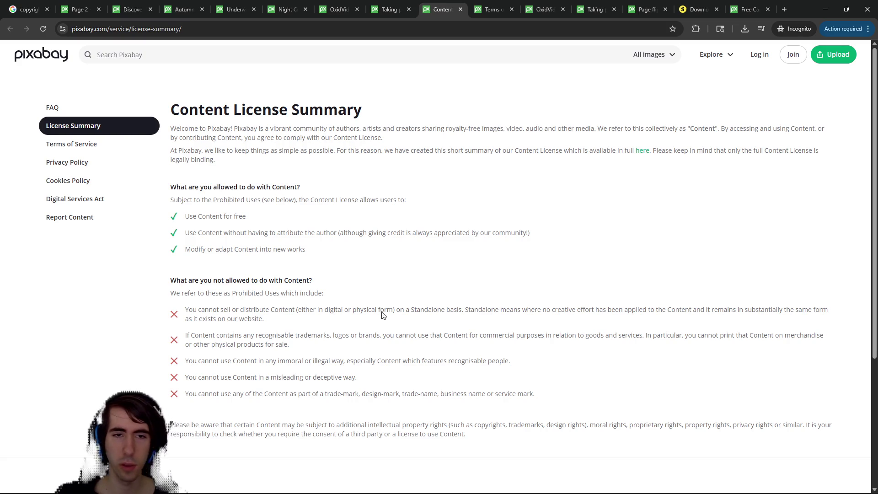
pyautogui.moveTo(248, 336); pyautogui.dragTo(343, 349)
pyautogui.click(342, 348)
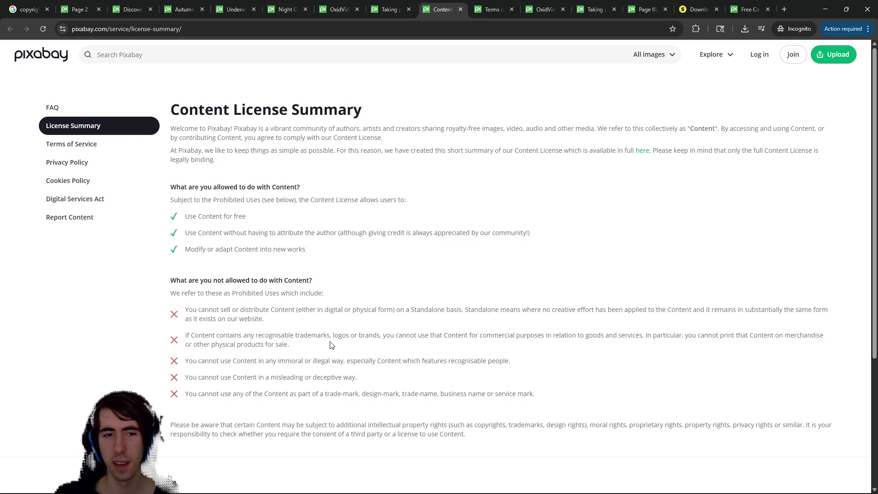
pyautogui.moveTo(251, 338); pyautogui.dragTo(334, 350)
pyautogui.click(333, 350)
pyautogui.moveTo(281, 394); pyautogui.dragTo(404, 393)
pyautogui.click(404, 393)
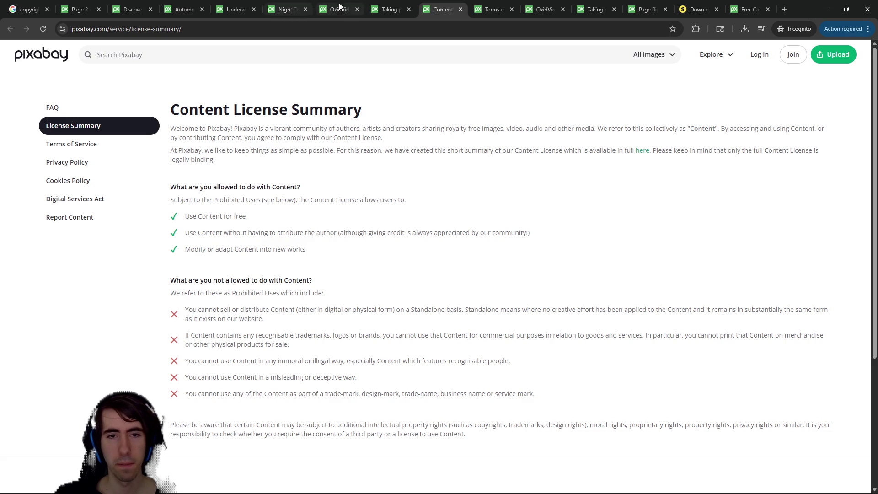
pyautogui.click(383, 5)
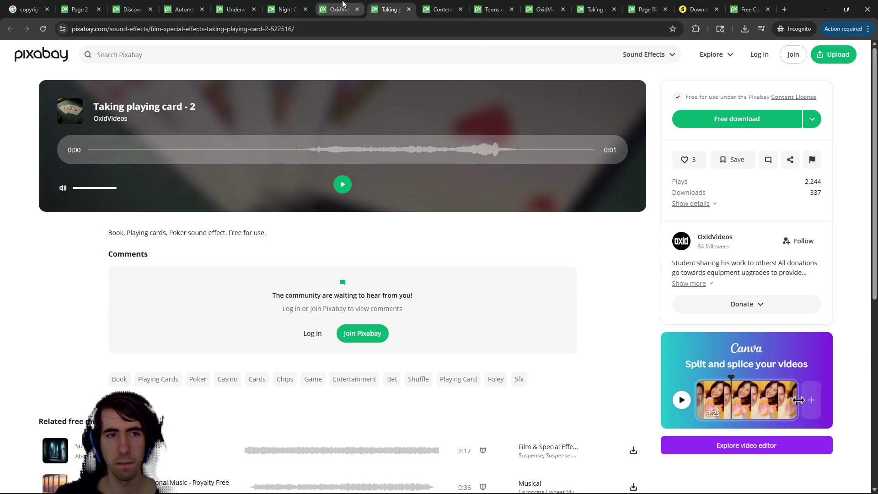
# Minimize Chrome to bring back Godot's changeTeamEvent Make your team scene
pyautogui.click(825, 9)
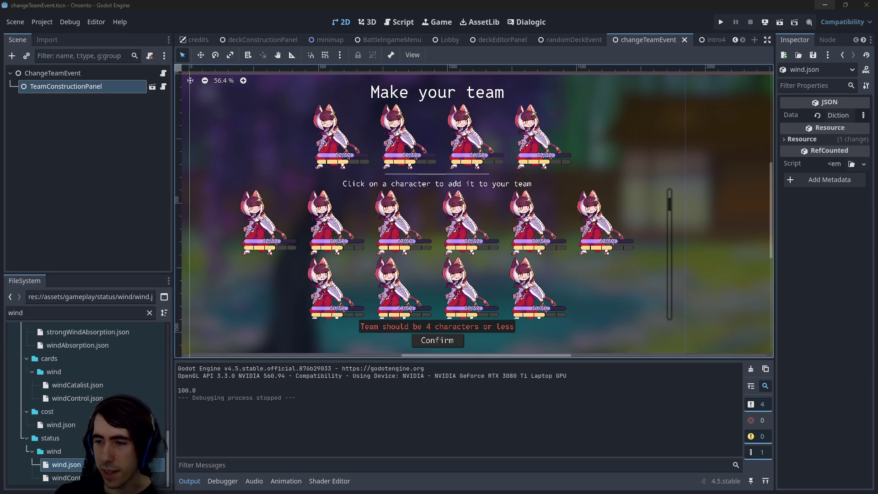
# Clear the FileSystem filter and create an audio folder inside assets
pyautogui.scroll(3, 58, 400)
pyautogui.scroll(3, 57, 400)
pyautogui.click(150, 313)
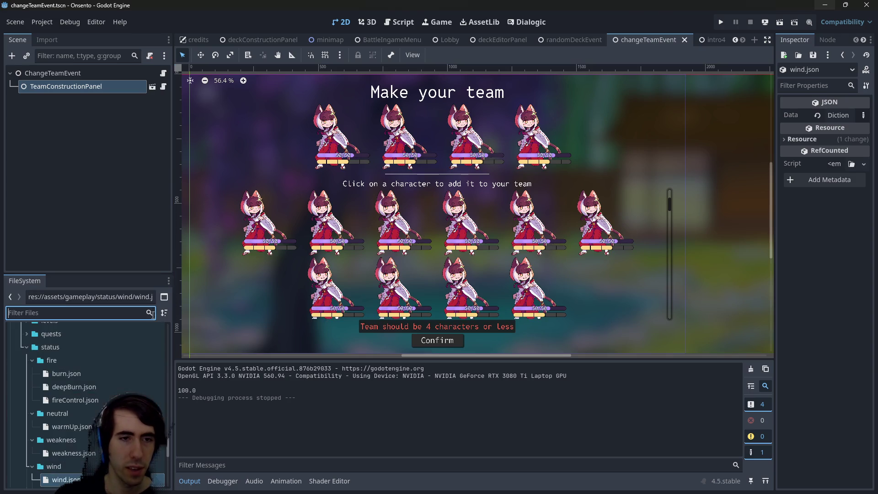
pyautogui.scroll(3, 92, 363)
pyautogui.click(40, 384)
pyautogui.doubleClick(44, 397)
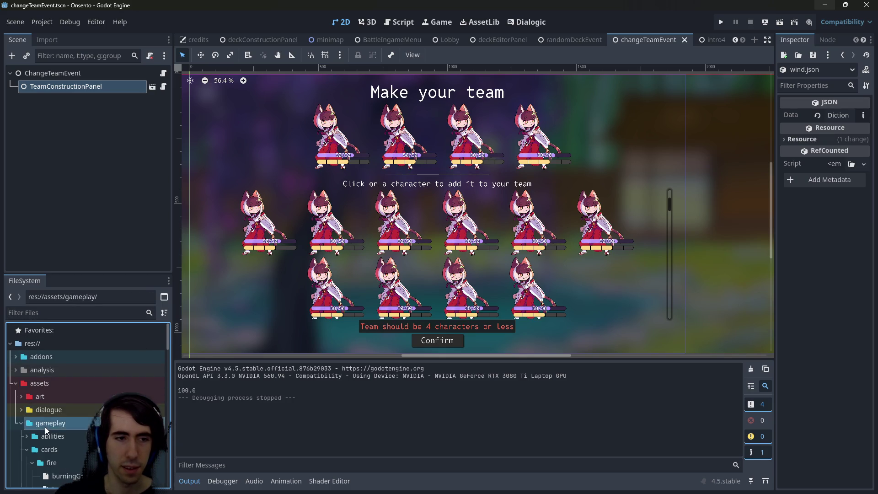
pyautogui.doubleClick(44, 425)
pyautogui.rightClick(48, 386)
pyautogui.moveTo(158, 306)
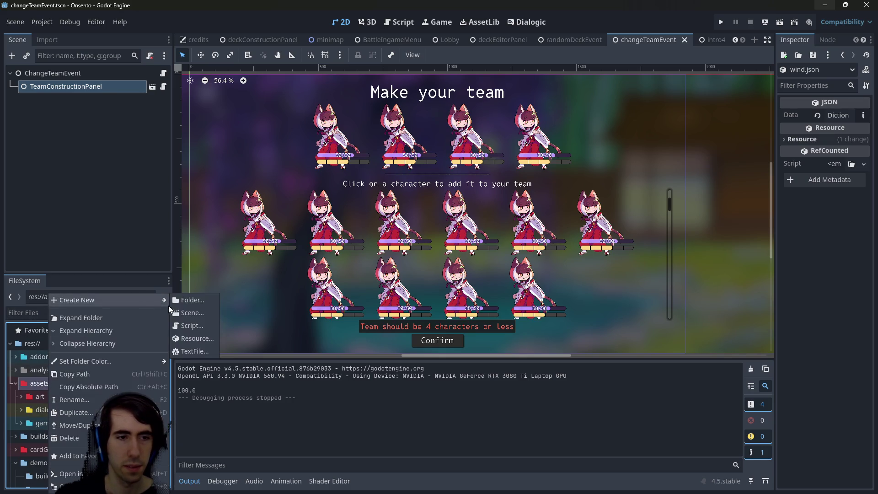
pyautogui.click(210, 303)
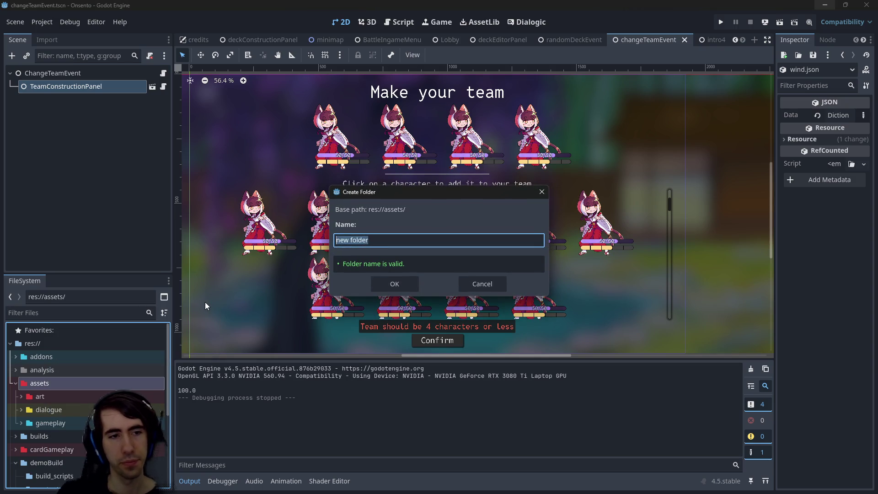
pyautogui.write('audio')
pyautogui.press('Return')
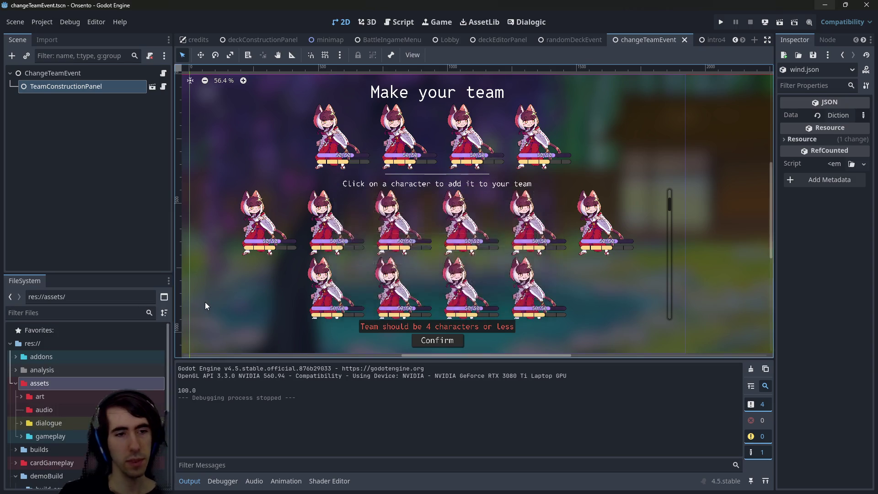
# Create an sfx folder inside audio and a cards folder inside sfx
pyautogui.rightClick(73, 409)
pyautogui.moveTo(148, 303)
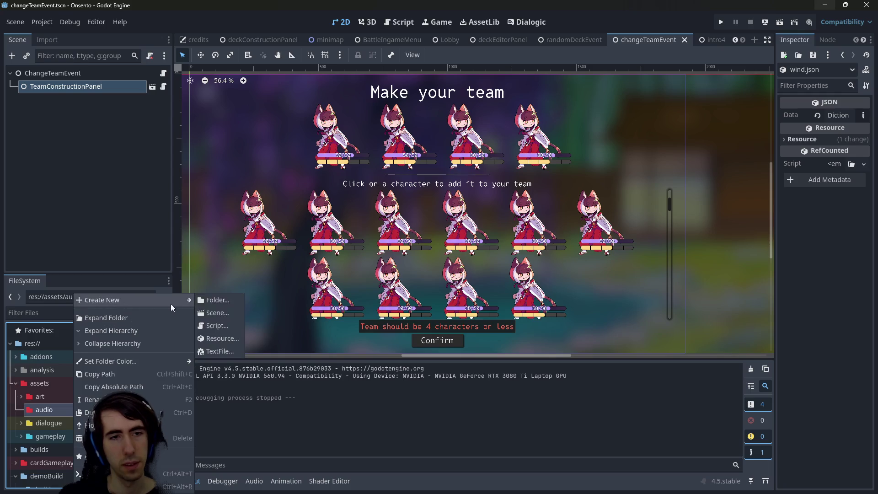
pyautogui.click(214, 303)
pyautogui.write('sfx')
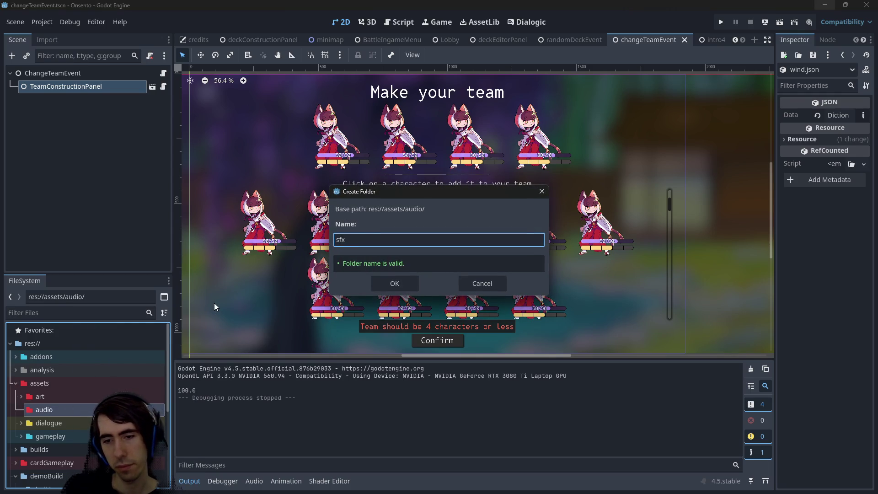
pyautogui.press('Return')
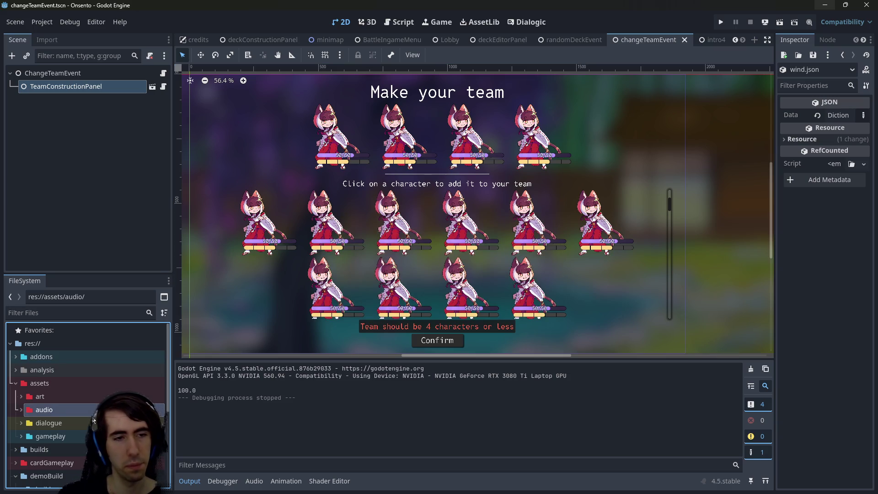
pyautogui.rightClick(84, 420)
pyautogui.moveTo(145, 301)
pyautogui.click(220, 298)
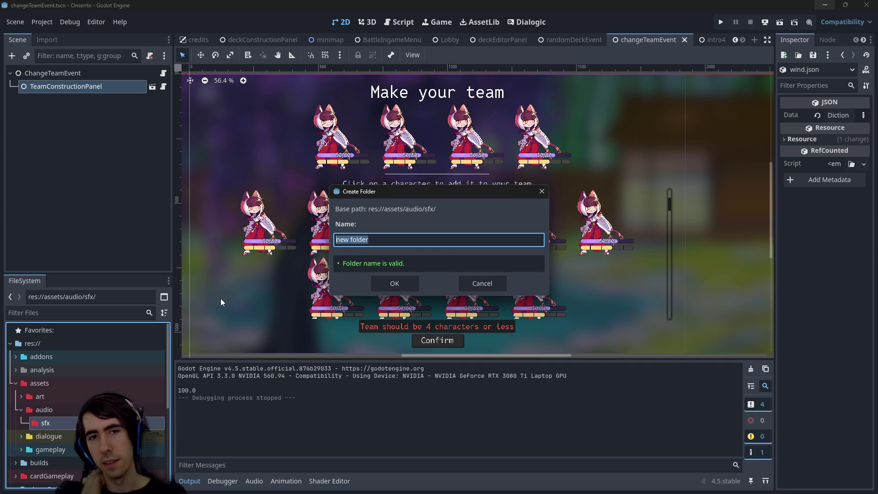
pyautogui.write('cards')
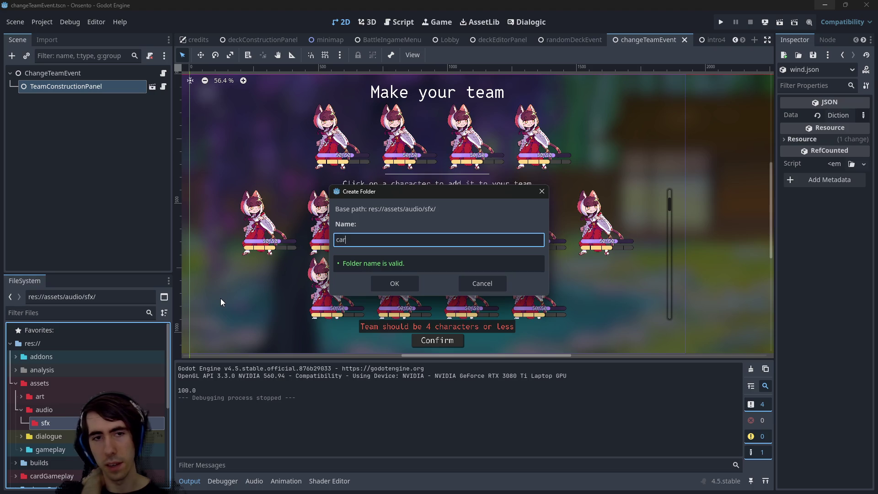
pyautogui.press('Return')
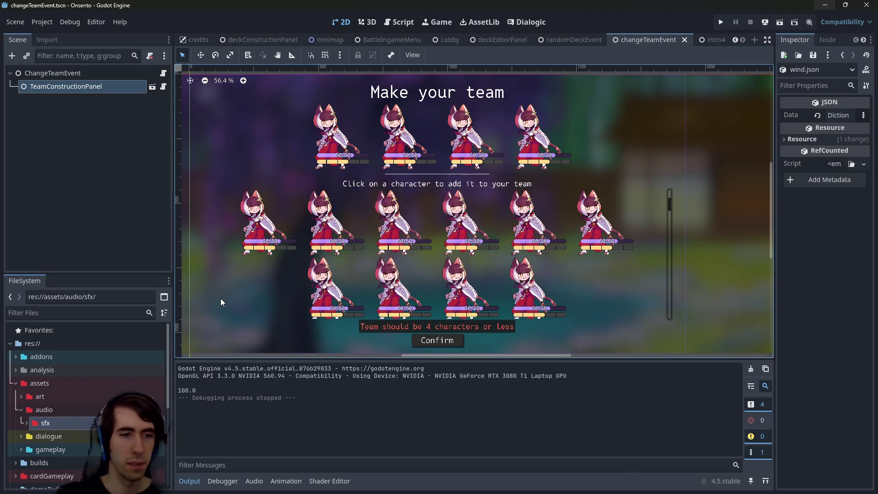
# Add a music folder inside the audio folder
pyautogui.doubleClick(57, 419)
pyautogui.click(57, 411)
pyautogui.rightClick(56, 411)
pyautogui.moveTo(85, 296)
pyautogui.click(187, 304)
pyautogui.write('music')
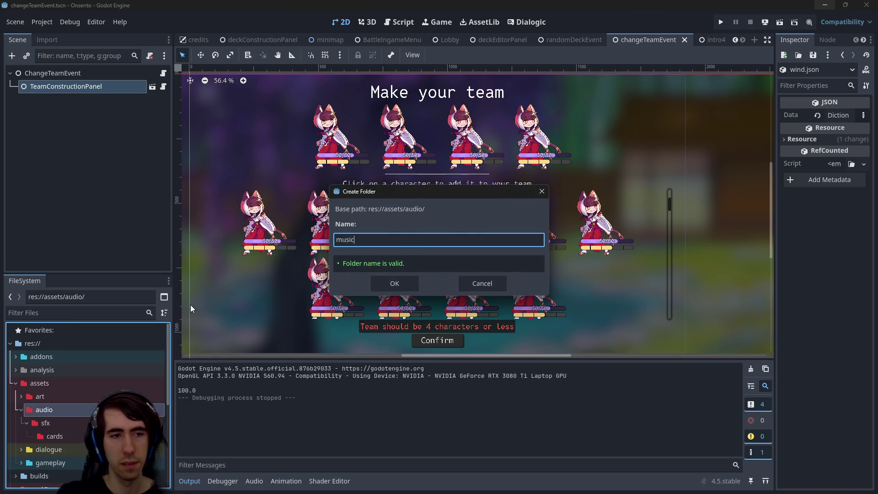
pyautogui.press('Return')
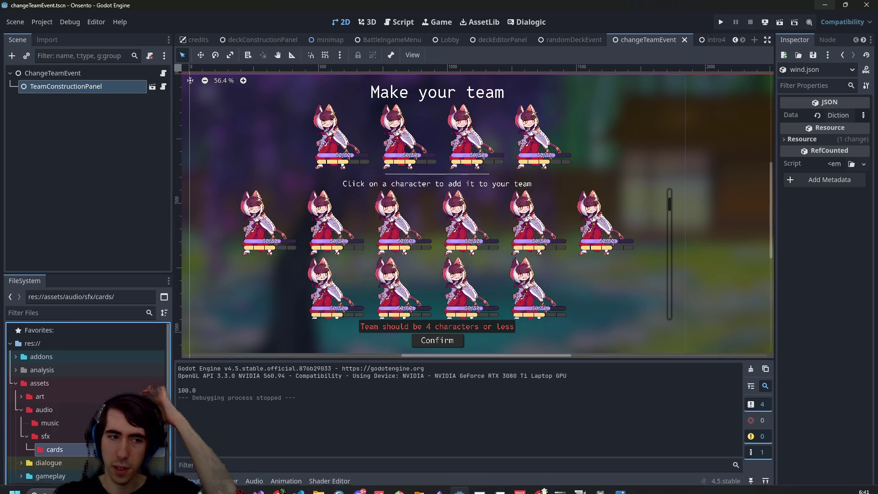
pyautogui.click(55, 450)
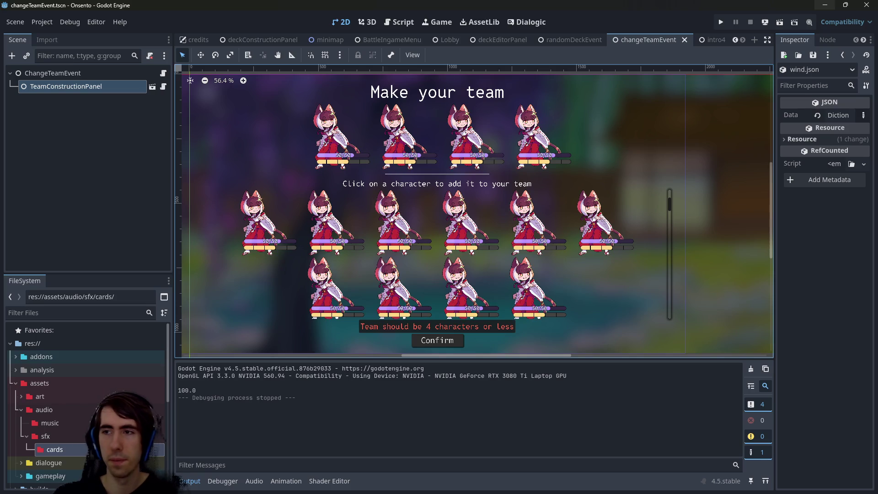
pyautogui.rightClick(105, 449)
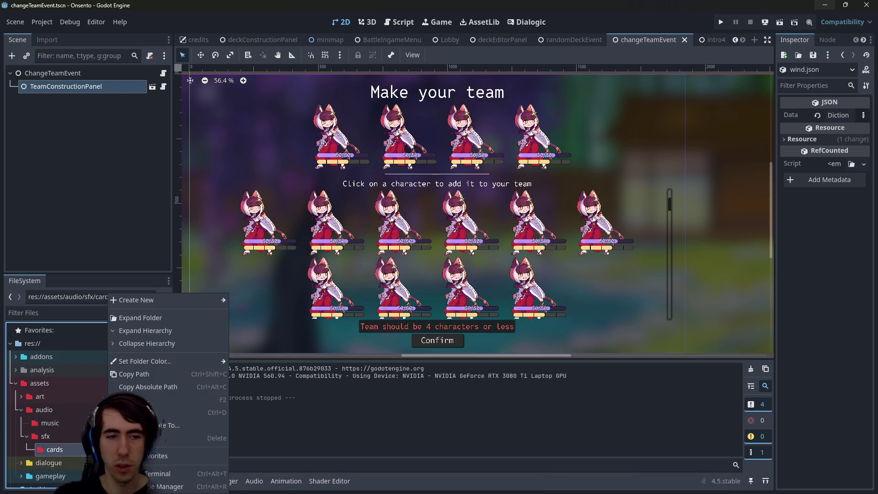
# Move the five downloaded card sound MP3s into the cards folder and widen the Name column
pyautogui.press('Escape')
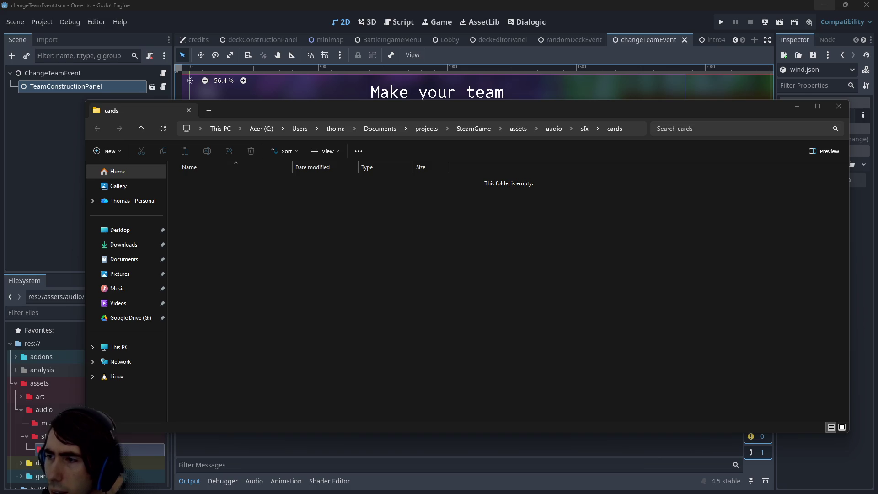
pyautogui.moveTo(877, 295)
pyautogui.mouseDown()
pyautogui.moveTo(688, 298)
pyautogui.moveTo(702, 301)
pyautogui.moveTo(700, 337)
pyautogui.mouseUp()
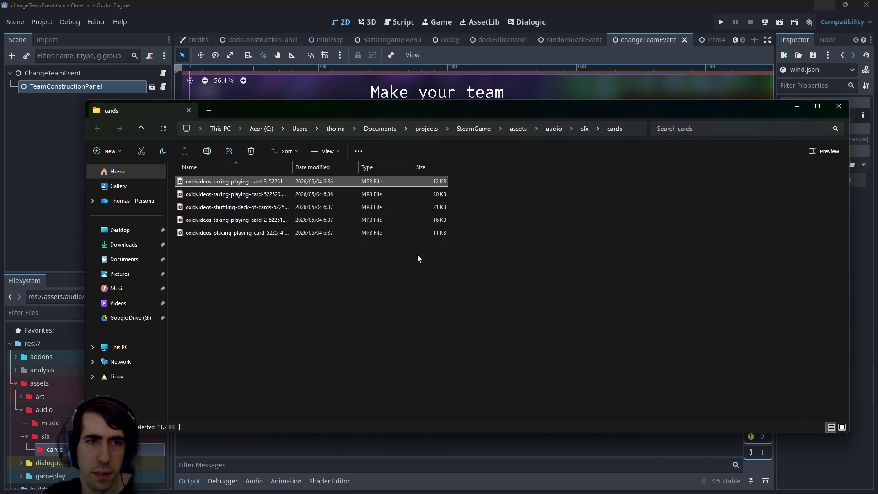
pyautogui.moveTo(292, 167); pyautogui.dragTo(346, 167)
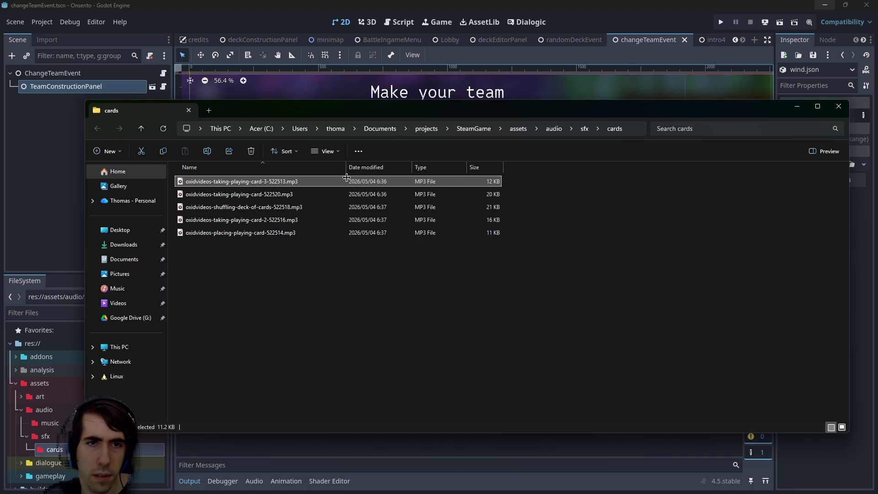
# Try editing the first sound file's name, cancel it, and step through the file list
pyautogui.click(299, 183)
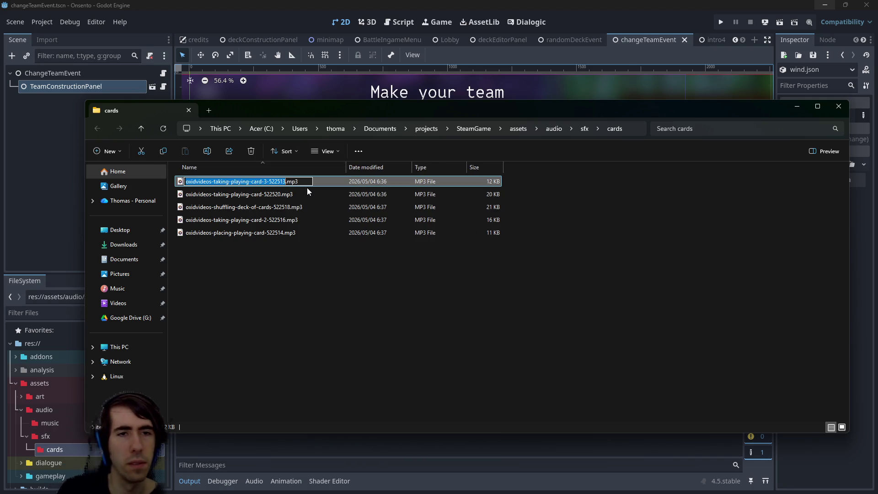
pyautogui.press('Right')
pyautogui.press('BackSpace')
pyautogui.press('BackSpace')
pyautogui.press('BackSpace')
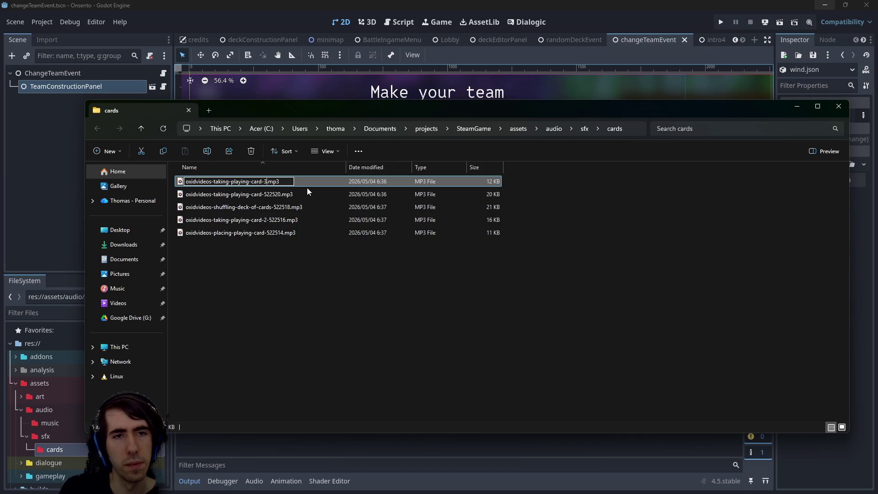
pyautogui.press('BackSpace')
pyautogui.press('BackSpace')
pyautogui.press('BackSpace')
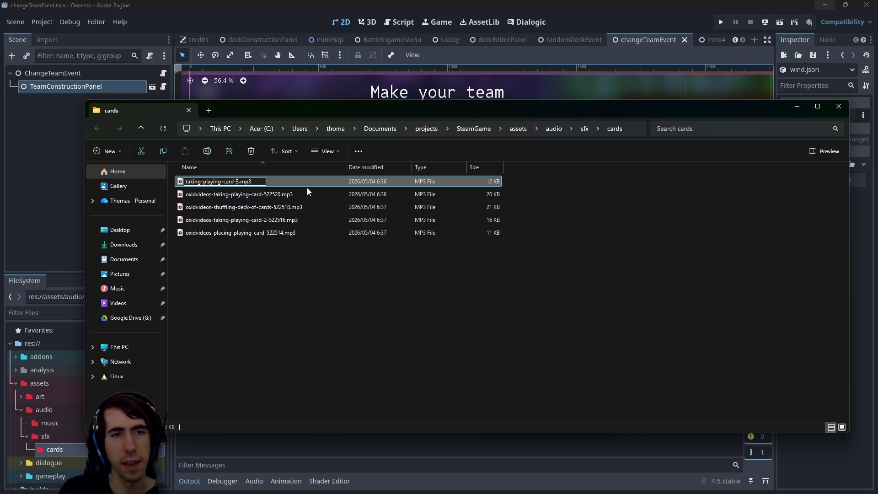
pyautogui.press('Delete')
pyautogui.press('Delete')
pyautogui.press('Delete')
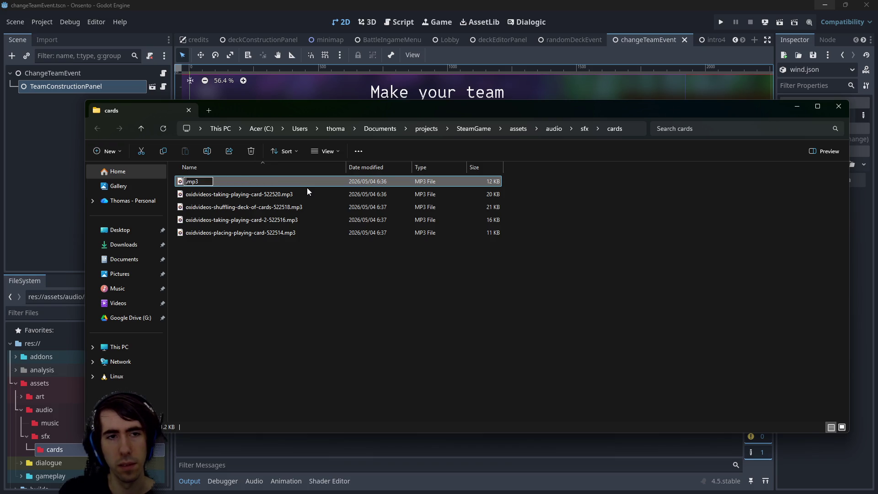
pyautogui.press('Escape')
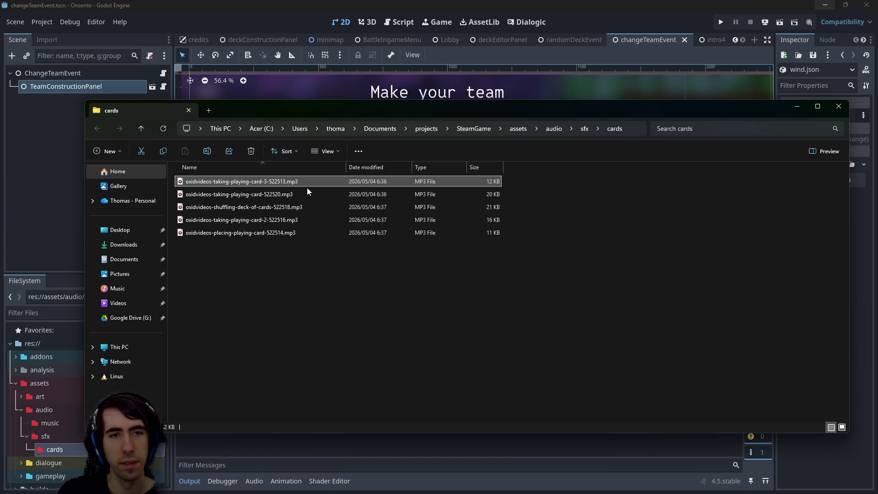
pyautogui.press('Down')
pyautogui.press('Down')
pyautogui.press('Down')
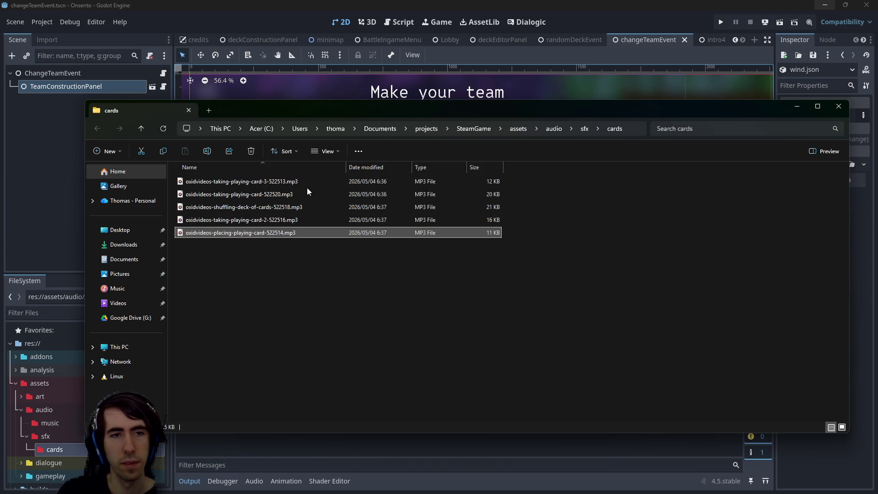
pyautogui.press('Up')
pyautogui.press('Up')
pyautogui.press('Down')
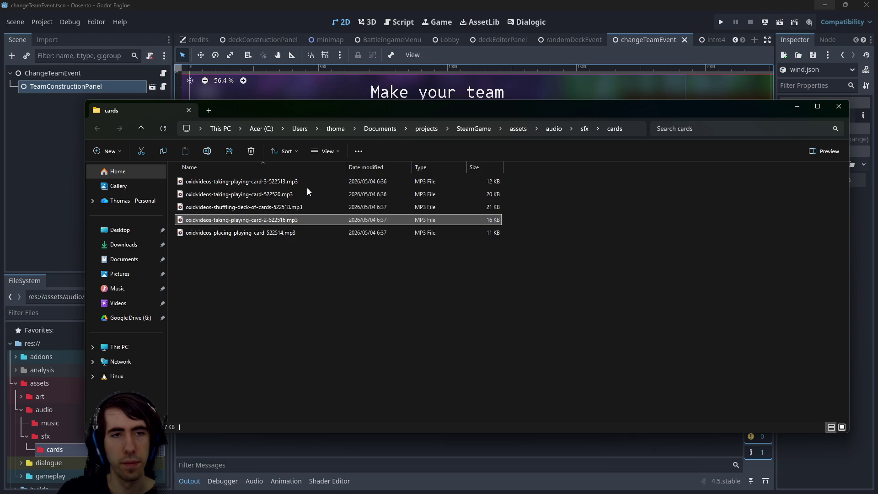
pyautogui.press('Up')
pyautogui.press('Up')
pyautogui.press('Up')
pyautogui.press('Down')
pyautogui.press('Down')
pyautogui.press('Down')
pyautogui.press('Down')
pyautogui.press('Up')
pyautogui.press('Up')
pyautogui.press('Up')
pyautogui.press('Up')
# Rename the first sound file to card3.mp3
pyautogui.press('F2')
pyautogui.press('End')
pyautogui.hotkey('ctrl', 'Left')
pyautogui.hotkey('ctrl', 'Left')
pyautogui.hotkey('ctrl', 'Left')
pyautogui.hotkey('ctrl', 'BackSpace')
pyautogui.hotkey('ctrl', 'BackSpace')
pyautogui.hotkey('ctrl', 'BackSpace')
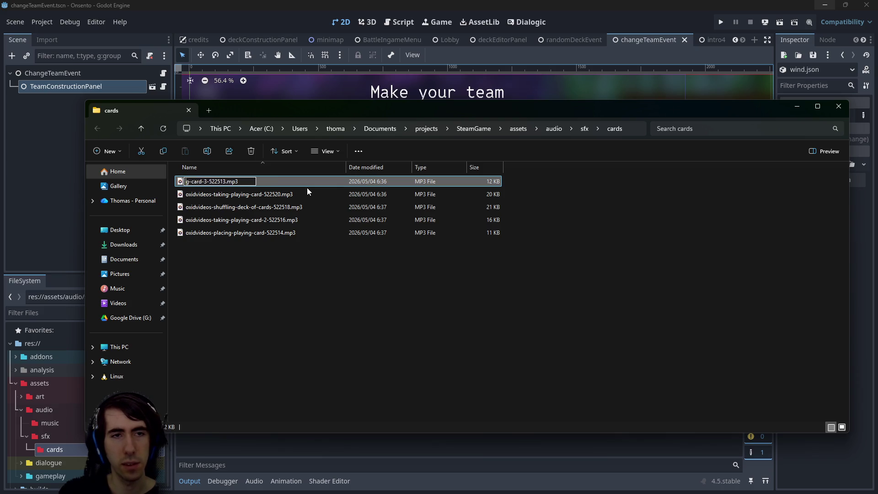
pyautogui.press('Delete')
pyautogui.press('Delete')
pyautogui.press('Delete')
pyautogui.write('card')
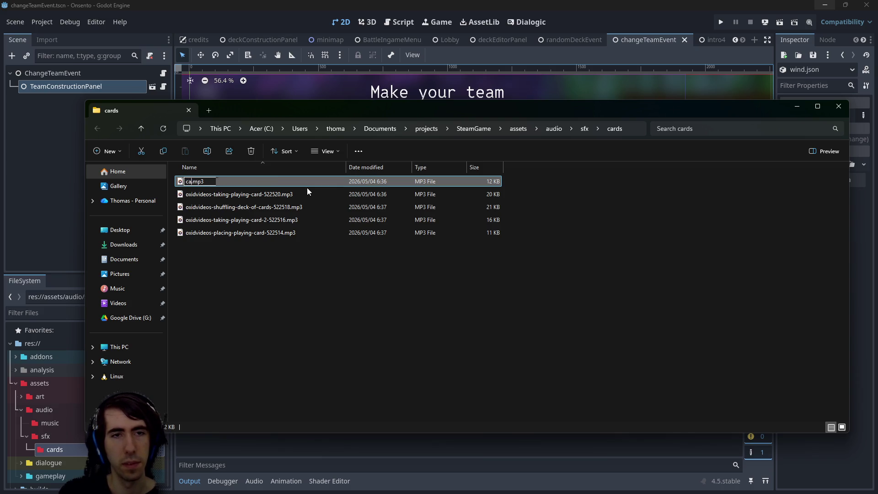
pyautogui.write('3')
pyautogui.press('Return')
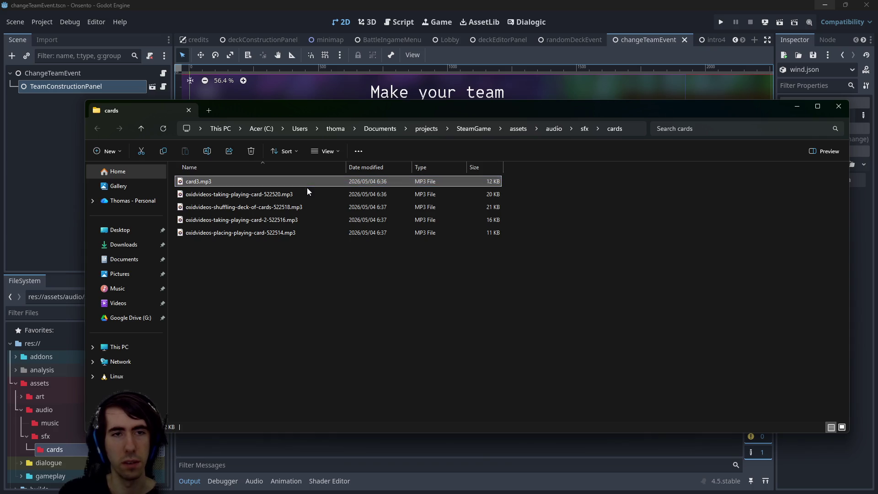
# Rename the next two sound files to card2.mp3 and deckShuffle.mp3
pyautogui.press('Down')
pyautogui.press('F2')
pyautogui.press('Right')
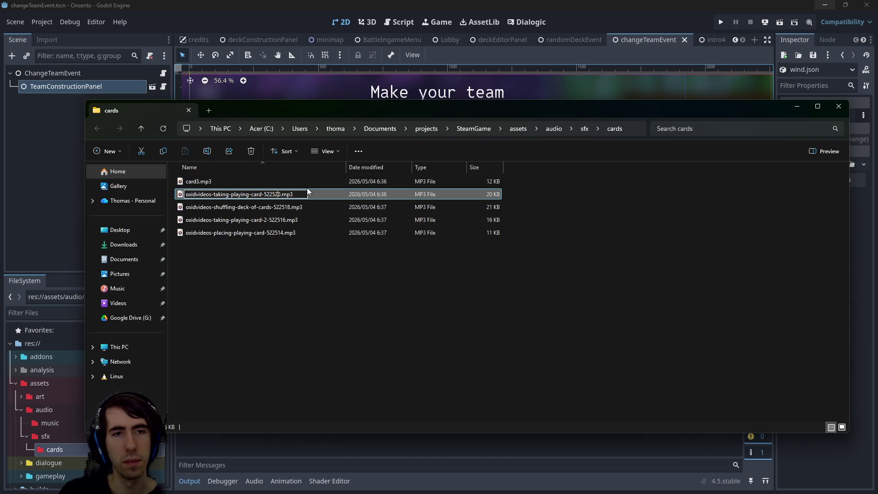
pyautogui.hotkey('ctrl', 'BackSpace')
pyautogui.hotkey('ctrl', 'BackSpace')
pyautogui.hotkey('ctrl', 'BackSpace')
pyautogui.write('card2')
pyautogui.press('Return')
pyautogui.press('Down')
pyautogui.press('F2')
pyautogui.press('BackSpace')
pyautogui.write('deckShuffle')
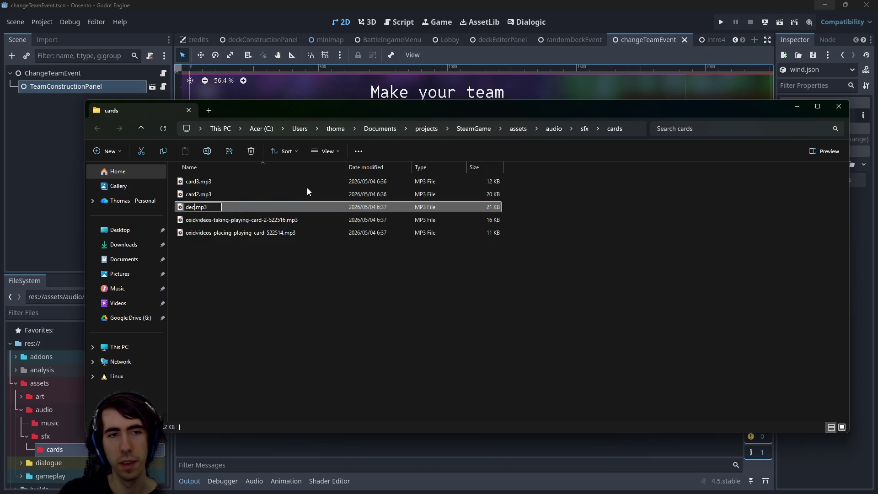
pyautogui.press('Return')
# Rename the last two sound files to card1.mp3 and card4.mp3
pyautogui.press('Down')
pyautogui.press('F2')
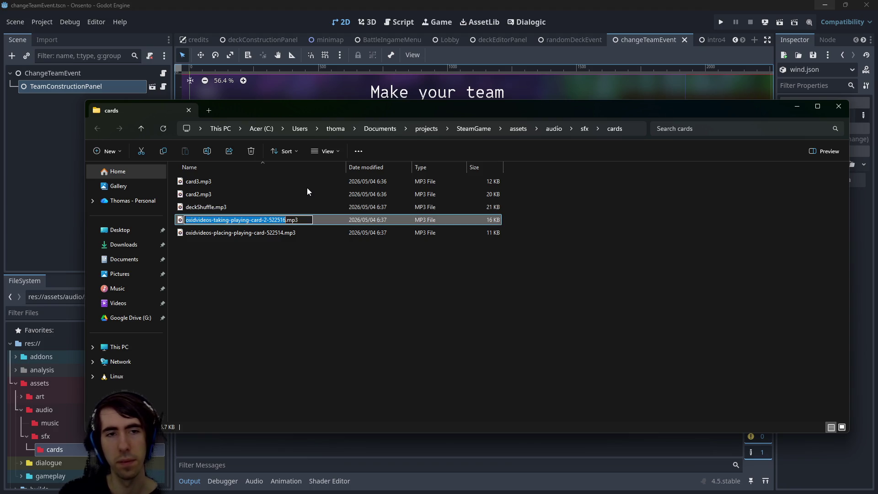
pyautogui.write('card1')
pyautogui.press('Return')
pyautogui.press('Down')
pyautogui.press('F2')
pyautogui.write('card4')
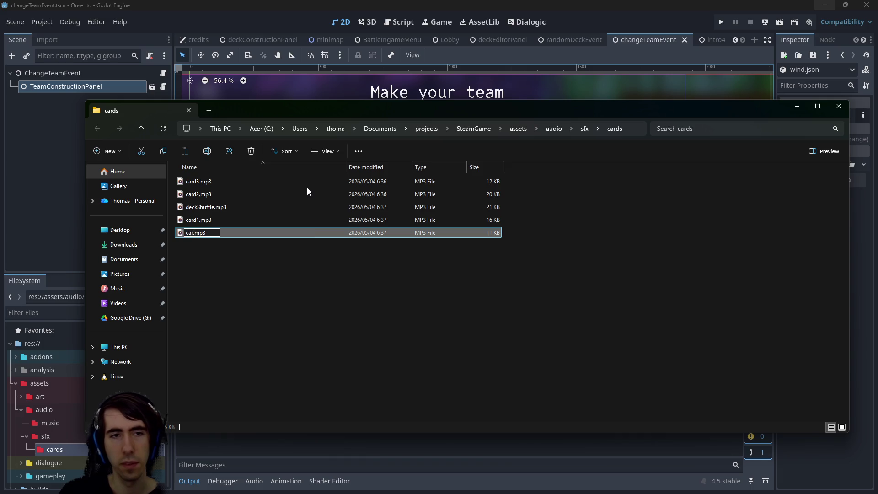
pyautogui.press('Return')
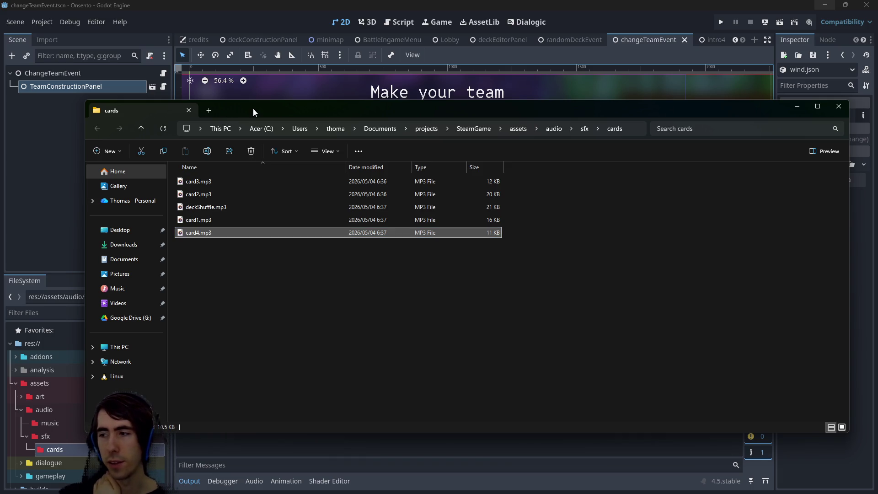
pyautogui.moveTo(254, 108)
pyautogui.mouseDown()
pyautogui.moveTo(877, 83)
pyautogui.moveTo(361, 133)
pyautogui.moveTo(265, 116)
pyautogui.mouseUp()
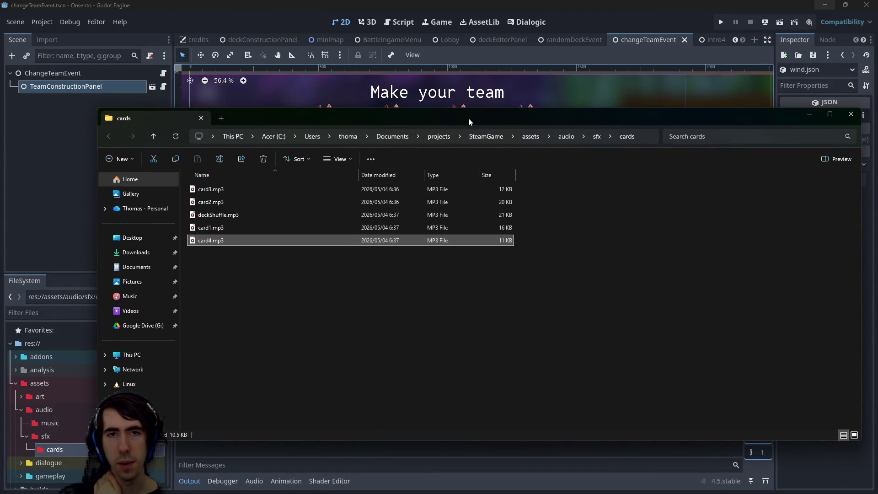
# Quick-open 'playerview', opening playerView3D.tscn first and then playerView2D.tscn
pyautogui.hotkey('alt', 'Tab')
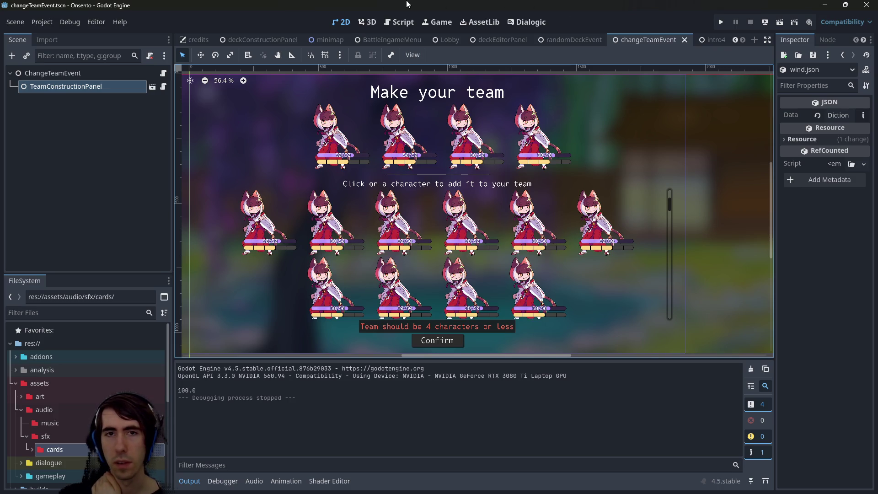
pyautogui.scroll(2, 440, 232)
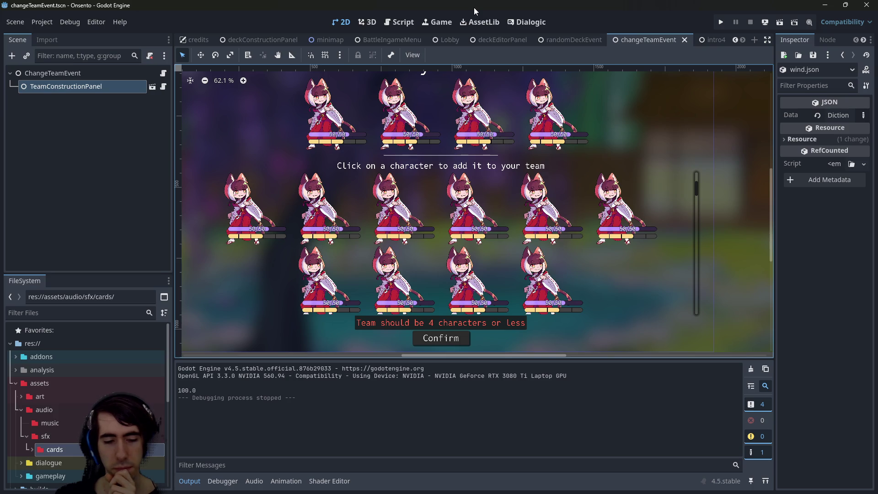
pyautogui.hotkey('alt', 'shift', 'o')
pyautogui.write('pl')
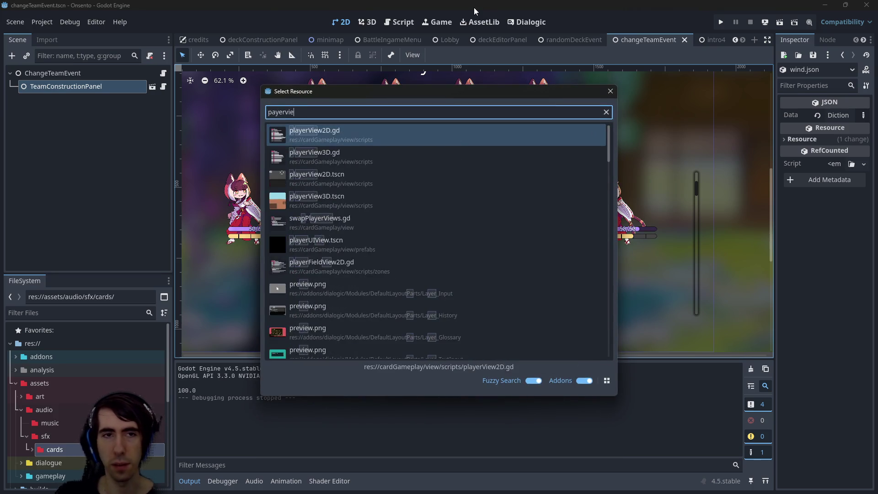
pyautogui.write('ayerview')
pyautogui.press('Down')
pyautogui.press('Down')
pyautogui.press('Down')
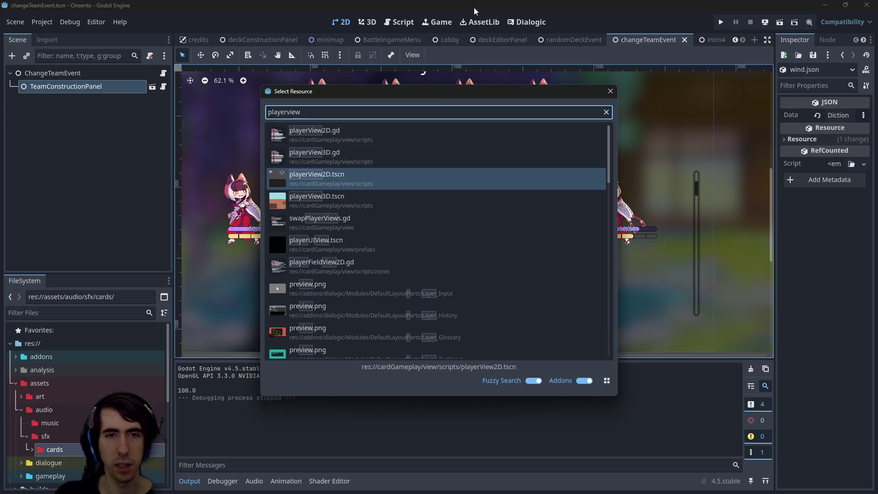
pyautogui.press('Return')
pyautogui.hotkey('alt', 'shift', 'o')
pyautogui.write('playerview')
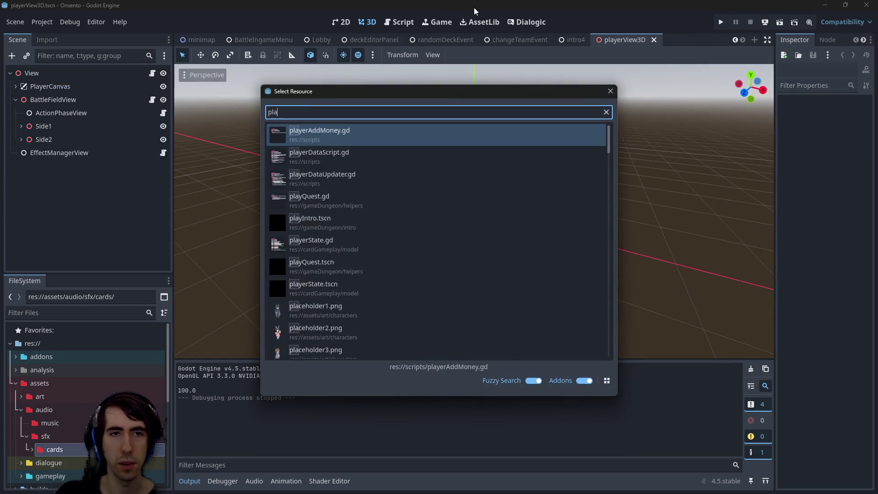
pyautogui.press('Down')
pyautogui.press('Down')
pyautogui.press('Return')
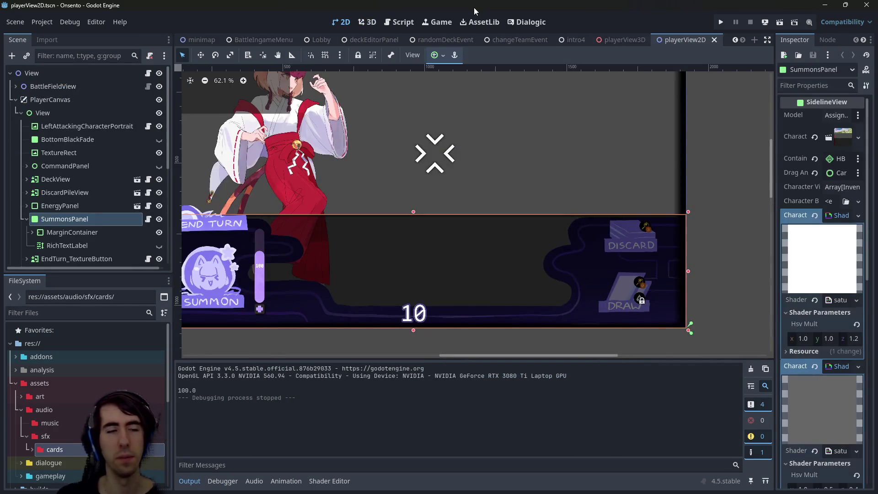
pyautogui.click(16, 100)
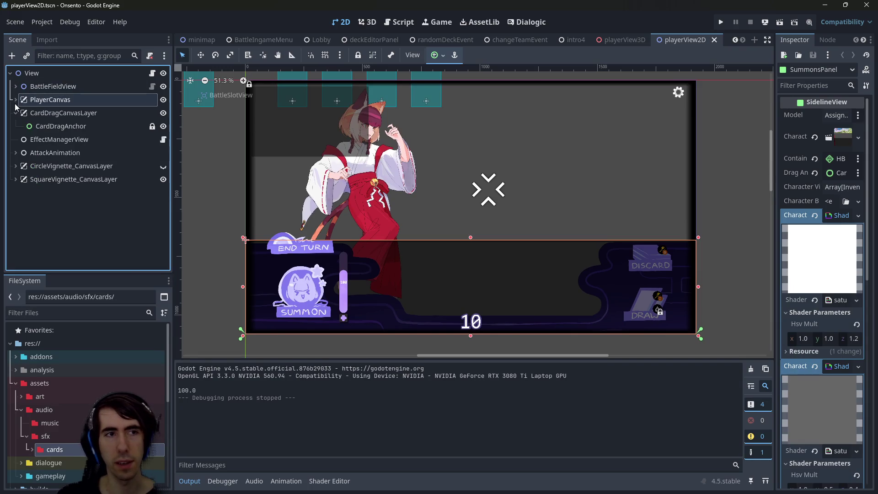
# Add an AudioStreamPlayer child node under the View root
pyautogui.rightClick(28, 73)
pyautogui.click(43, 96)
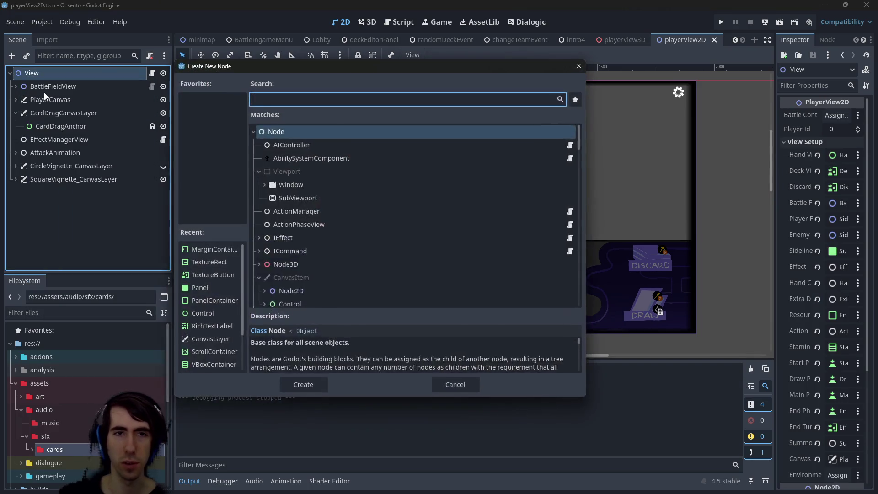
pyautogui.write('audio')
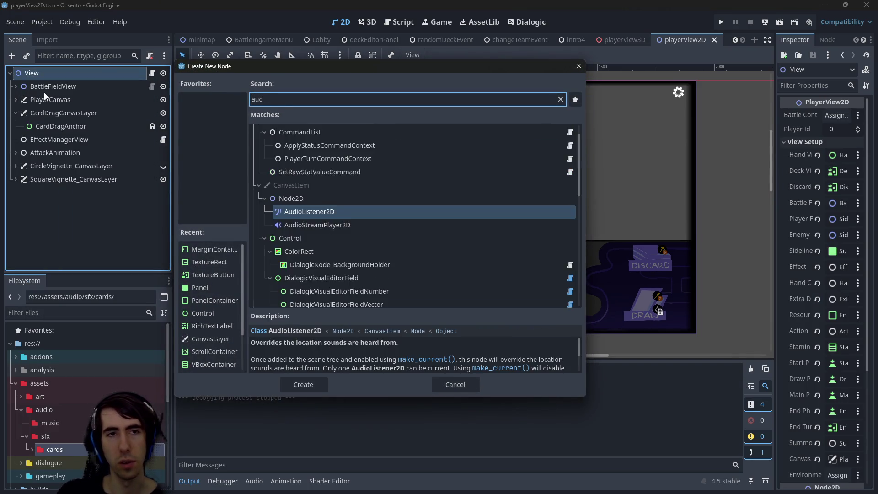
pyautogui.write('pla')
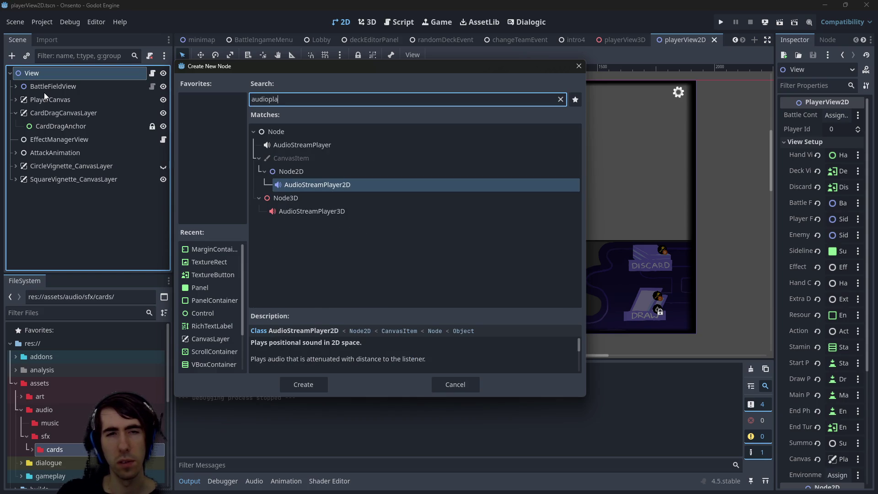
pyautogui.press('Up')
pyautogui.press('Up')
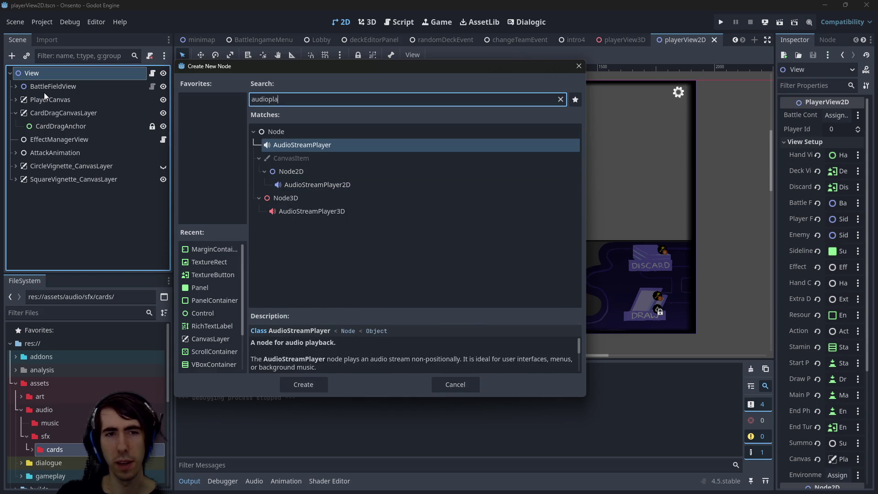
pyautogui.press('Return')
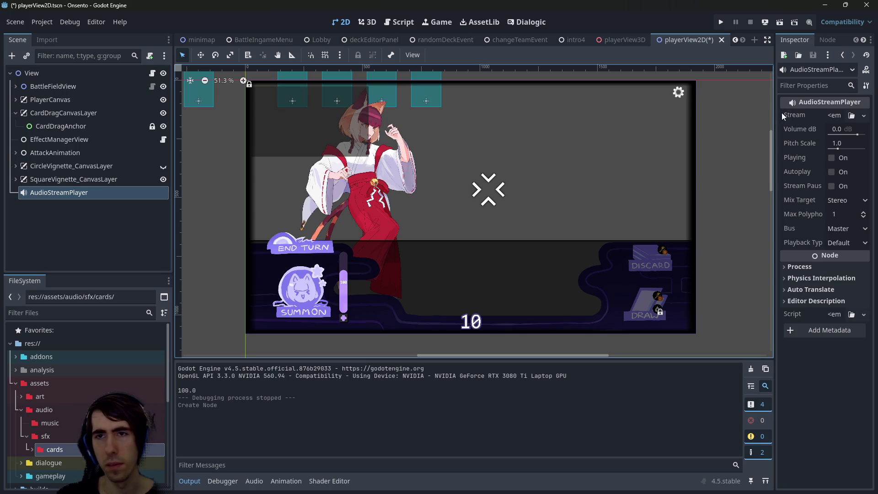
# Quick-load card1.mp3 as the AudioStreamPlayer's Stream and expand its settings
pyautogui.moveTo(775, 123); pyautogui.dragTo(713, 124)
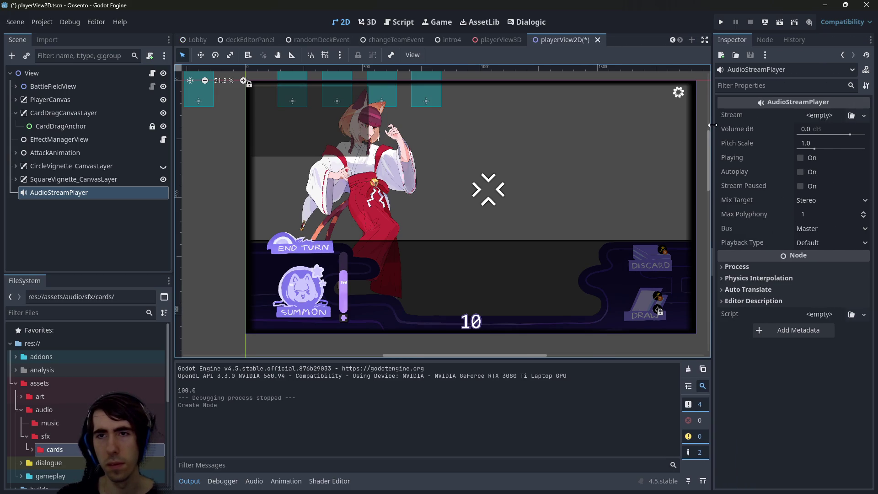
pyautogui.click(818, 116)
pyautogui.click(828, 287)
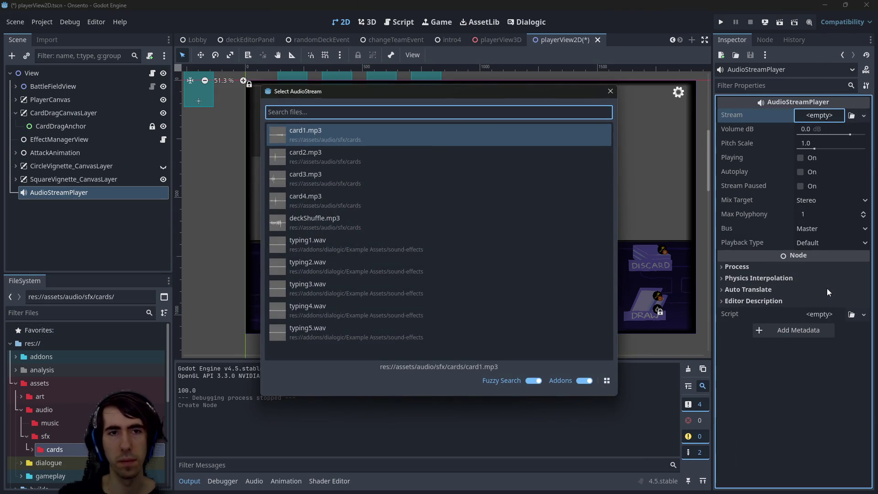
pyautogui.press('Return')
pyautogui.click(822, 126)
pyautogui.click(822, 126)
pyautogui.click(822, 126)
pyautogui.rightClick(797, 123)
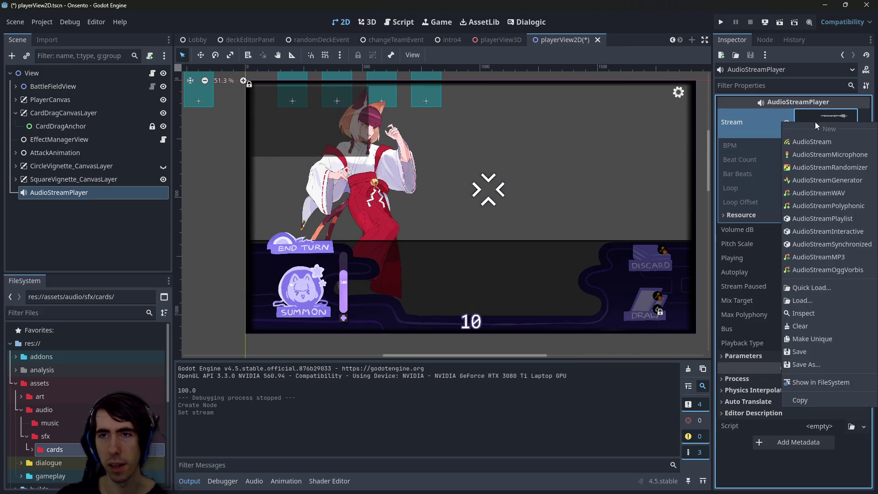
pyautogui.click(797, 126)
pyautogui.click(805, 122)
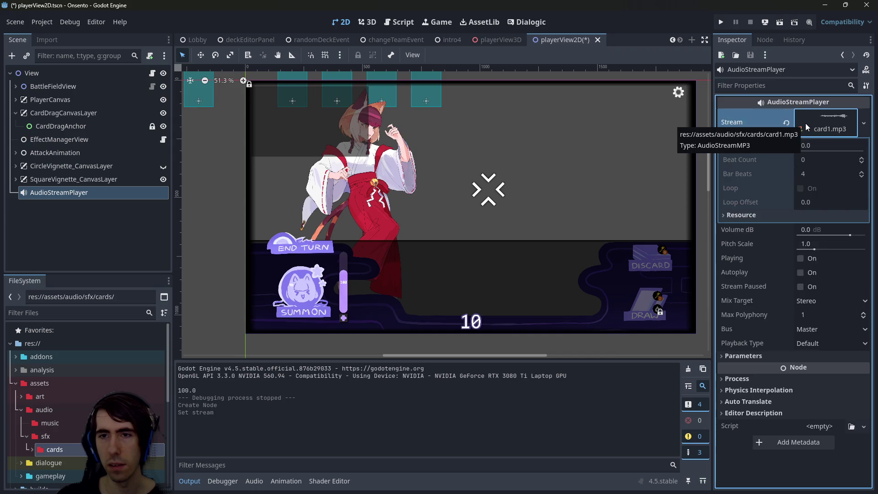
pyautogui.doubleClick(75, 447)
pyautogui.click(87, 402)
pyautogui.doubleClick(88, 401)
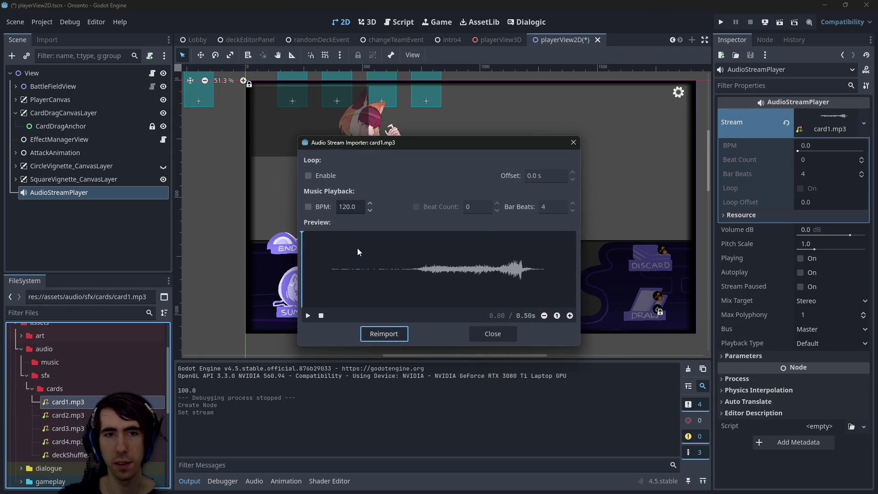
pyautogui.click(308, 315)
pyautogui.click(308, 316)
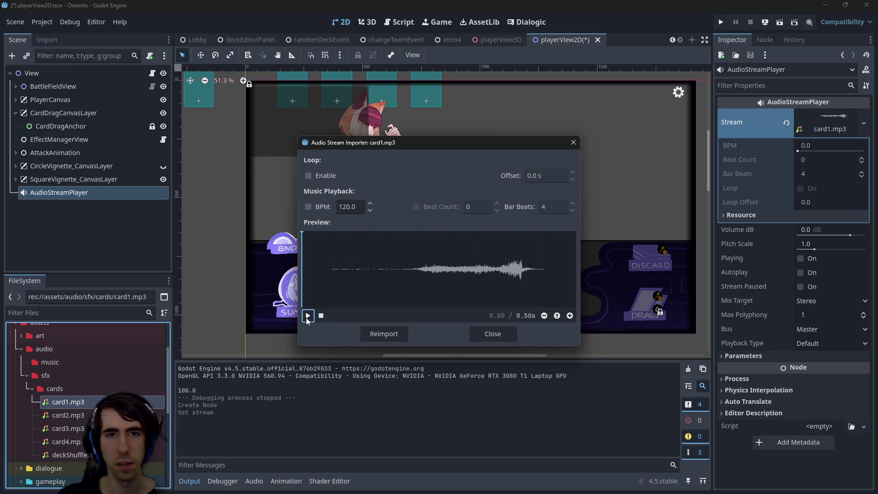
pyautogui.click(572, 143)
pyautogui.doubleClick(67, 415)
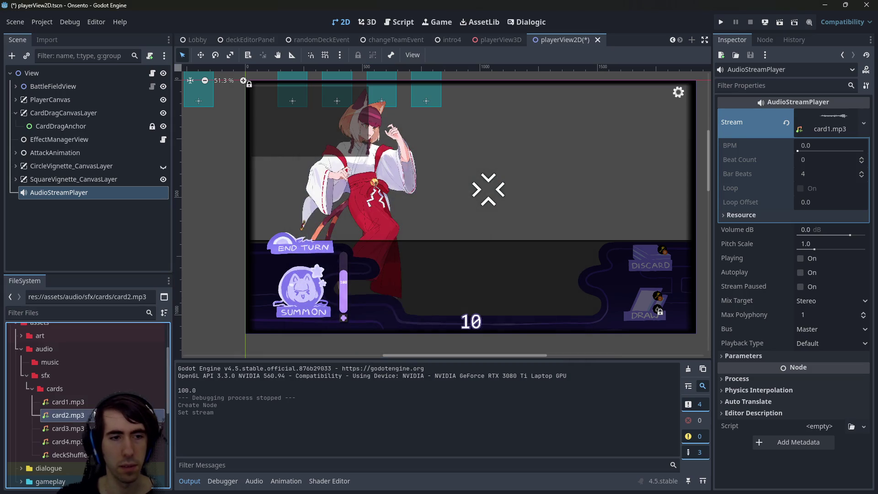
pyautogui.click(307, 314)
pyautogui.click(307, 315)
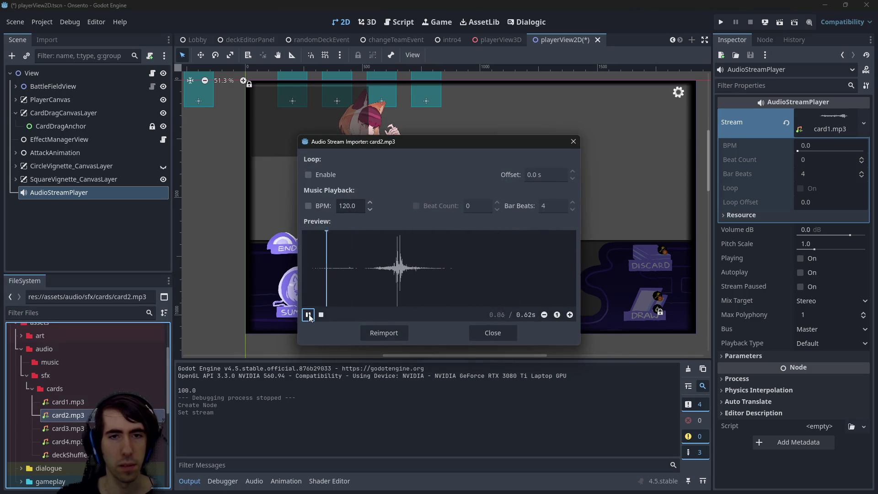
pyautogui.click(568, 146)
pyautogui.doubleClick(67, 428)
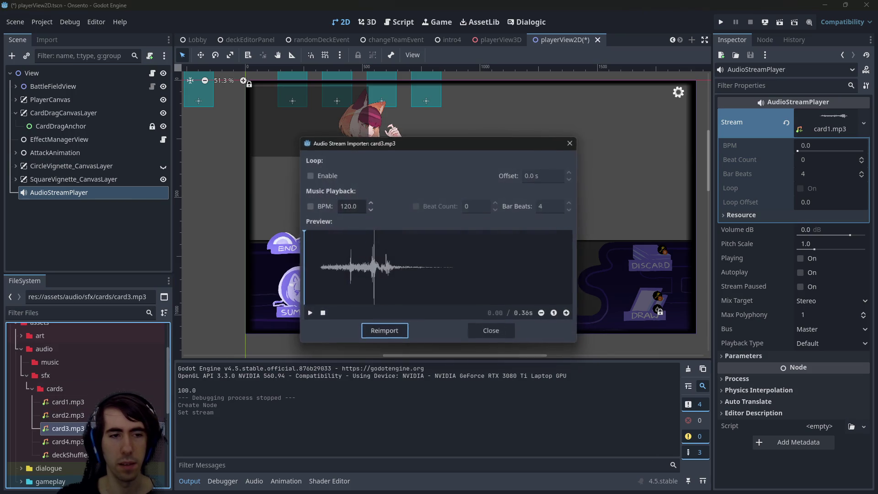
pyautogui.click(308, 314)
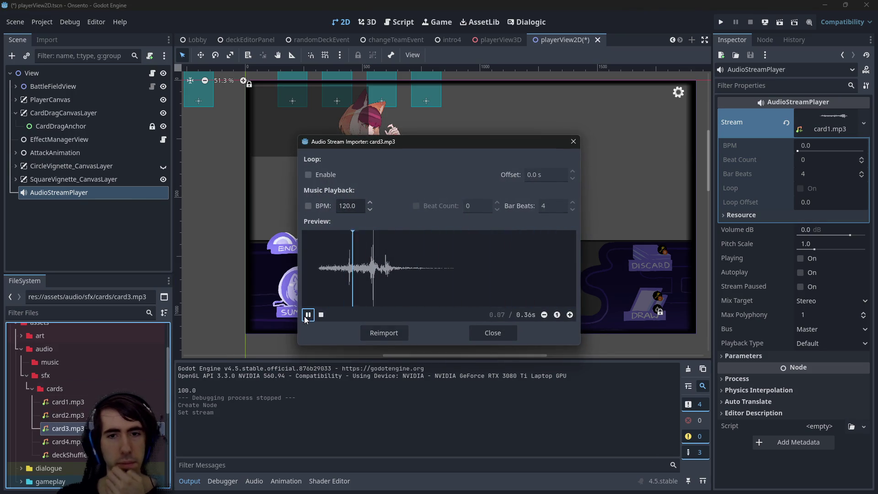
pyautogui.click(493, 333)
pyautogui.doubleClick(55, 442)
pyautogui.click(308, 315)
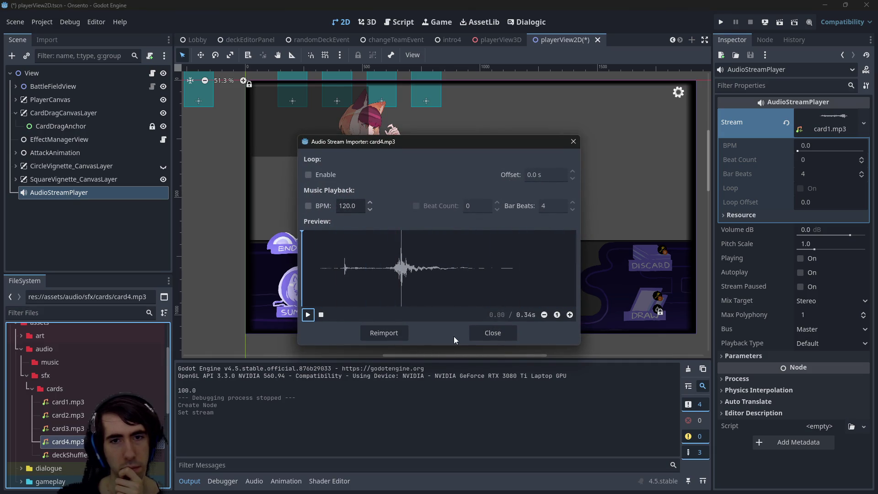
pyautogui.click(492, 333)
pyautogui.doubleClick(87, 402)
pyautogui.click(302, 316)
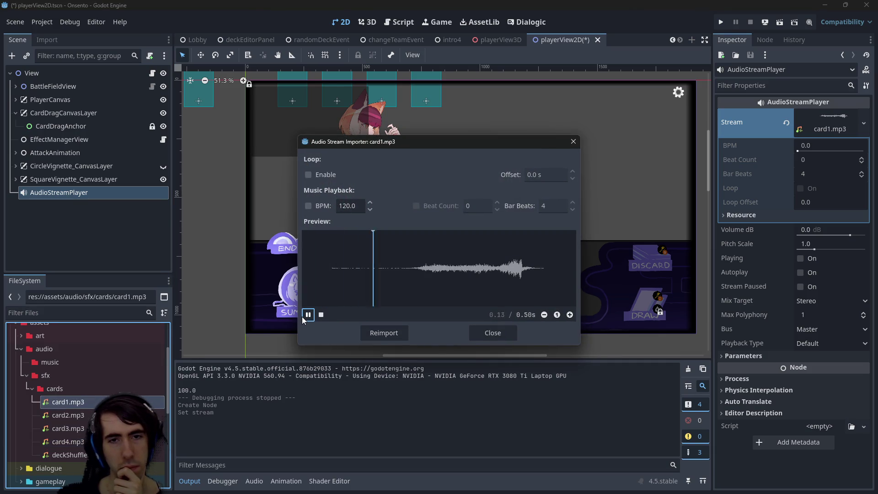
pyautogui.click(302, 316)
pyautogui.click(301, 316)
pyautogui.click(302, 316)
pyautogui.click(353, 264)
pyautogui.click(333, 264)
pyautogui.moveTo(332, 265)
pyautogui.mouseDown()
pyautogui.moveTo(452, 264)
pyautogui.moveTo(355, 267)
pyautogui.moveTo(402, 267)
pyautogui.mouseUp()
pyautogui.click(309, 315)
pyautogui.click(400, 271)
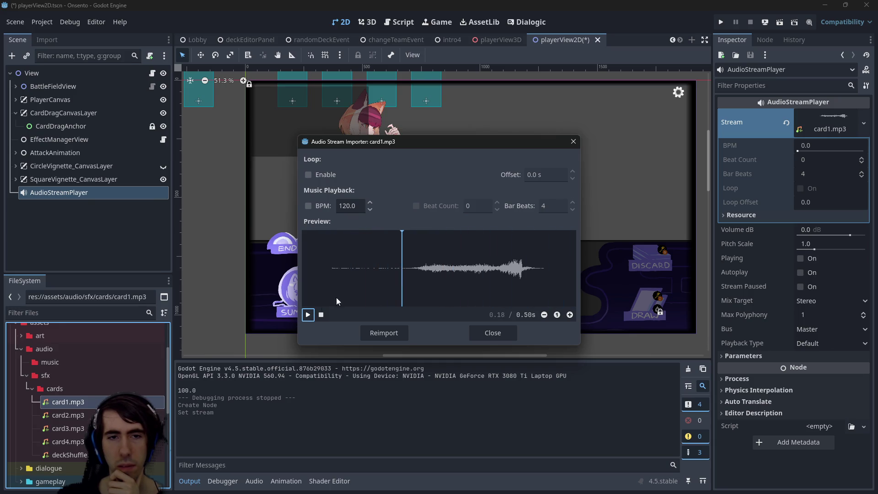
pyautogui.click(308, 314)
pyautogui.click(412, 271)
pyautogui.click(306, 315)
pyautogui.click(401, 273)
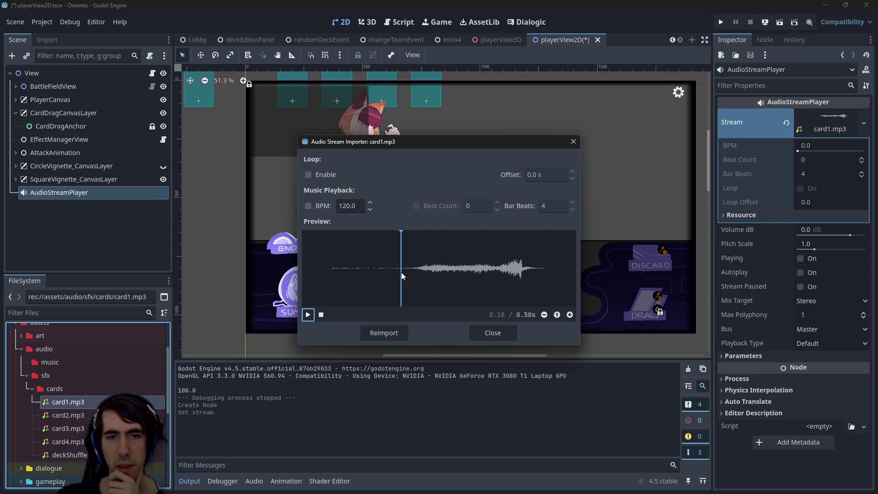
pyautogui.click(307, 314)
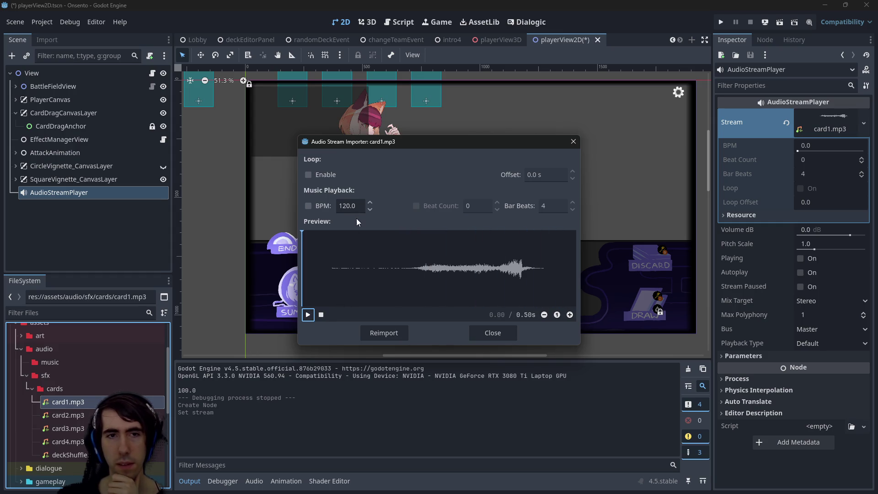
pyautogui.click(308, 206)
pyautogui.doubleClick(369, 210)
pyautogui.tripleClick(355, 206)
pyautogui.write('50')
pyautogui.press('BackSpace')
pyautogui.write('60')
pyautogui.press('Return')
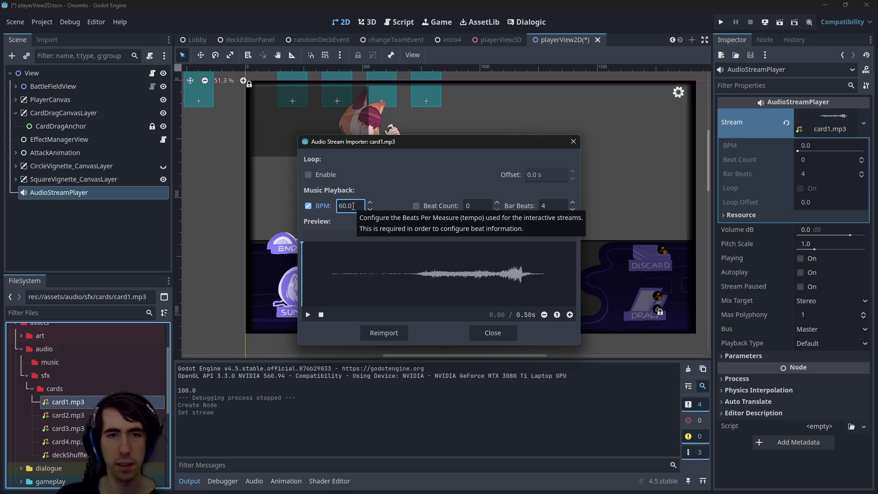
pyautogui.click(309, 315)
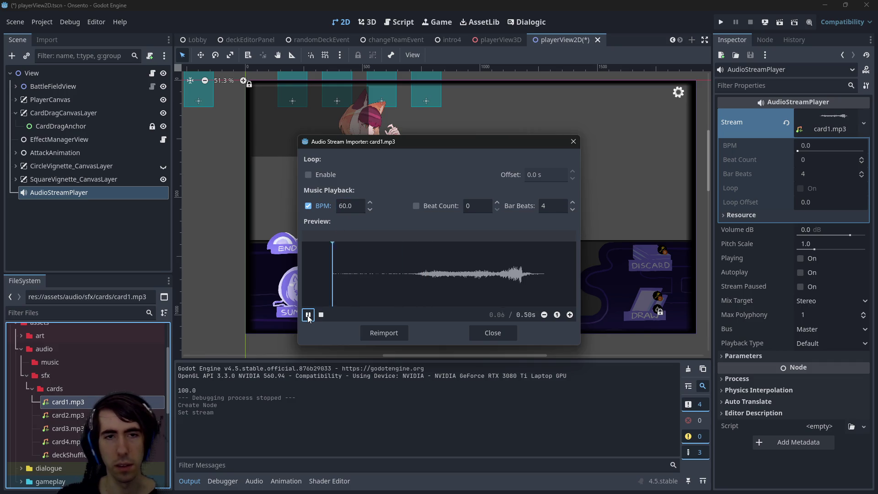
pyautogui.click(321, 207)
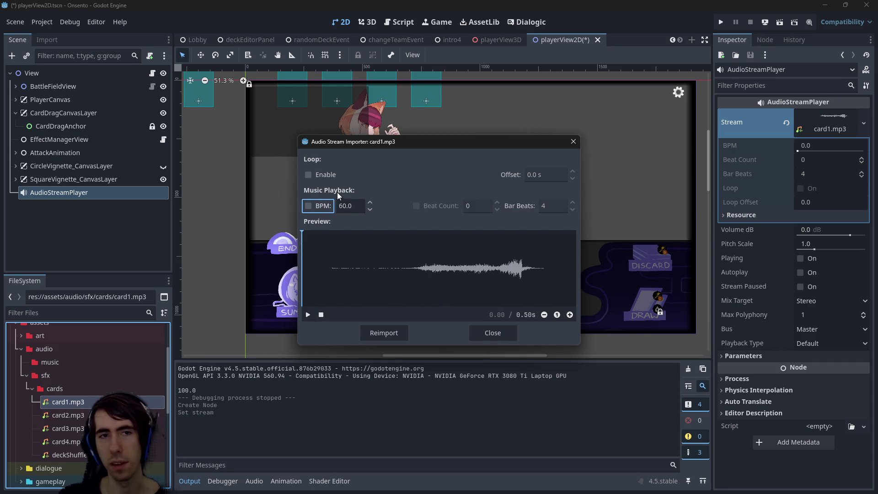
pyautogui.click(484, 332)
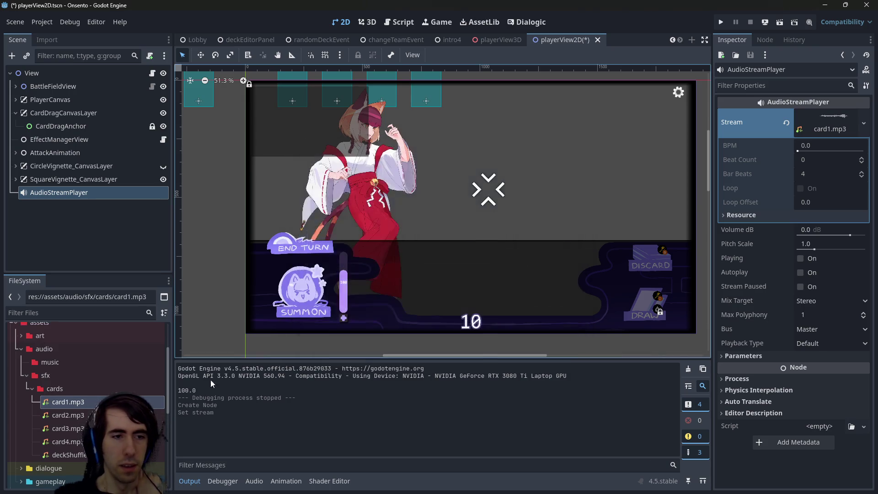
pyautogui.press('F2')
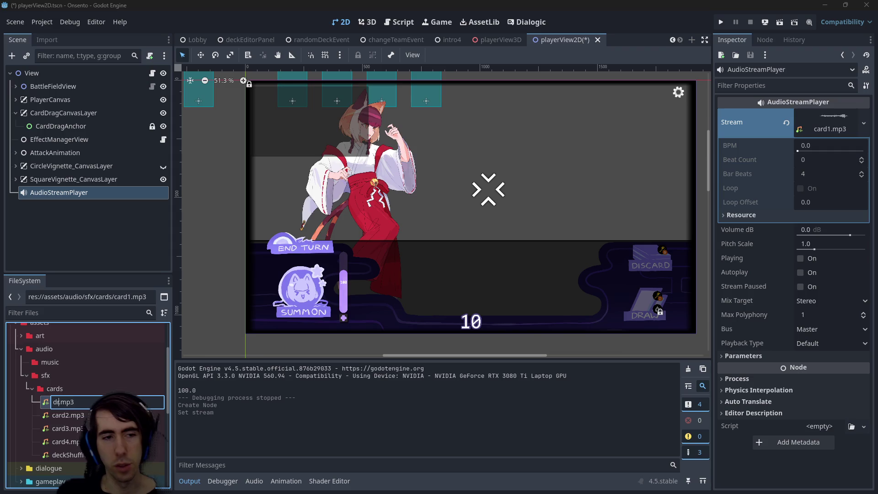
pyautogui.press('Return')
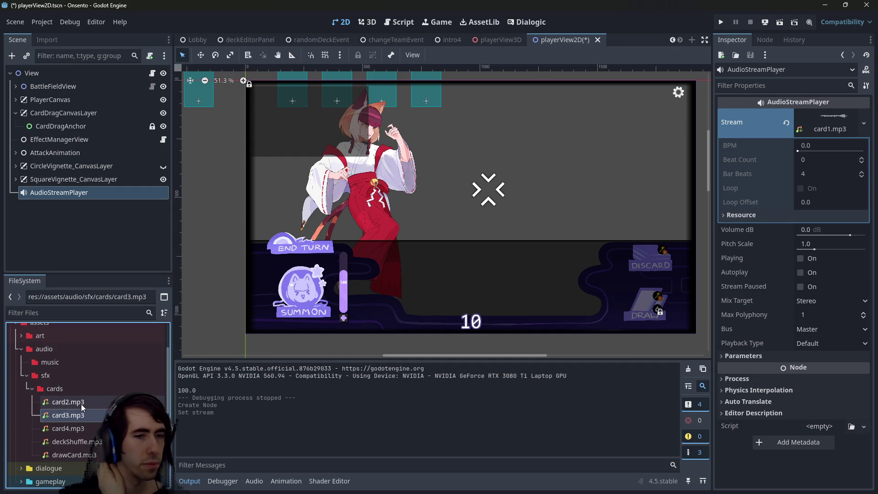
pyautogui.doubleClick(68, 402)
pyautogui.click(307, 315)
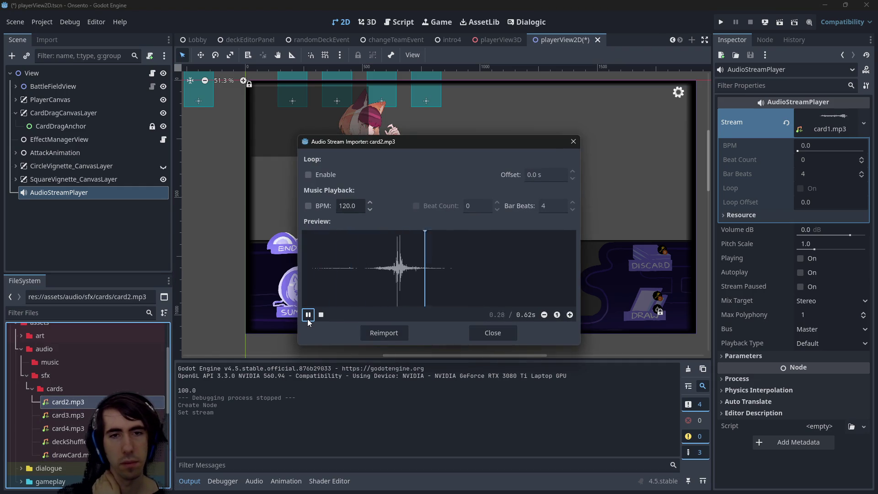
pyautogui.click(493, 333)
pyautogui.doubleClick(68, 415)
pyautogui.click(307, 315)
pyautogui.click(493, 332)
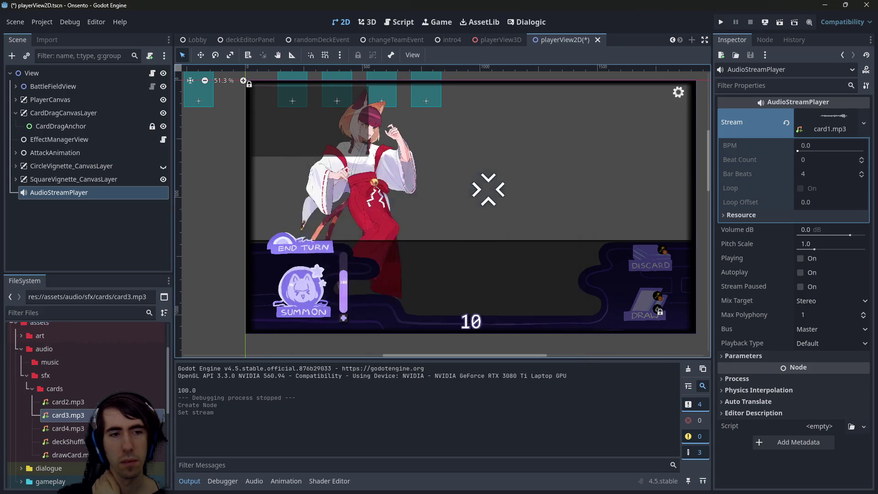
pyautogui.doubleClick(68, 428)
pyautogui.click(308, 314)
pyautogui.click(308, 315)
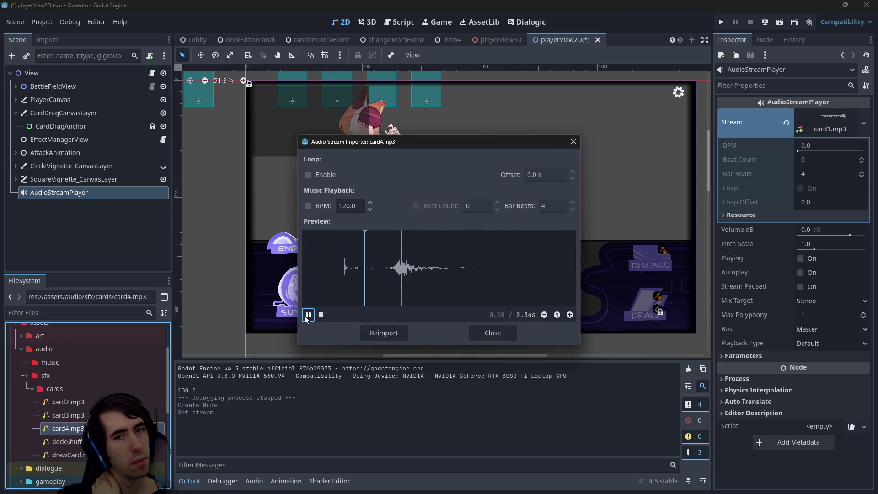
pyautogui.click(308, 314)
pyautogui.click(493, 333)
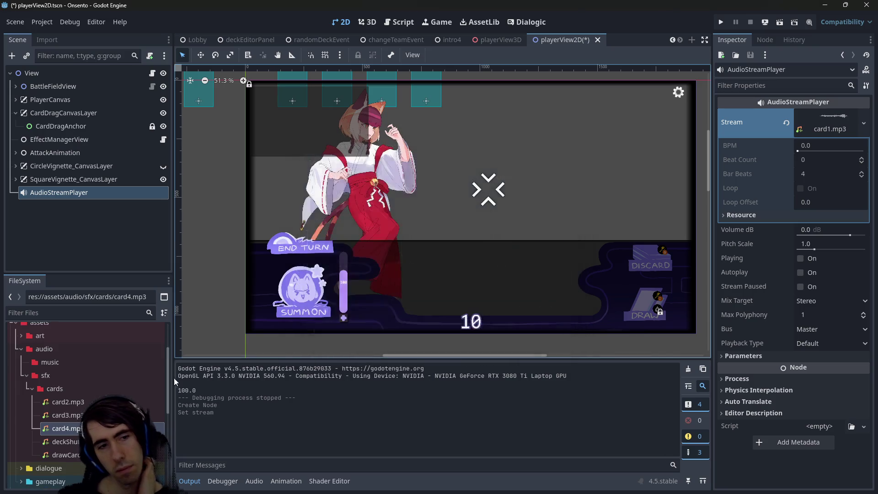
pyautogui.doubleClick(68, 401)
pyautogui.click(308, 314)
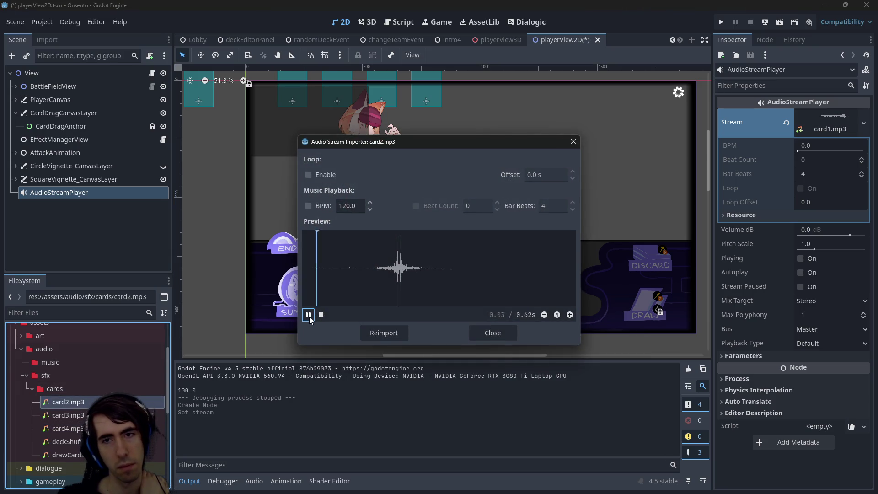
pyautogui.click(493, 333)
pyautogui.doubleClick(68, 414)
pyautogui.click(308, 314)
pyautogui.click(488, 327)
pyautogui.doubleClick(68, 428)
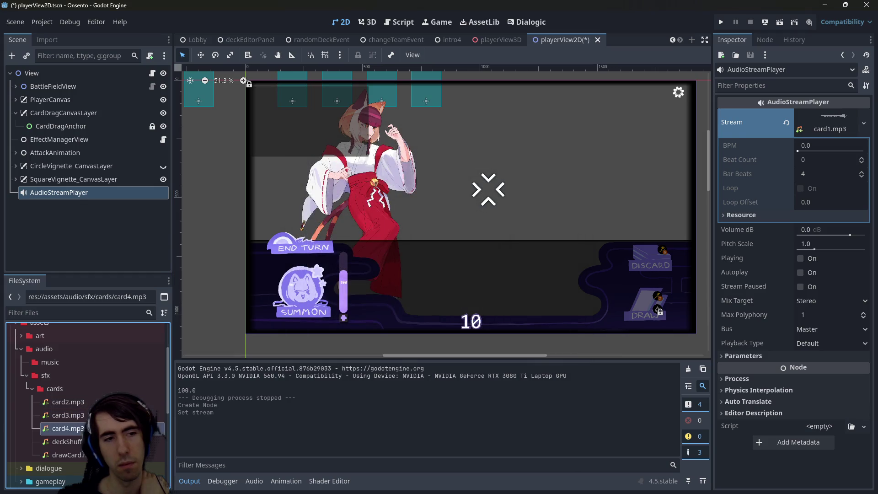
pyautogui.click(308, 315)
pyautogui.click(308, 315)
pyautogui.click(309, 315)
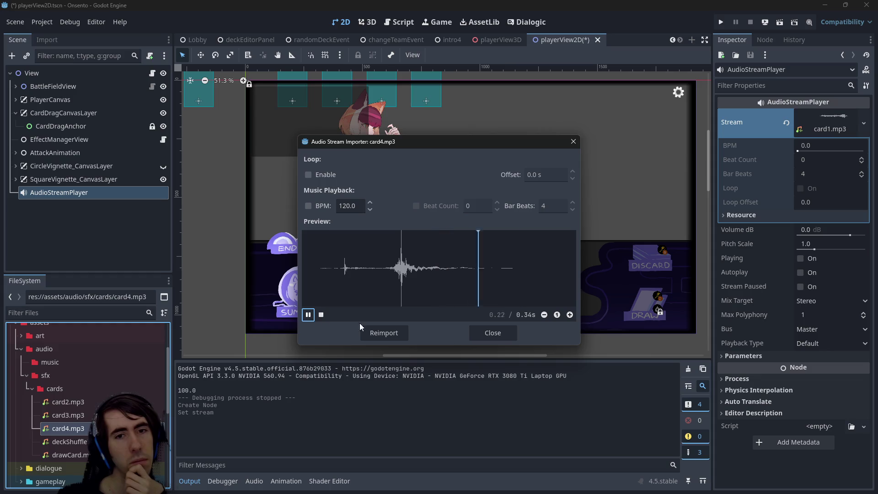
pyautogui.click(490, 333)
pyautogui.click(83, 414)
pyautogui.doubleClick(83, 415)
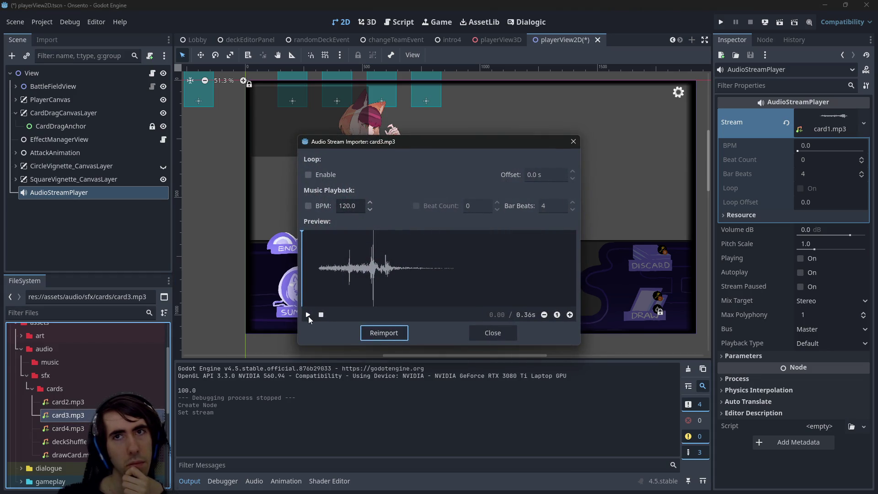
pyautogui.click(308, 314)
pyautogui.click(308, 315)
pyautogui.click(309, 315)
pyautogui.click(308, 315)
pyautogui.click(493, 332)
pyautogui.doubleClick(115, 402)
pyautogui.click(308, 315)
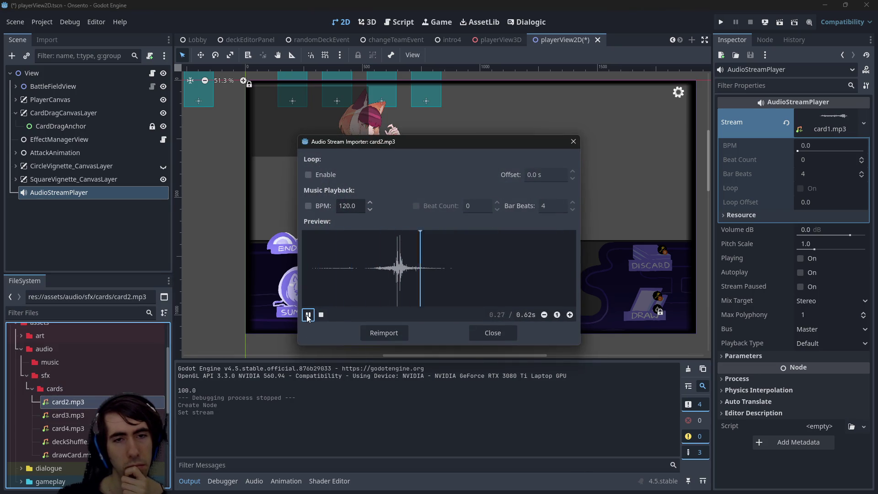
pyautogui.click(493, 333)
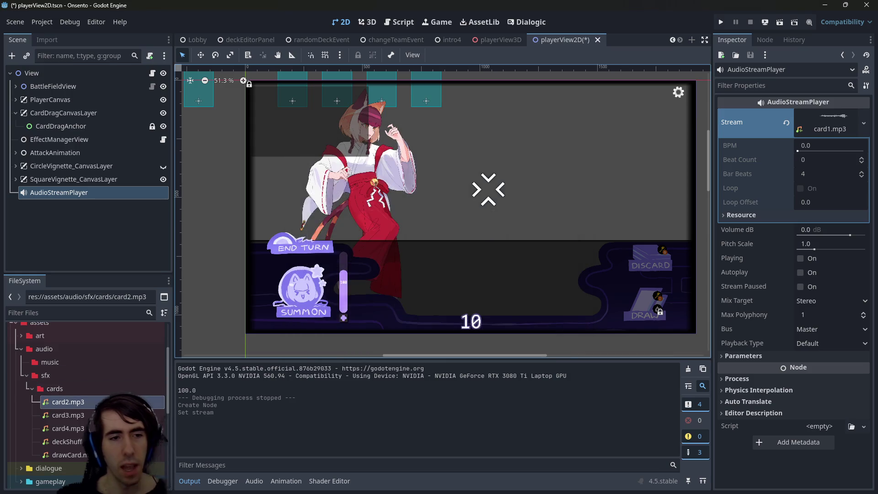
# Rename card2.mp3 to playCard1.mp3
pyautogui.click(91, 402)
pyautogui.write('playCard')
pyautogui.press('Return')
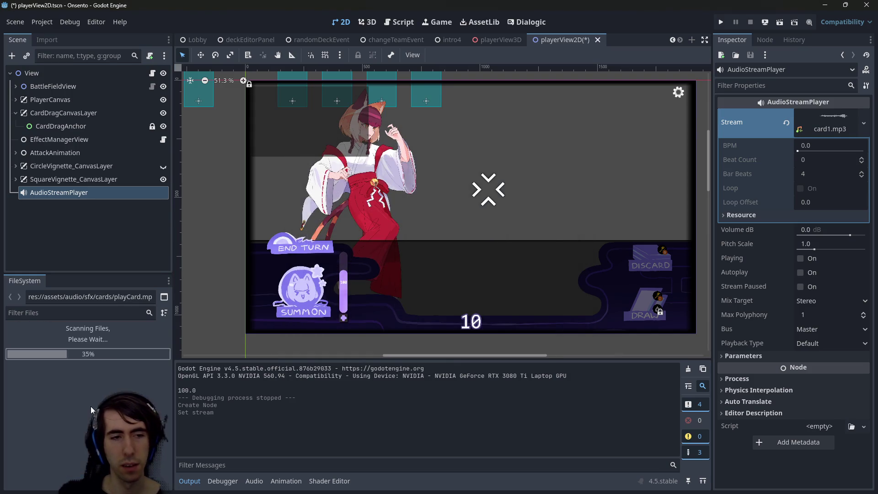
pyautogui.press('F2')
pyautogui.write('playCard1')
pyautogui.press('Return')
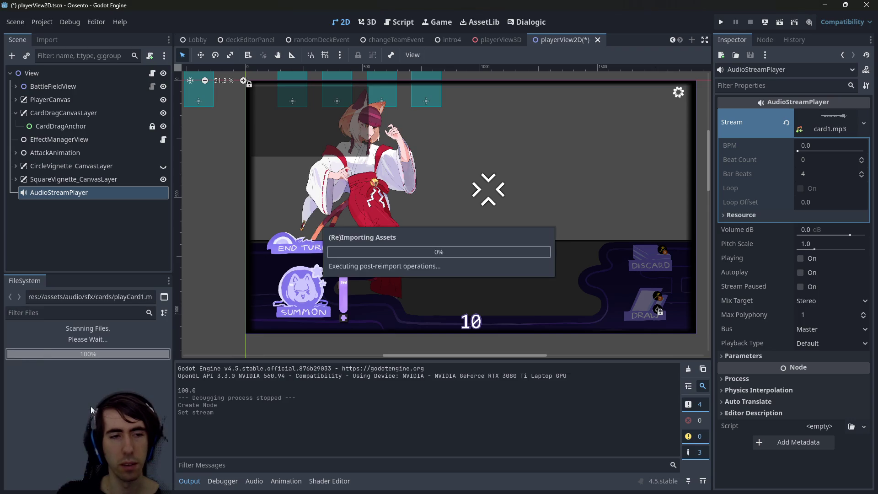
# Rename card3.mp3 to playCard2.mp3 and card4.mp3 to plcayCard3.mp3
pyautogui.click(91, 402)
pyautogui.press('F2')
pyautogui.write('playCar')
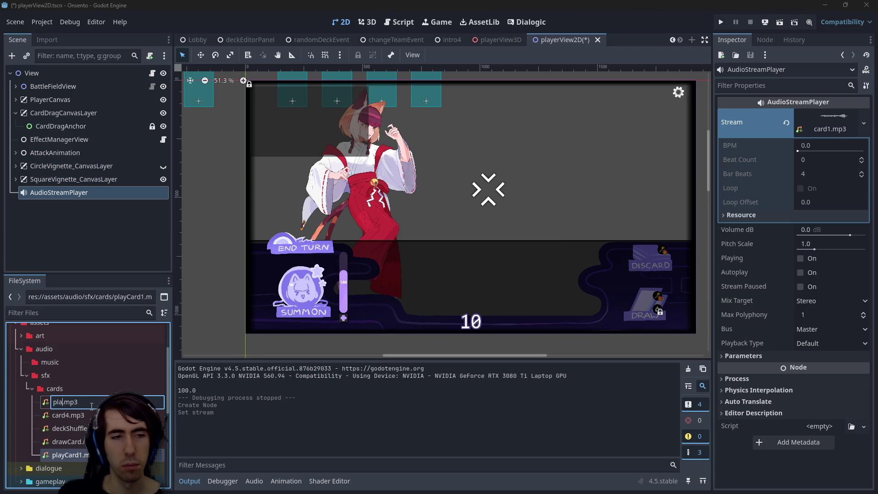
pyautogui.write('d2')
pyautogui.press('Return')
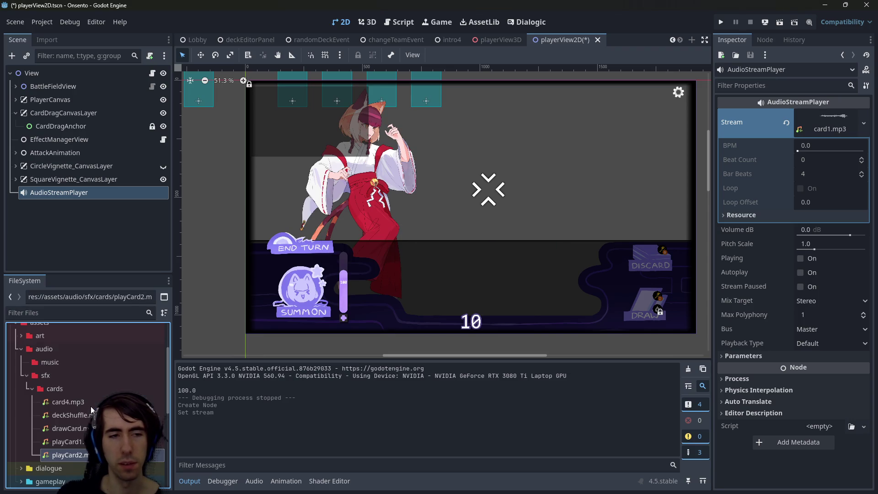
pyautogui.press('F2')
pyautogui.write('plcayc')
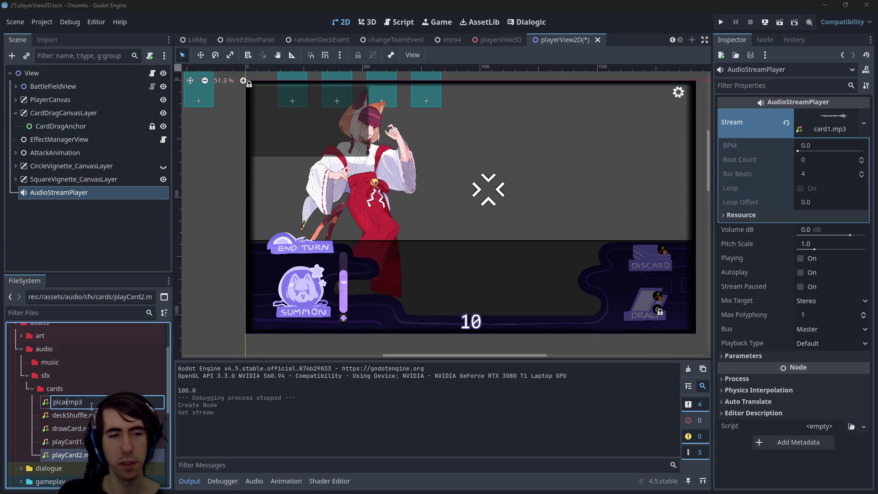
pyautogui.write('Card3')
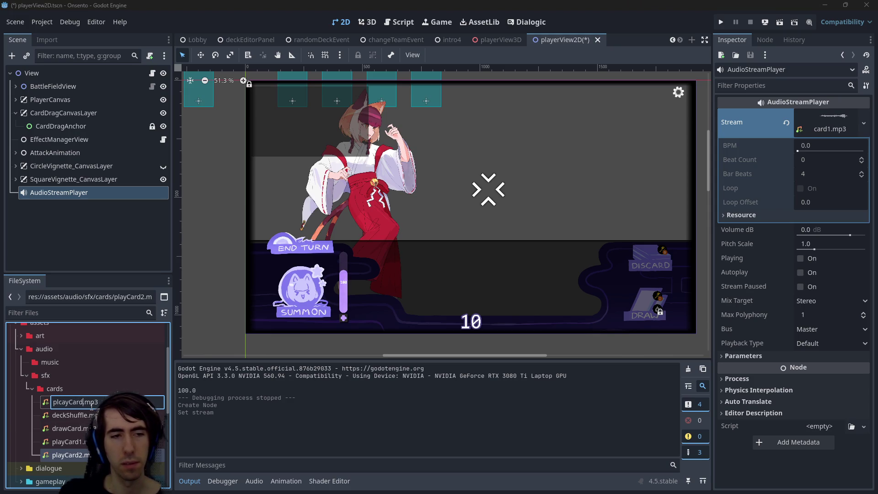
pyautogui.press('Return')
# Save the playerView2D scene
pyautogui.hotkey('ctrl', 's')
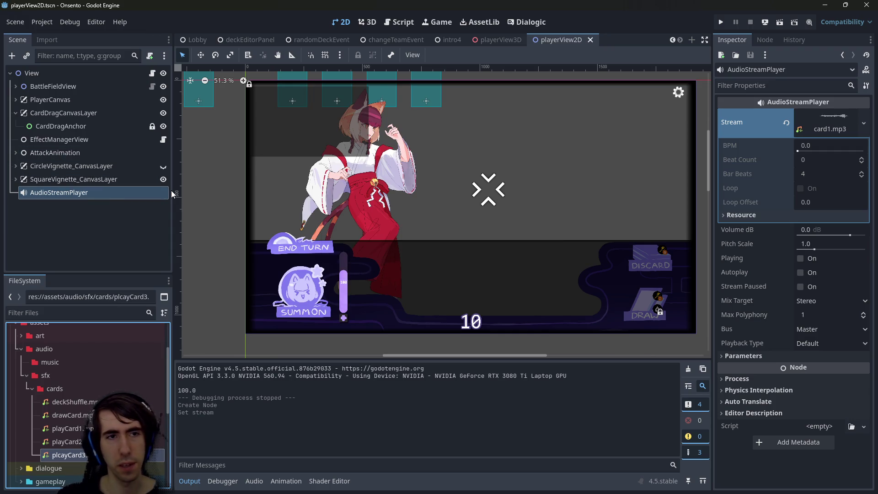
pyautogui.moveTo(172, 191); pyautogui.dragTo(175, 191)
pyautogui.click(657, 259)
pyautogui.moveTo(657, 259); pyautogui.dragTo(643, 264)
pyautogui.click(14, 100)
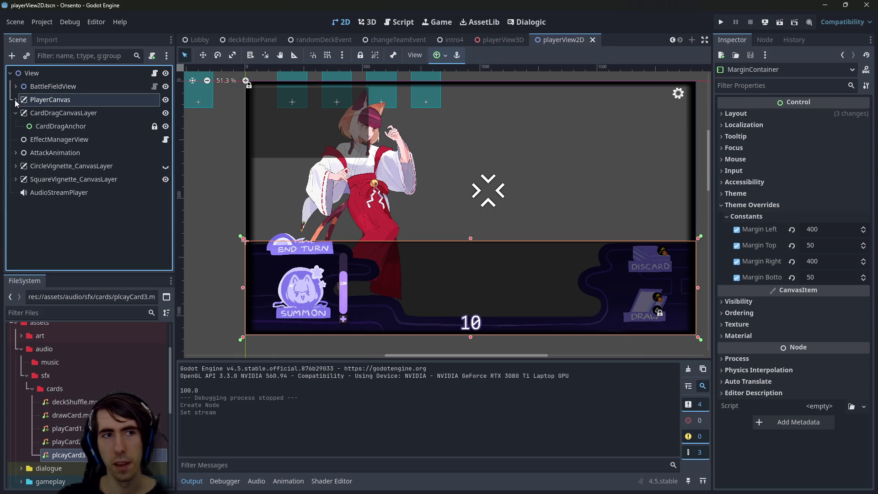
# Cancel an accidental attempt to add a child node under AudioStreamPlayer
pyautogui.rightClick(81, 180)
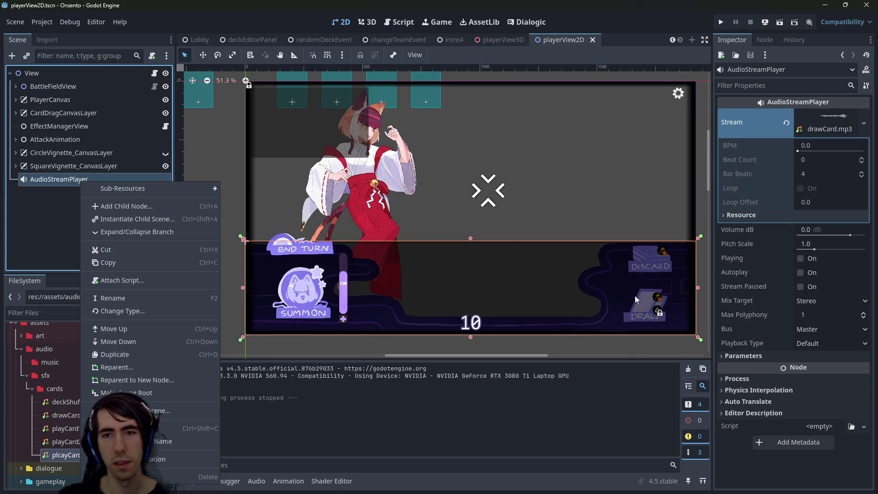
pyautogui.click(658, 254)
pyautogui.rightClick(83, 180)
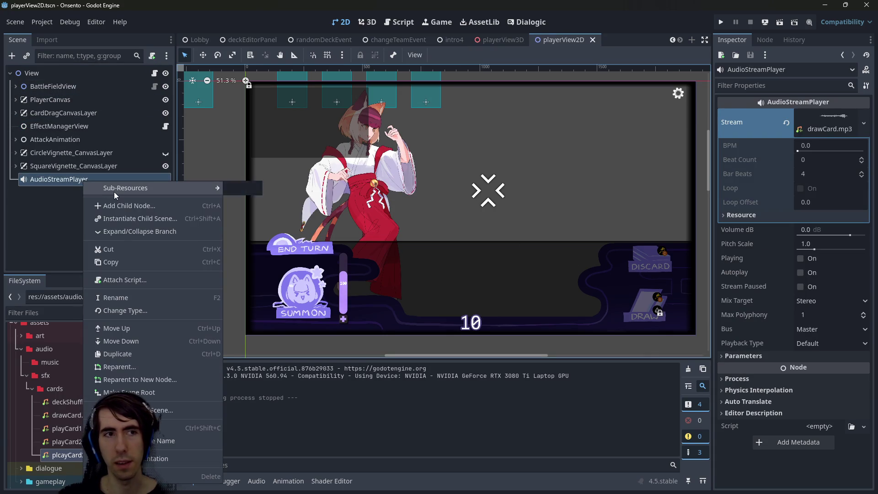
pyautogui.click(119, 205)
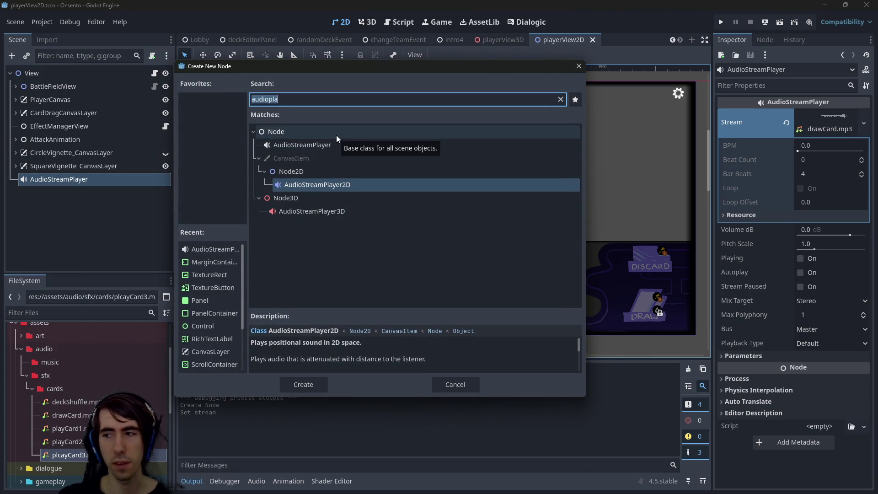
pyautogui.click(579, 66)
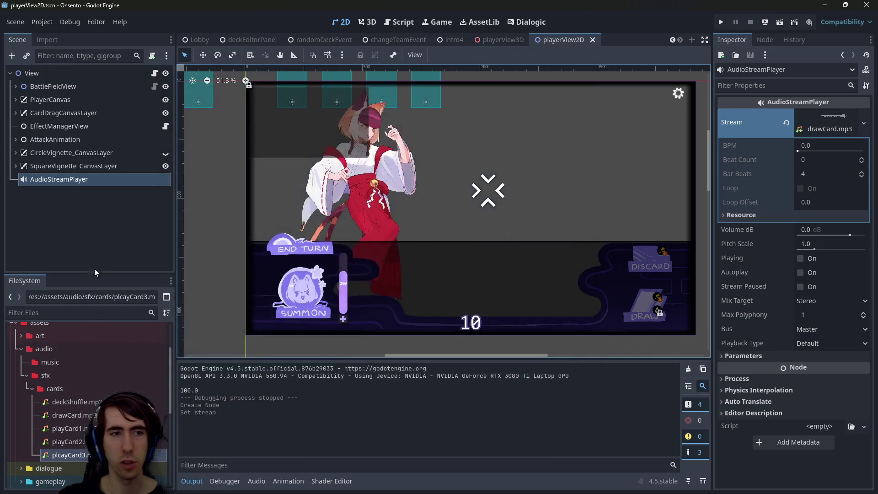
pyautogui.scroll(1, 69, 366)
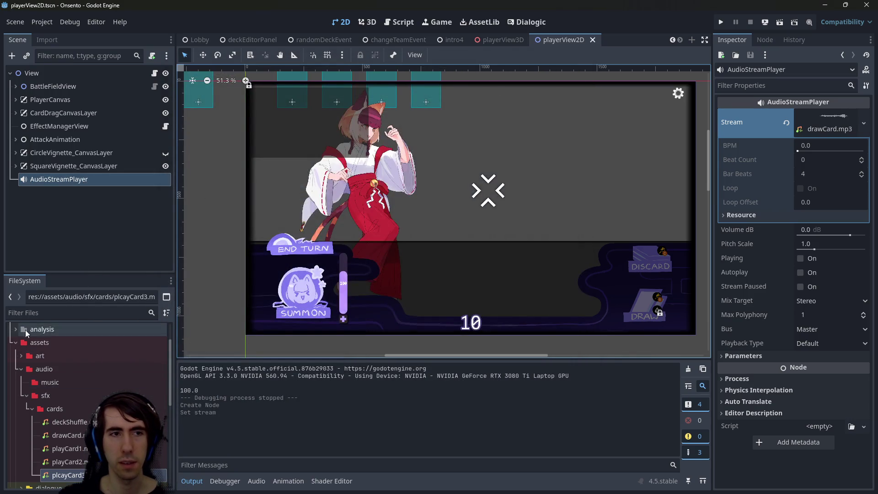
pyautogui.rightClick(54, 179)
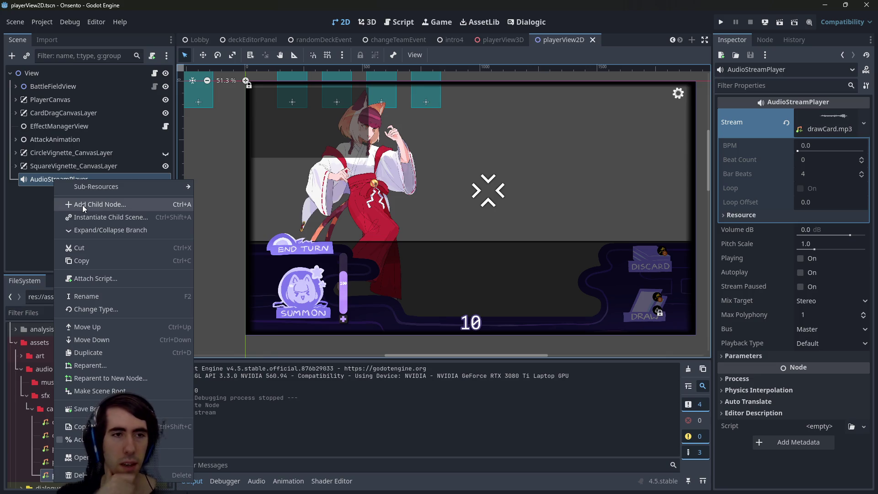
pyautogui.click(62, 69)
# Add a plain Node under the root View node and rename it PlayCardSfx
pyautogui.rightClick(66, 73)
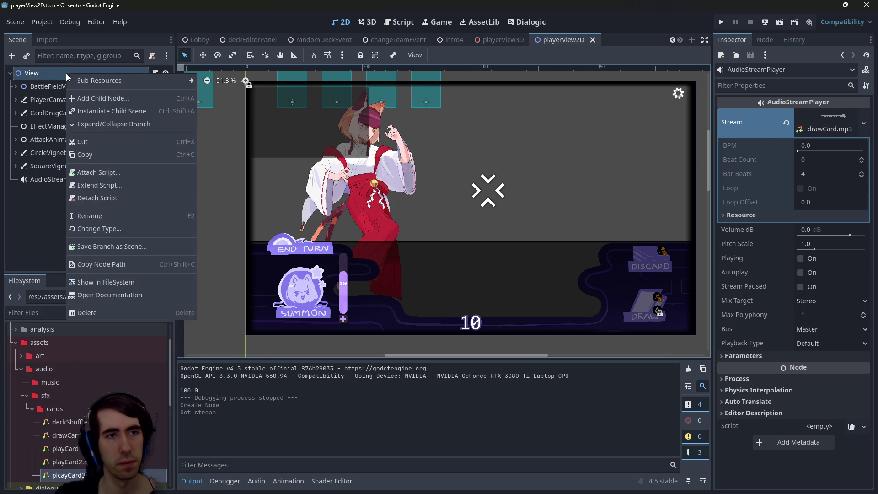
pyautogui.click(88, 97)
pyautogui.doubleClick(309, 131)
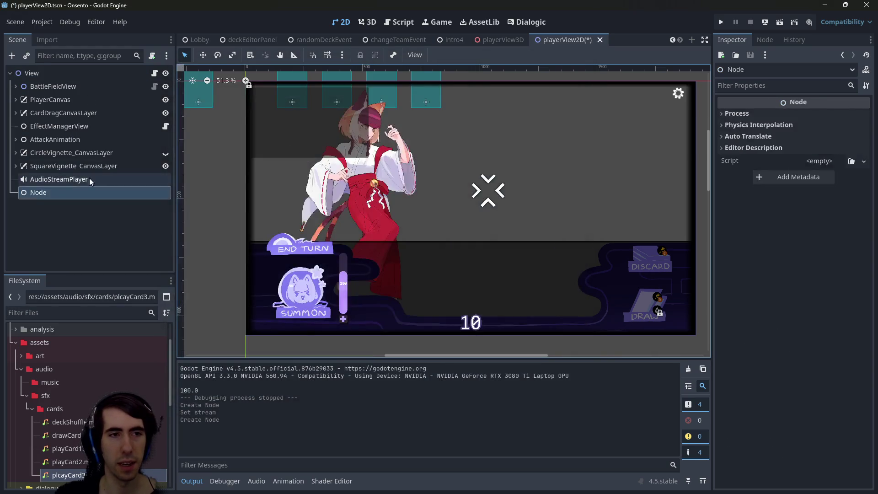
pyautogui.click(73, 179)
pyautogui.click(58, 204)
pyautogui.click(49, 196)
pyautogui.click(49, 195)
pyautogui.write('PlayCardSfx')
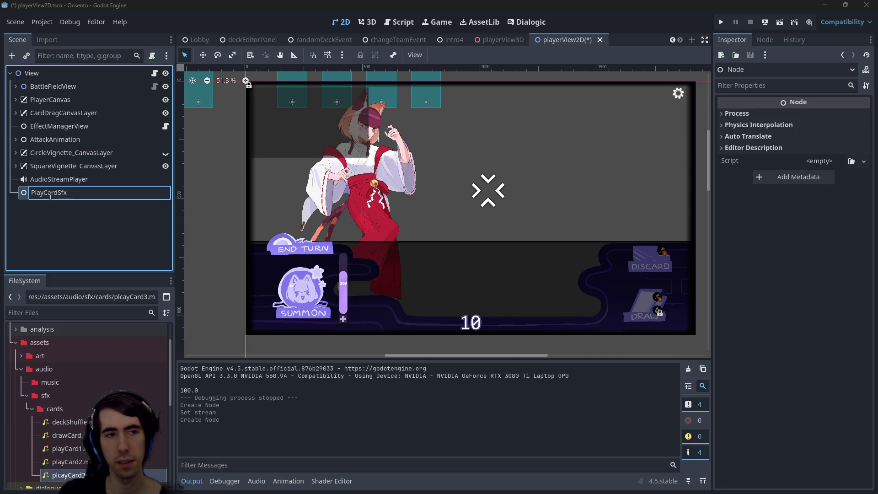
pyautogui.press('Return')
# Save the scene and move AudioStreamPlayer inside PlayCardSfx
pyautogui.hotkey('ctrl', 's')
pyautogui.moveTo(55, 180); pyautogui.dragTo(50, 193)
pyautogui.click(49, 180)
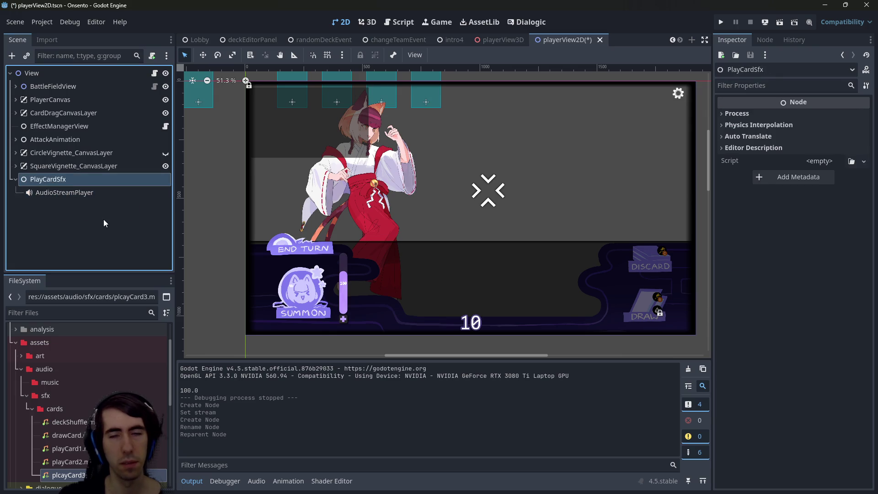
pyautogui.click(152, 56)
pyautogui.press('Escape')
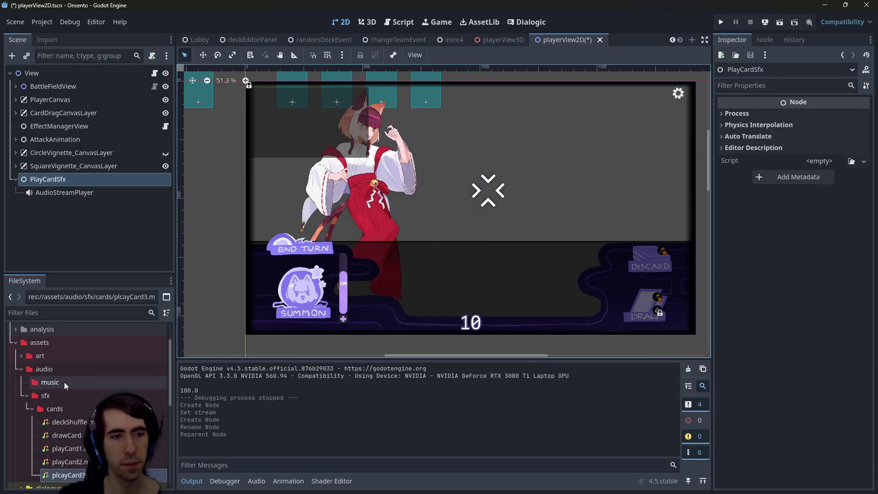
# Collapse the audio and assets folders in the FileSystem panel
pyautogui.click(53, 396)
pyautogui.doubleClick(53, 369)
pyautogui.doubleClick(48, 338)
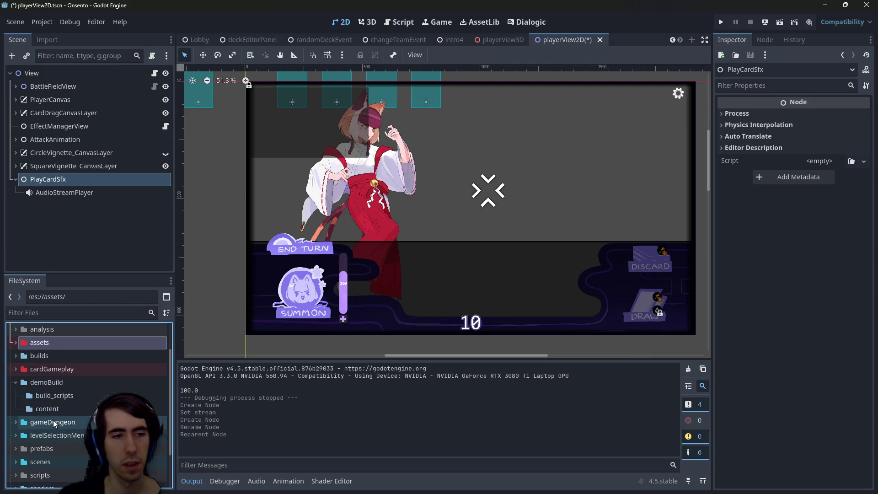
pyautogui.scroll(-1, 53, 412)
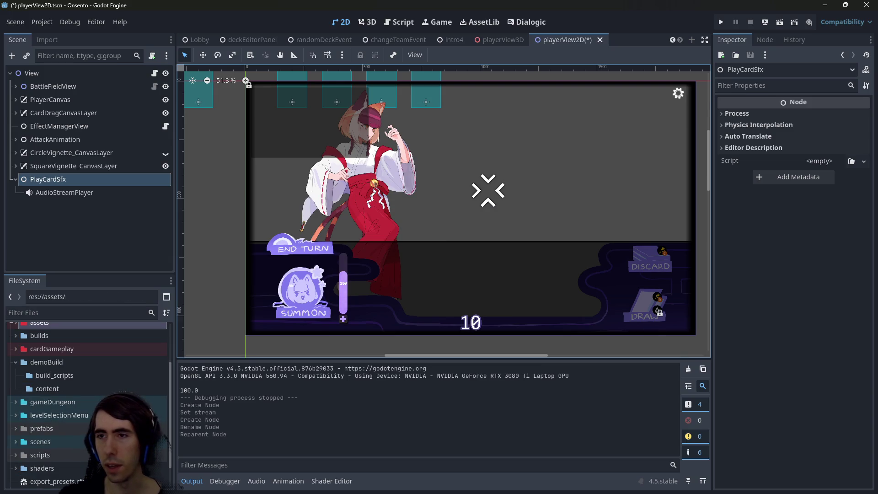
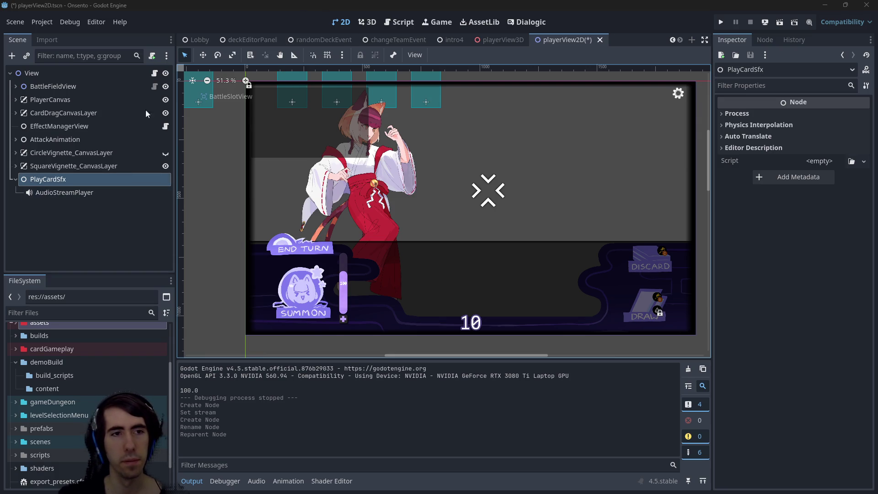
# In the FileSystem dock, expand cardGameplay and collapse its art and model subfolders
pyautogui.scroll(-2, 64, 410)
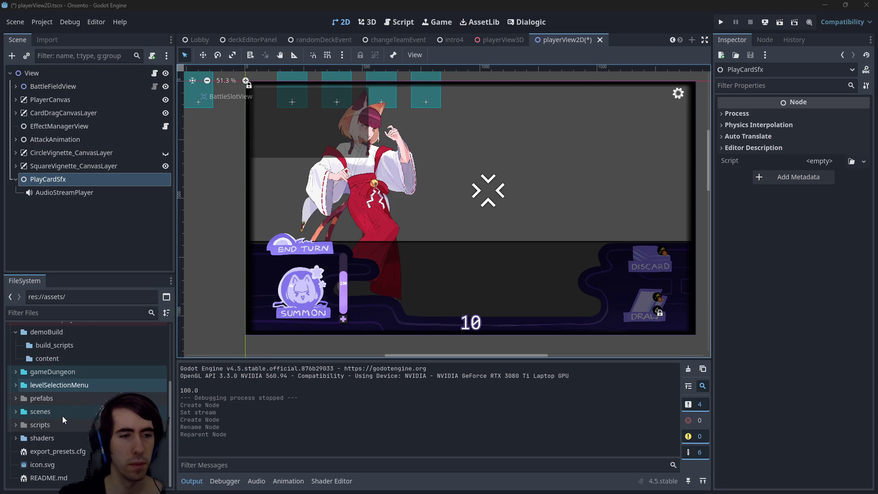
pyautogui.doubleClick(67, 377)
pyautogui.doubleClick(75, 370)
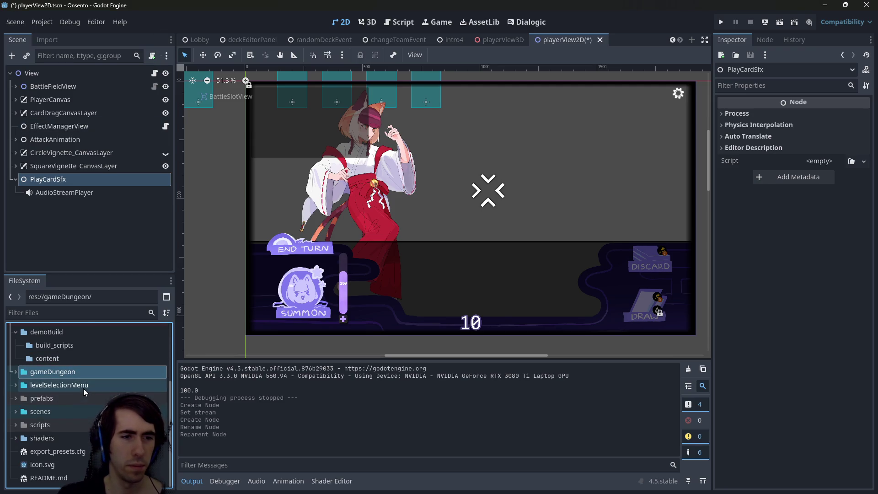
pyautogui.scroll(4, 75, 402)
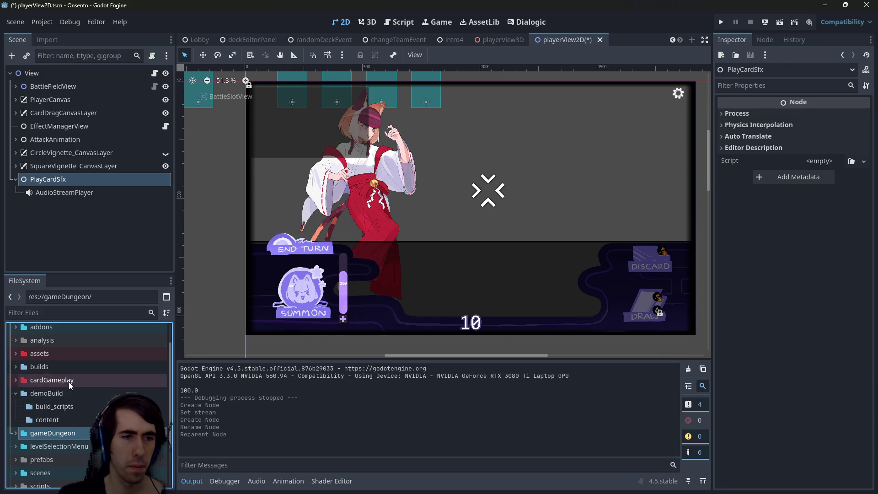
pyautogui.doubleClick(68, 380)
pyautogui.doubleClick(67, 393)
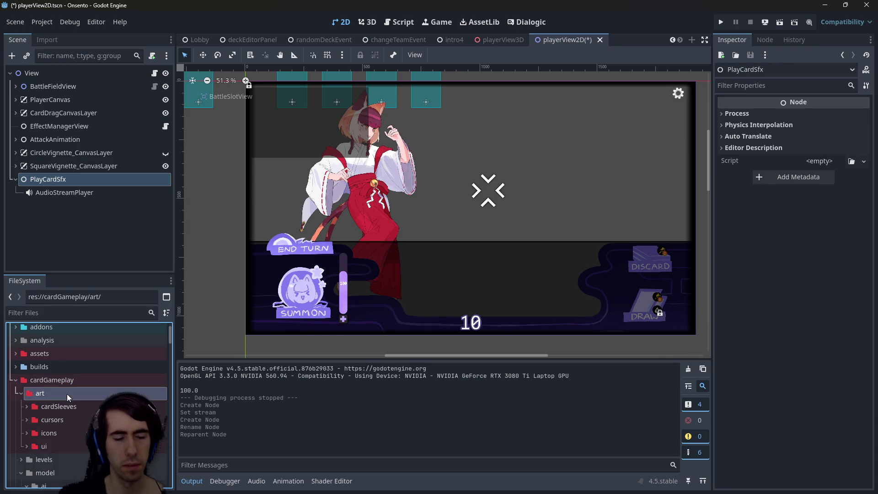
pyautogui.doubleClick(67, 394)
pyautogui.doubleClick(59, 396)
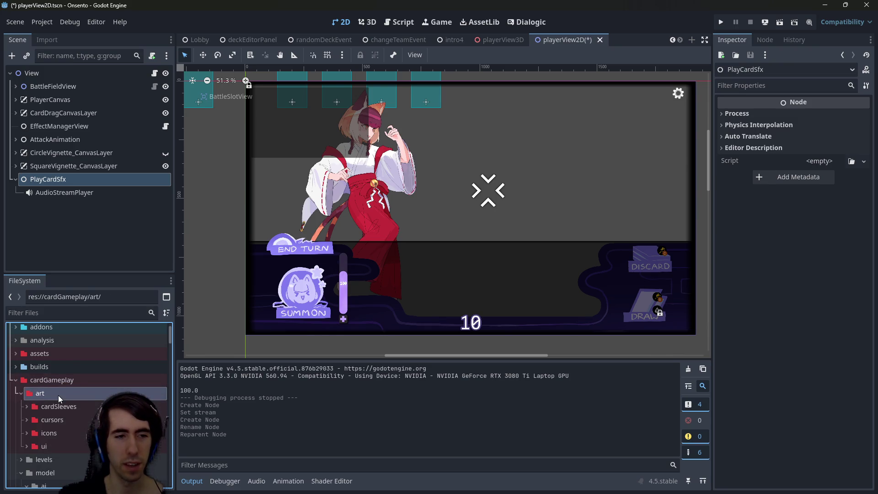
pyautogui.doubleClick(59, 395)
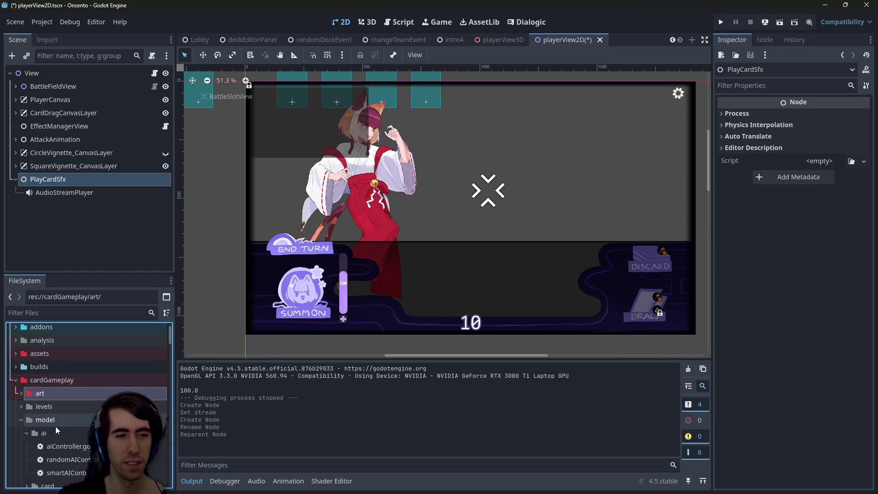
pyautogui.doubleClick(55, 420)
# Expand view > scripts > card and bring up Attach Node Script for PlayCardSfx
pyautogui.scroll(-3, 56, 420)
pyautogui.click(62, 390)
pyautogui.scroll(-3, 62, 390)
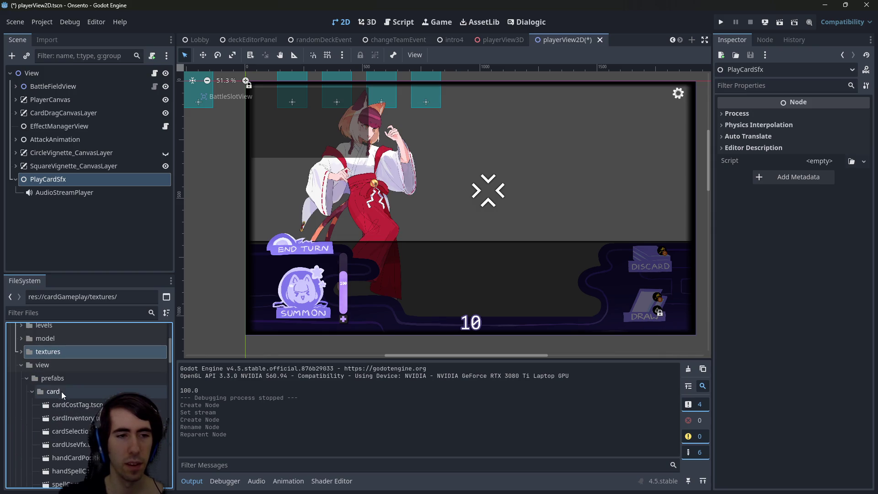
pyautogui.doubleClick(65, 381)
pyautogui.click(63, 393)
pyautogui.doubleClick(63, 394)
pyautogui.doubleClick(62, 393)
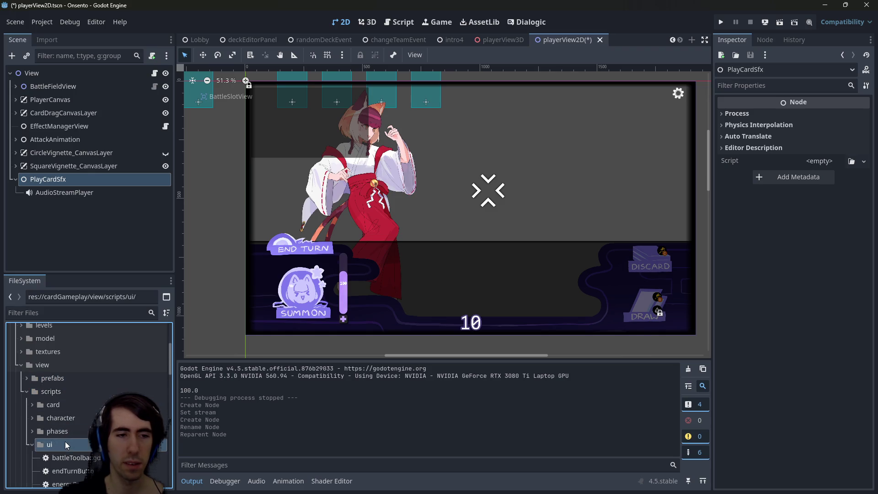
pyautogui.scroll(-2, 67, 430)
pyautogui.doubleClick(75, 368)
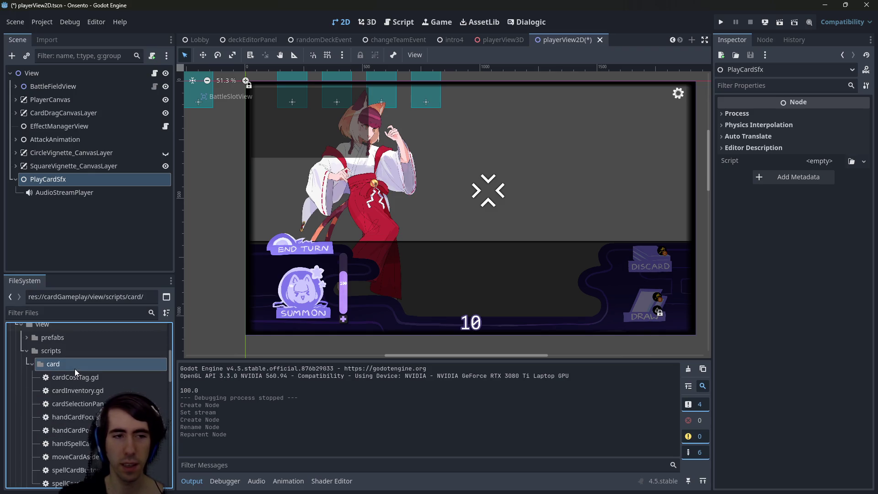
pyautogui.scroll(1, 65, 374)
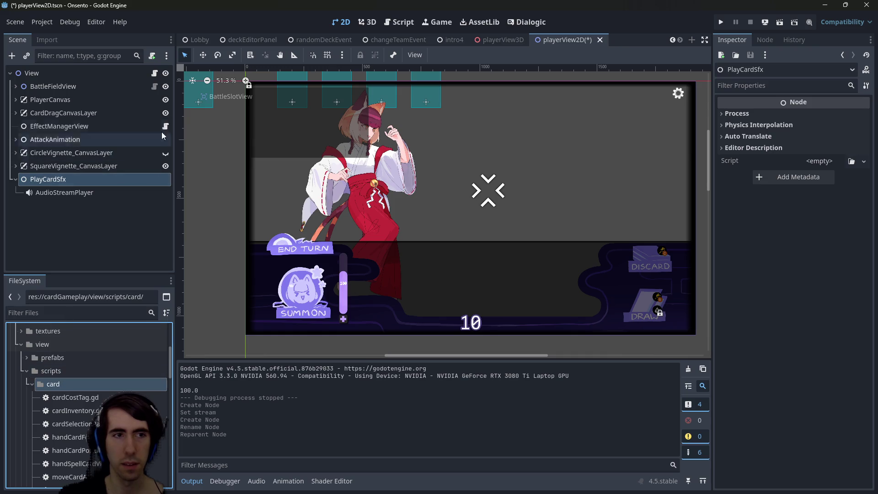
pyautogui.click(149, 59)
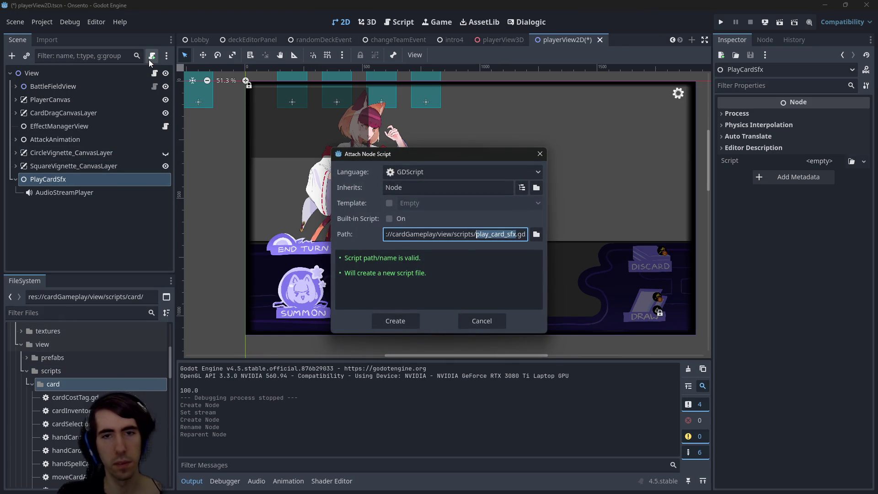
# Attach a new script to PlayCardSfx at res://cardGameplay/view/scripts/card/playCardSfx.gd
pyautogui.write('playC')
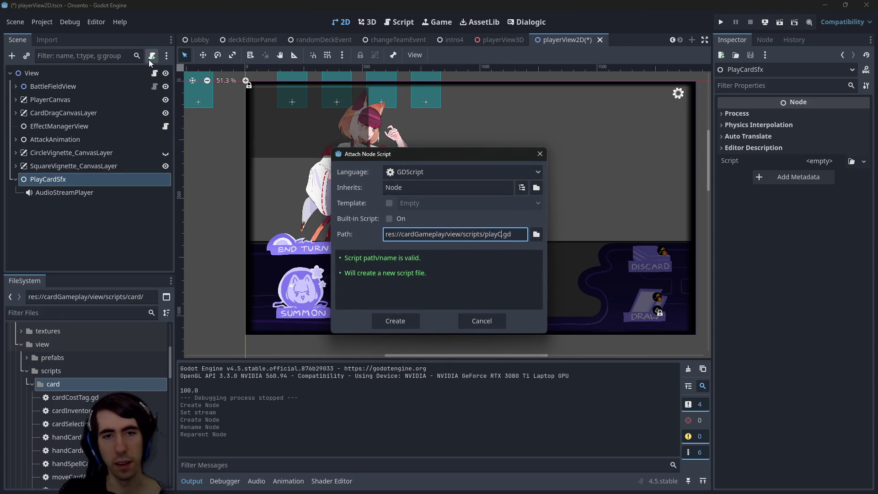
pyautogui.write('ard')
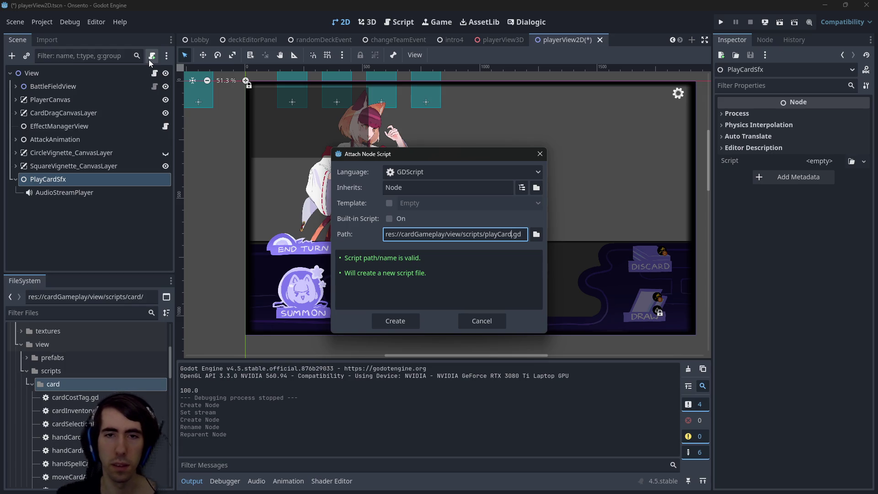
pyautogui.press('Escape')
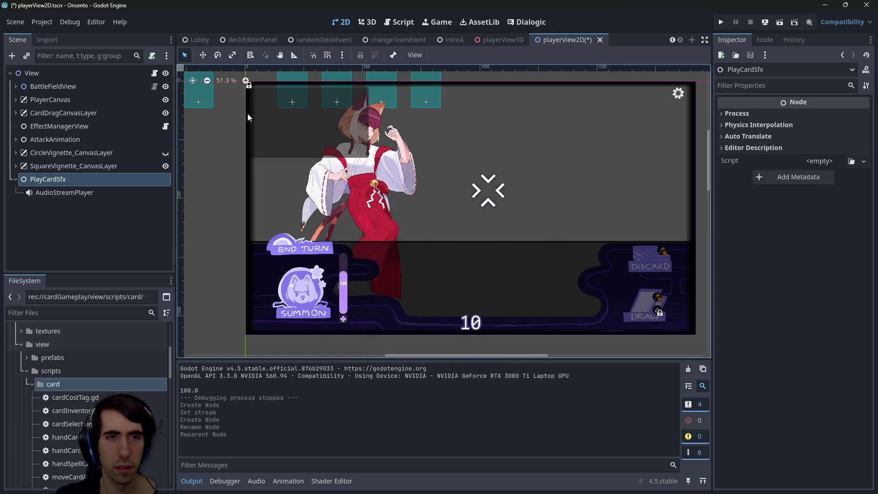
pyautogui.click(76, 396)
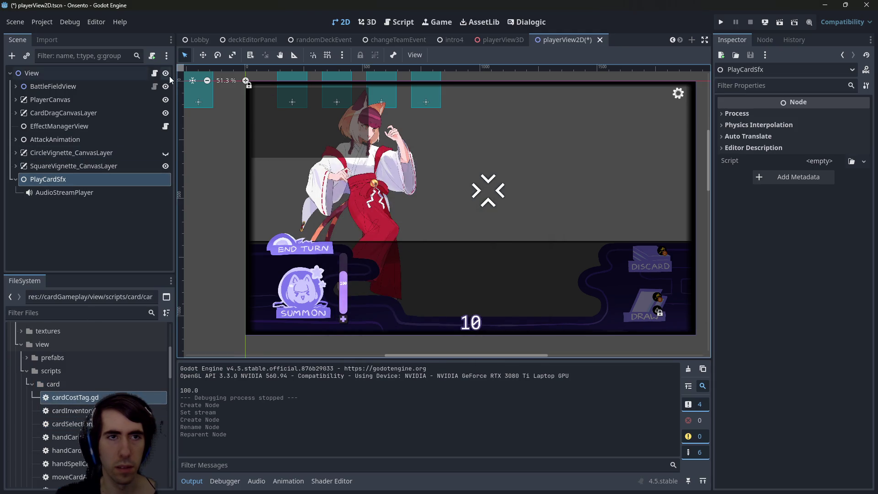
pyautogui.click(153, 56)
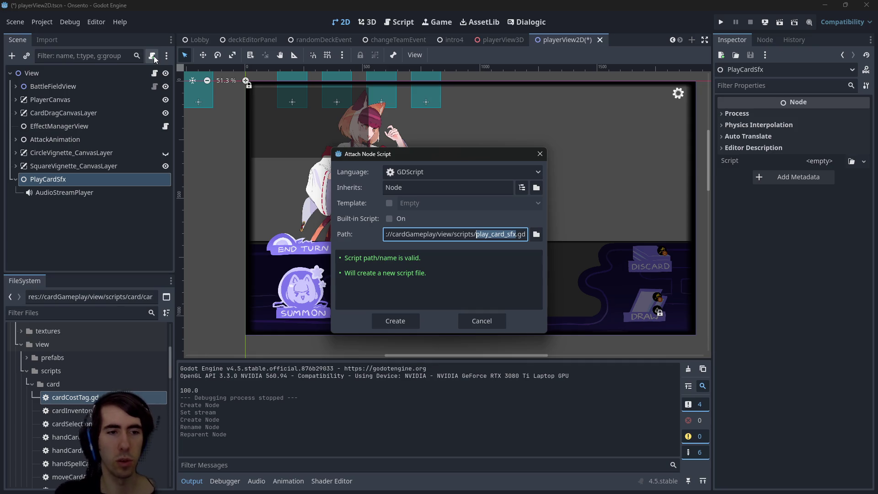
pyautogui.press('Left')
pyautogui.write('card/')
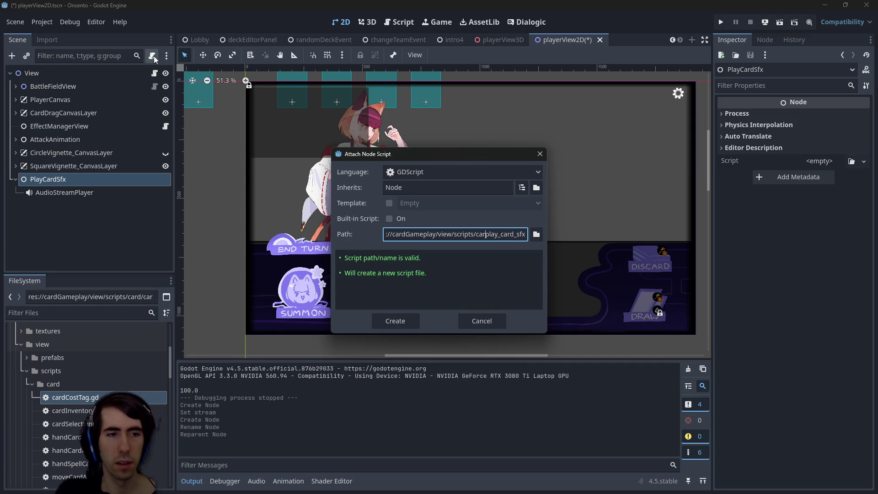
pyautogui.hotkey('ctrl', 'Delete')
pyautogui.write('playCardSfx')
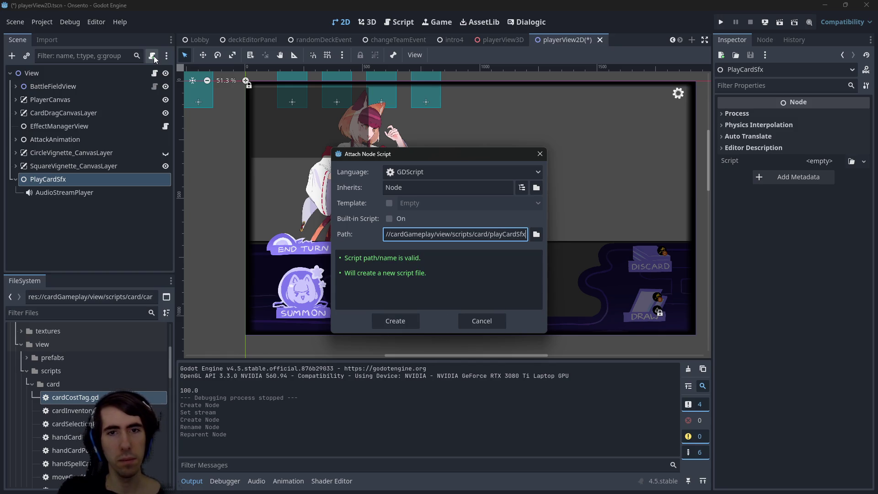
pyautogui.press('Return')
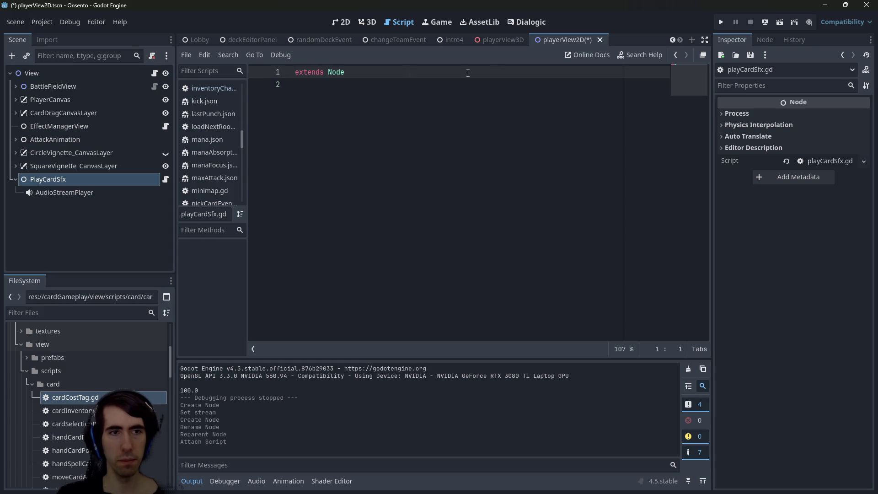
# Add an exported playerView variable of type PlayerView2D and a _ready function
pyautogui.press('Return')
pyautogui.write('@export var')
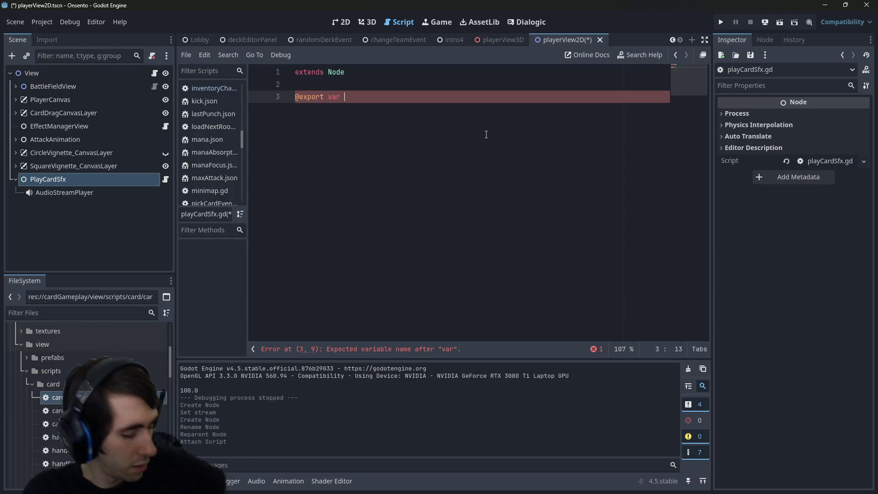
pyautogui.write('playerv')
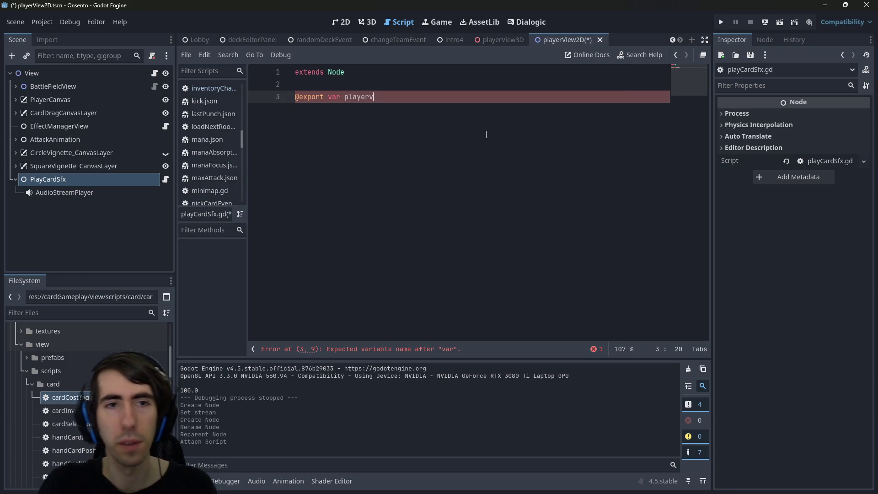
pyautogui.write('iew:PlayerView2D')
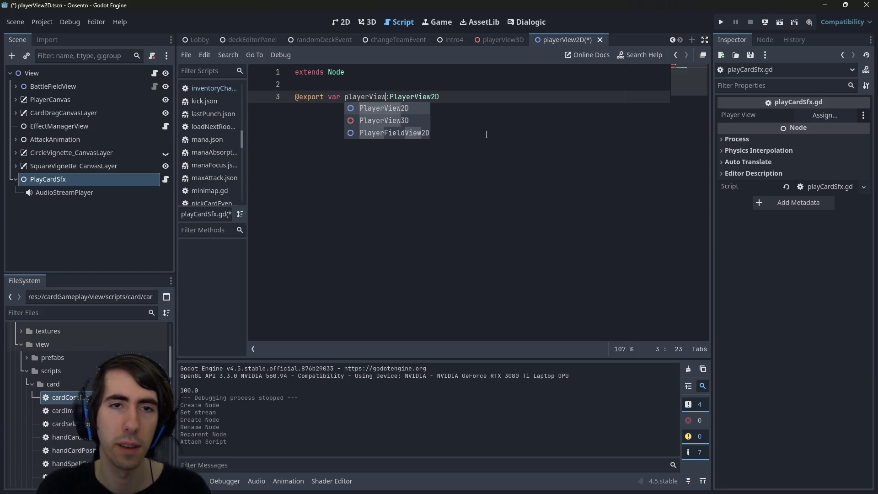
pyautogui.press('Escape')
pyautogui.press('Return')
pyautogui.press('Return')
pyautogui.write('func _ready')
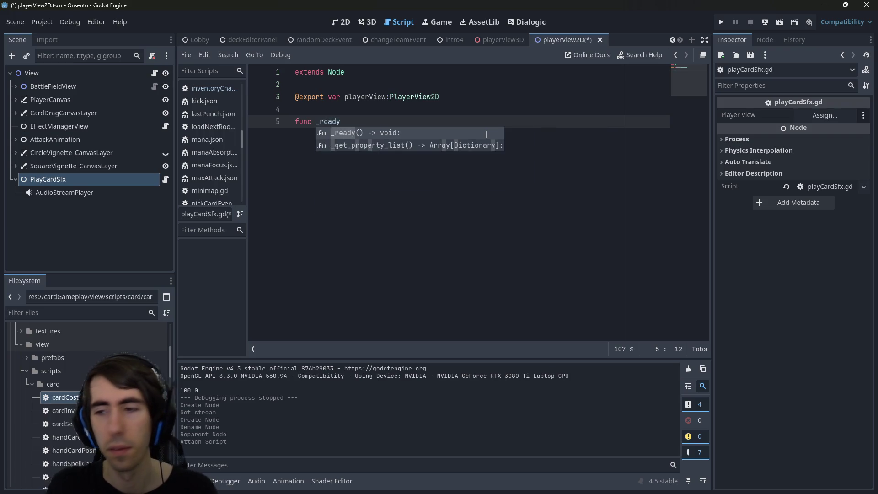
pyautogui.press('Return')
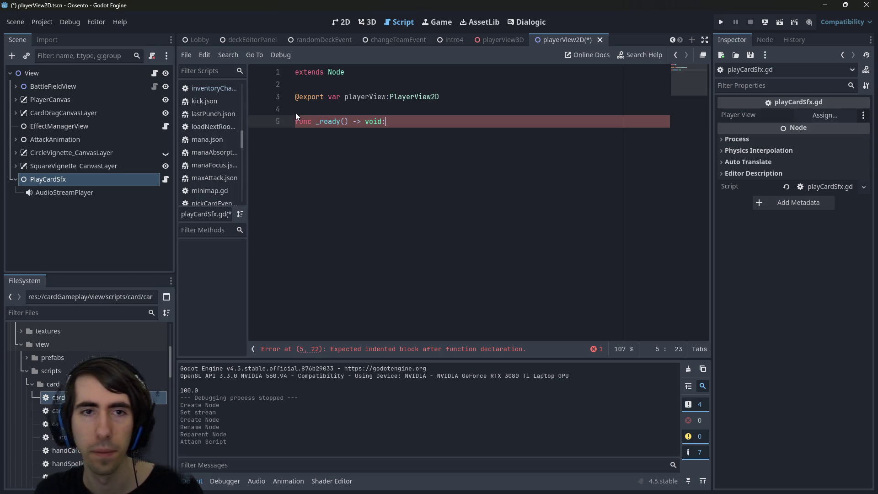
pyautogui.press('Return')
# Connect playerView.onInitialized in _ready and declare an empty onInitialized() function
pyautogui.write('playerView.on')
pyautogui.press('Down')
pyautogui.press('Return')
pyautogui.press('Return')
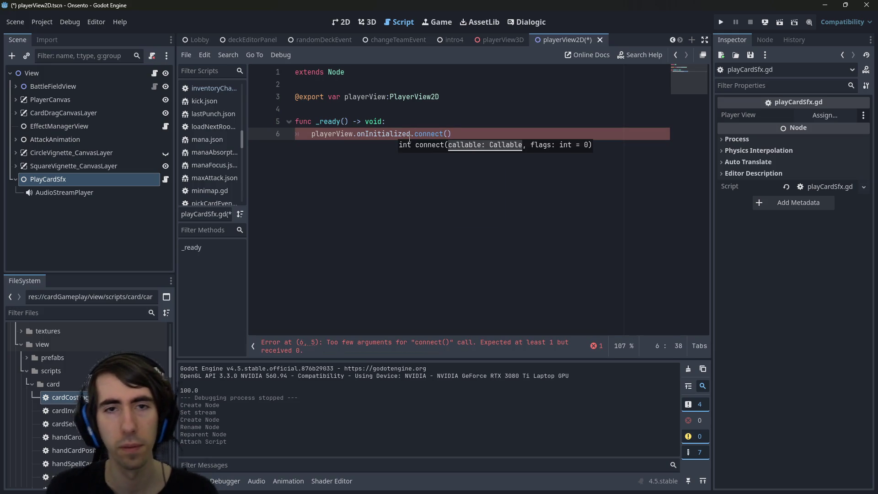
pyautogui.press('End')
pyautogui.press('Return')
pyautogui.press('Return')
pyautogui.write('func onI')
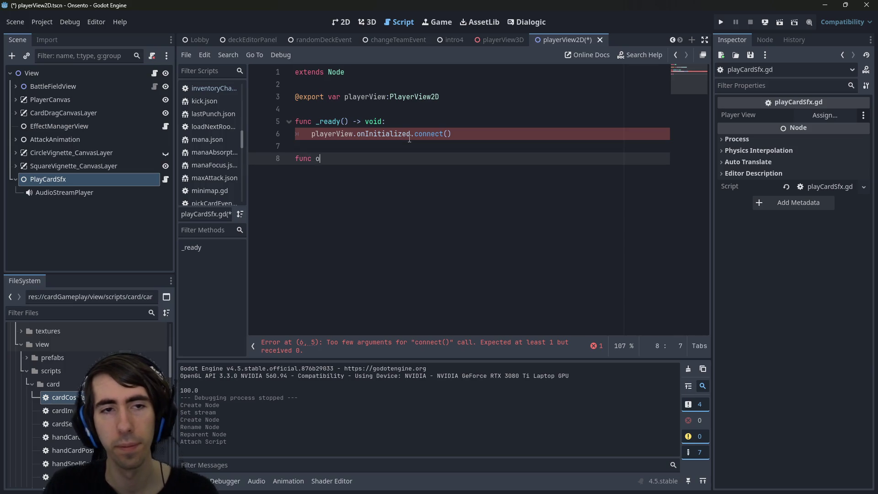
pyautogui.write('nitialized():')
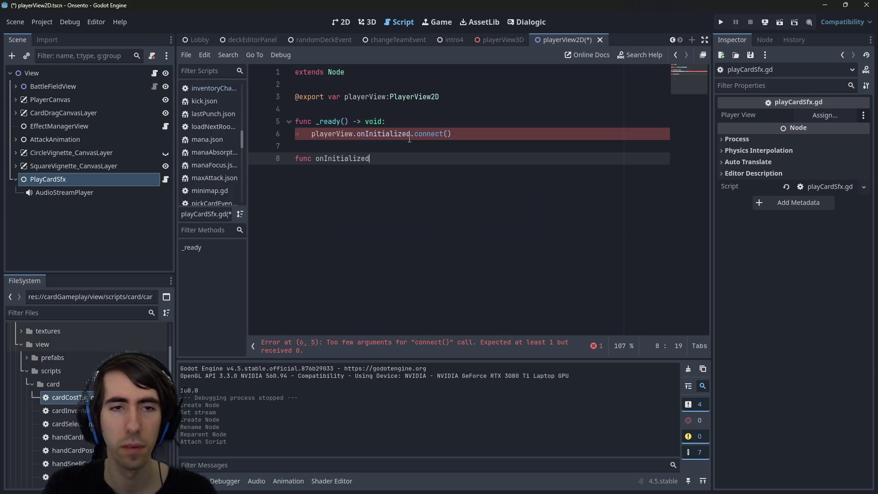
pyautogui.press('Return')
# Look up the playerView declaration and the onInitialized signal definition, then navigate back
pyautogui.click(409, 134)
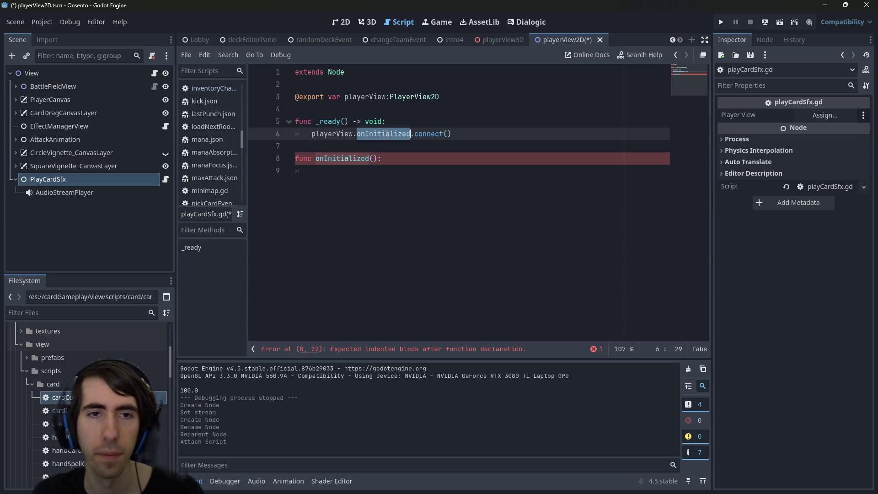
pyautogui.keyDown('ctrl'); pyautogui.click(409, 133); pyautogui.keyUp('ctrl')
pyautogui.click(448, 134)
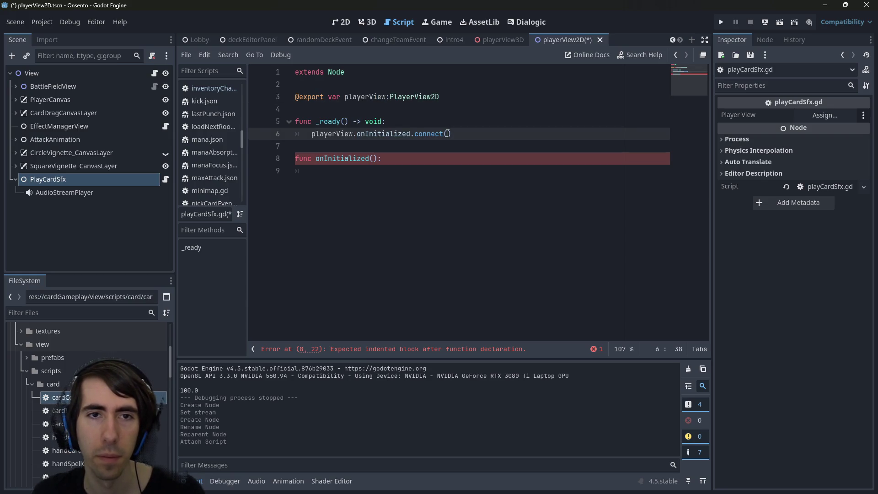
pyautogui.keyDown('ctrl'); pyautogui.click(384, 133); pyautogui.keyUp('ctrl')
pyautogui.hotkey('alt', 'Left')
pyautogui.hotkey('alt', 'Left')
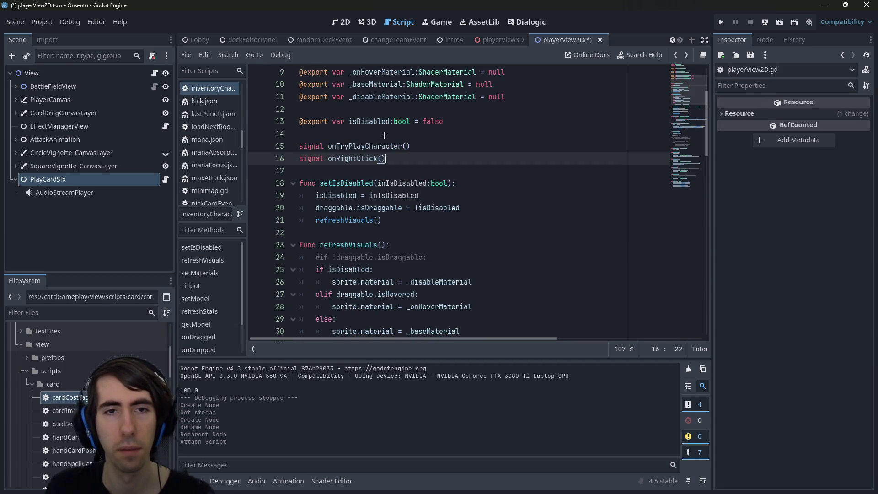
# Back in playCardSfx.gd, pass onInitialized as the connect() argument and save
pyautogui.hotkey('alt', 'Left')
pyautogui.hotkey('alt', 'Left')
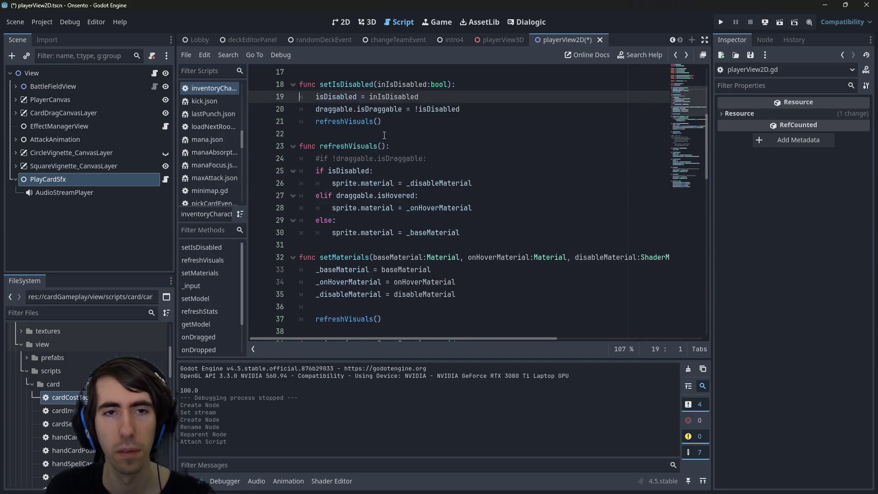
pyautogui.click(166, 179)
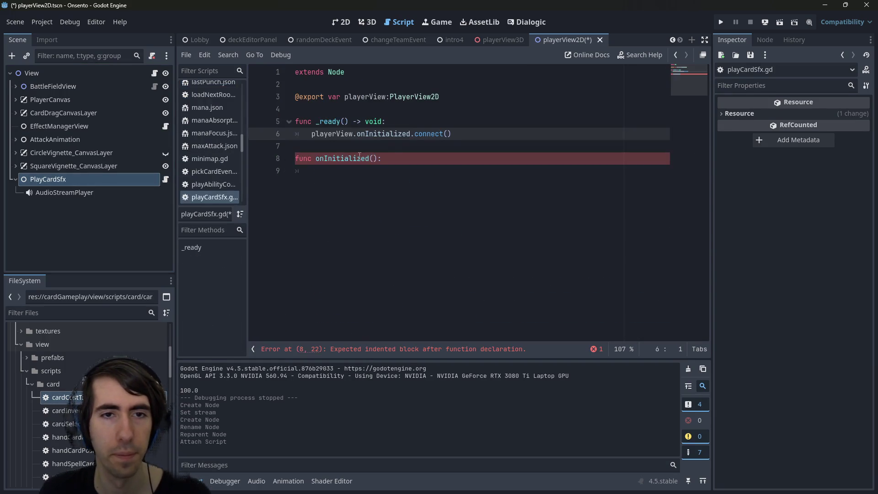
pyautogui.doubleClick(353, 159)
pyautogui.hotkey('ctrl', 'c')
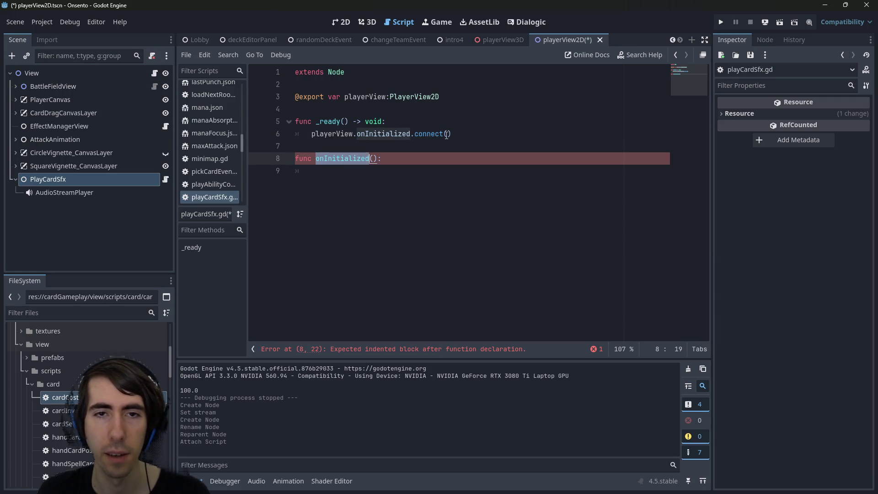
pyautogui.press('Up')
pyautogui.press('Up')
pyautogui.press('End')
pyautogui.press('Left')
pyautogui.hotkey('ctrl', 'v')
pyautogui.hotkey('ctrl', 's')
# Begin the handler body with playerView.battleContext
pyautogui.doubleClick(338, 134)
pyautogui.hotkey('ctrl', 'c')
pyautogui.click(373, 177)
pyautogui.hotkey('ctrl', 'v')
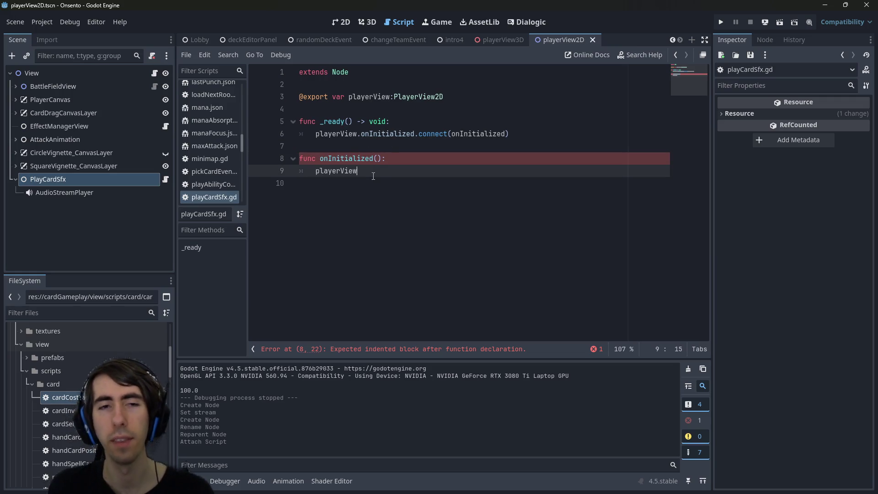
pyautogui.write('batt')
pyautogui.press('Return')
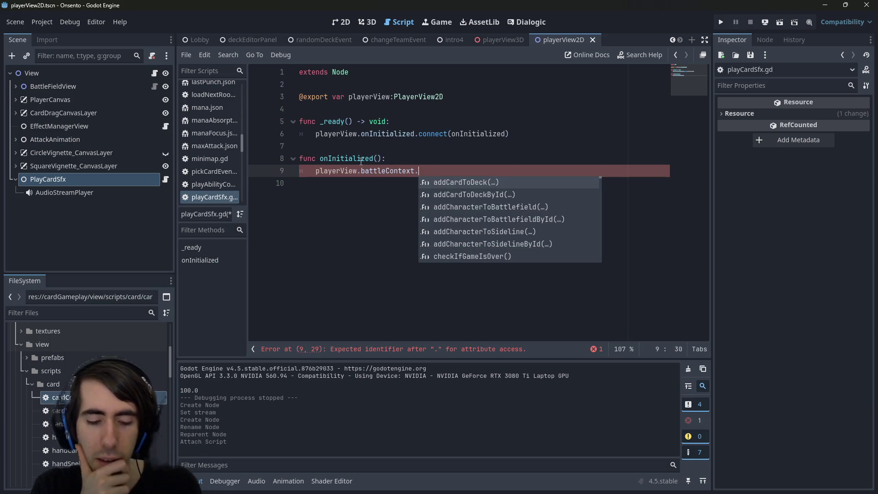
# Replace the battleContext access with playerView.getOwningPlayer()
pyautogui.write('deck')
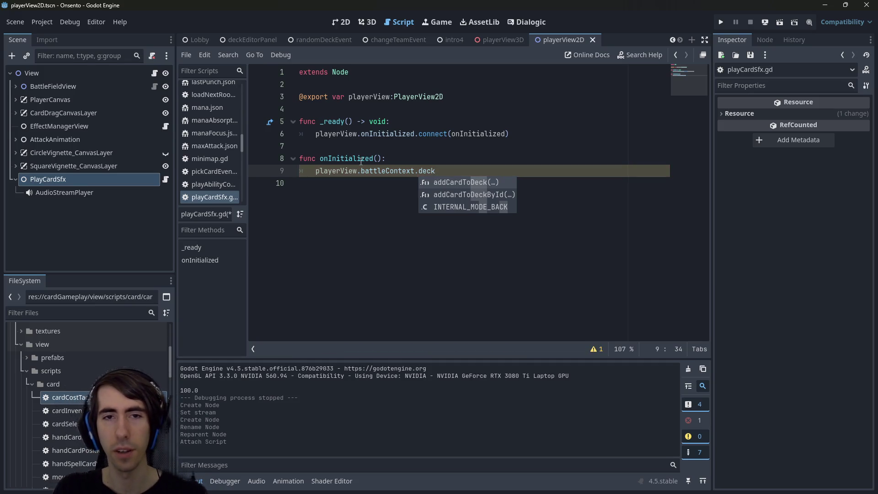
pyautogui.press('BackSpace')
pyautogui.press('BackSpace')
pyautogui.press('BackSpace')
pyautogui.write('players')
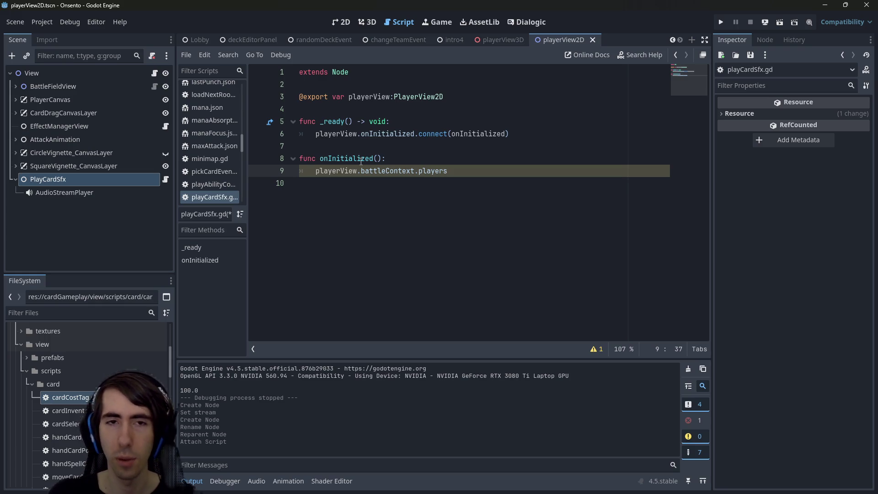
pyautogui.hotkey('ctrl', 'BackSpace')
pyautogui.hotkey('ctrl', 'BackSpace')
pyautogui.hotkey('ctrl', 'BackSpace')
pyautogui.write('playerView.')
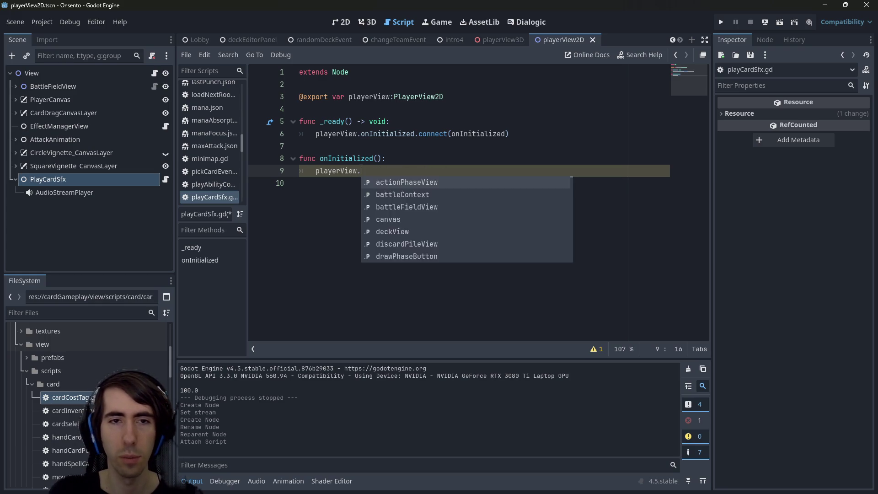
pyautogui.press('BackSpace')
pyautogui.press('BackSpace')
pyautogui.press('BackSpace')
pyautogui.write('owning')
pyautogui.press('Return')
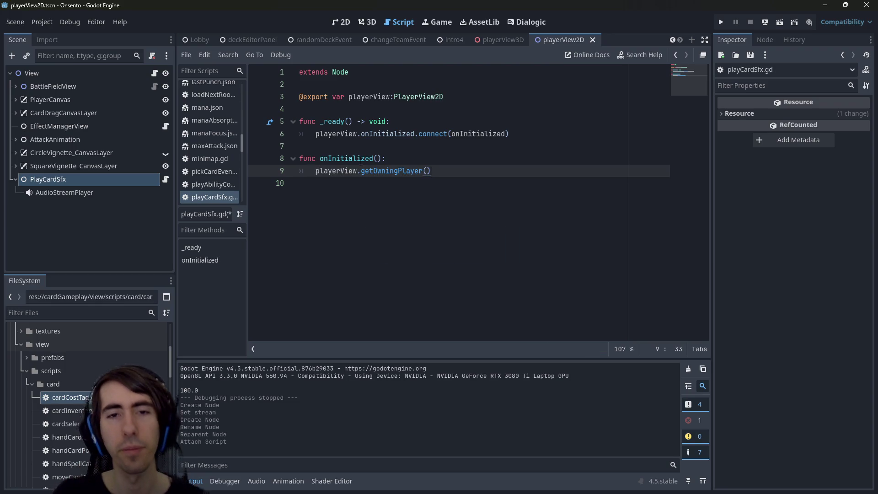
# Check getOwningPlayer's return type in its definition and return to playCardSfx.gd
pyautogui.write('.')
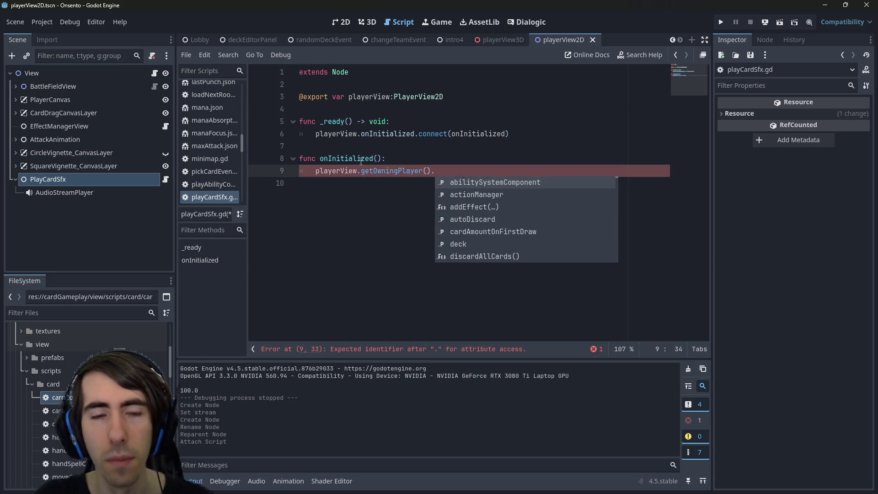
pyautogui.keyDown('ctrl'); pyautogui.click(391, 173); pyautogui.keyUp('ctrl')
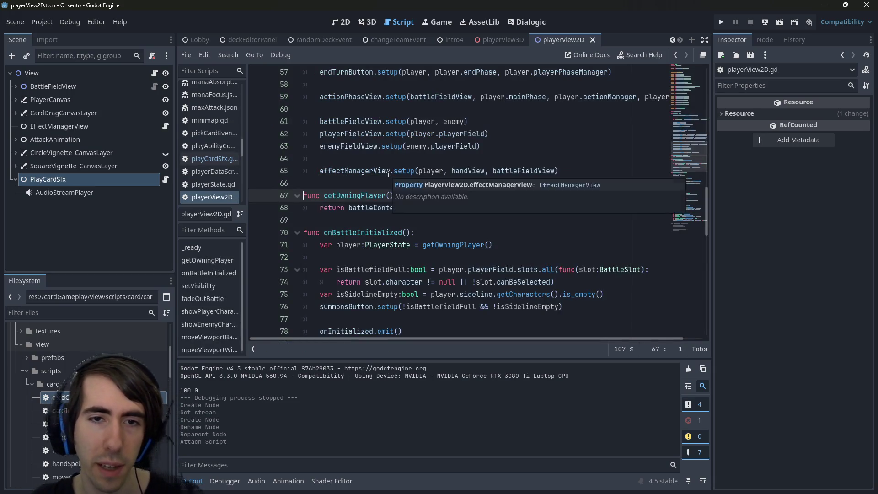
pyautogui.hotkey('alt', 'Left')
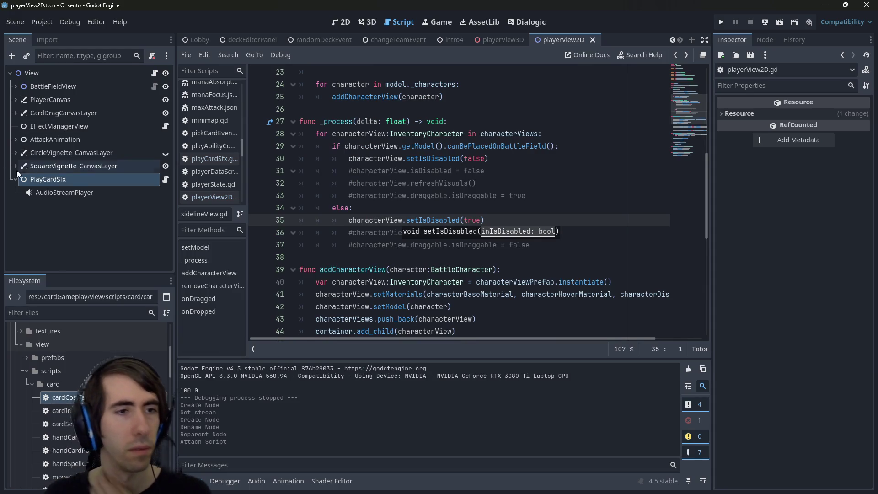
pyautogui.click(165, 179)
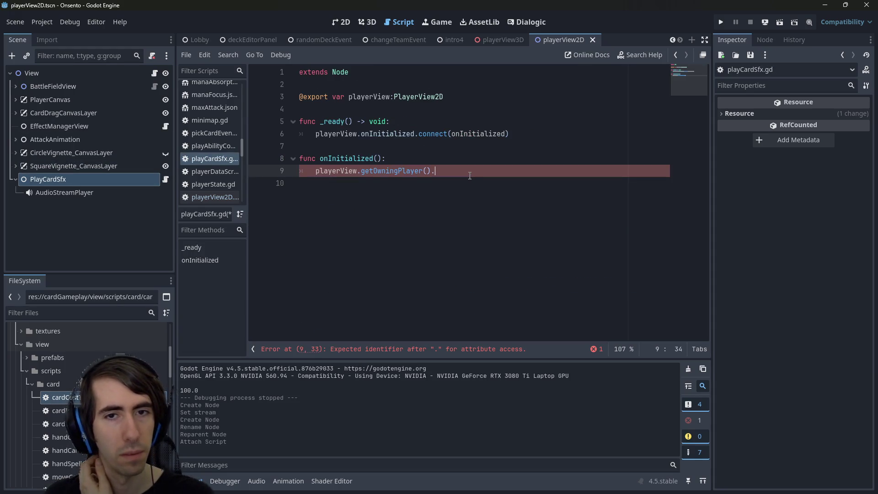
# Store the result in var player:PlayerState, save, and begin a new player. line
pyautogui.press('BackSpace')
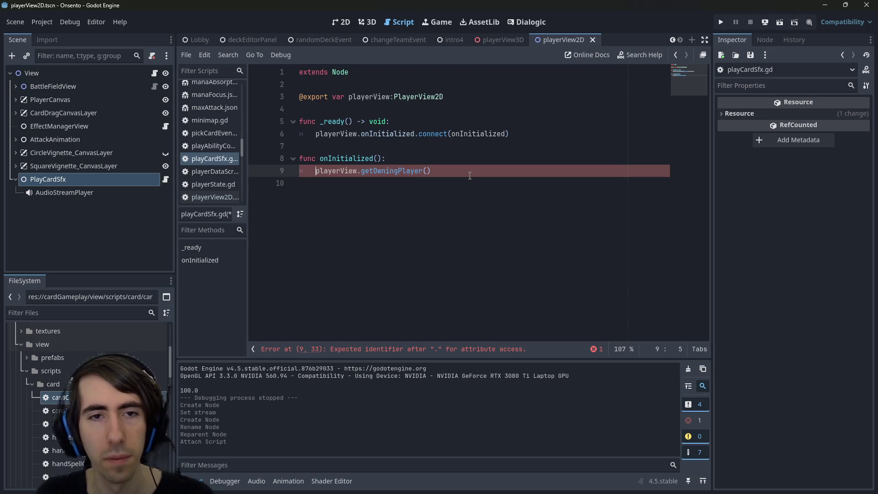
pyautogui.press('Home')
pyautogui.write('var player')
pyautogui.press('Left')
pyautogui.write(':PlayerS')
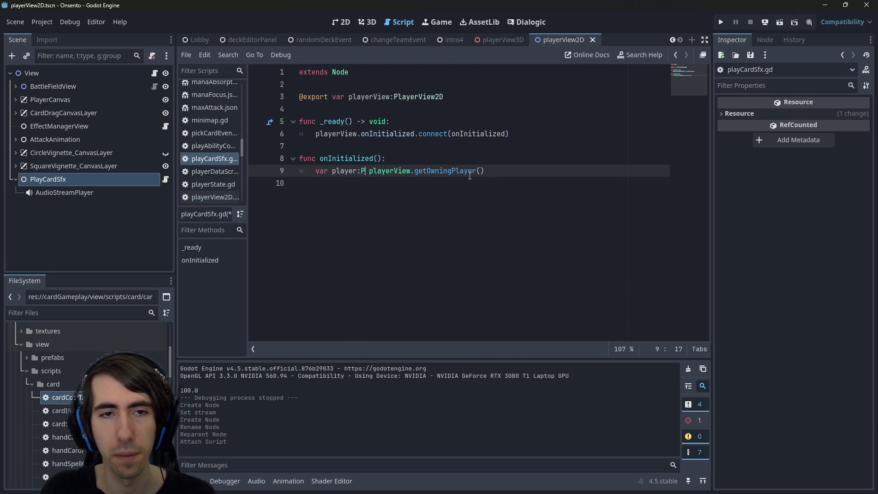
pyautogui.press('Return')
pyautogui.write('=')
pyautogui.press('End')
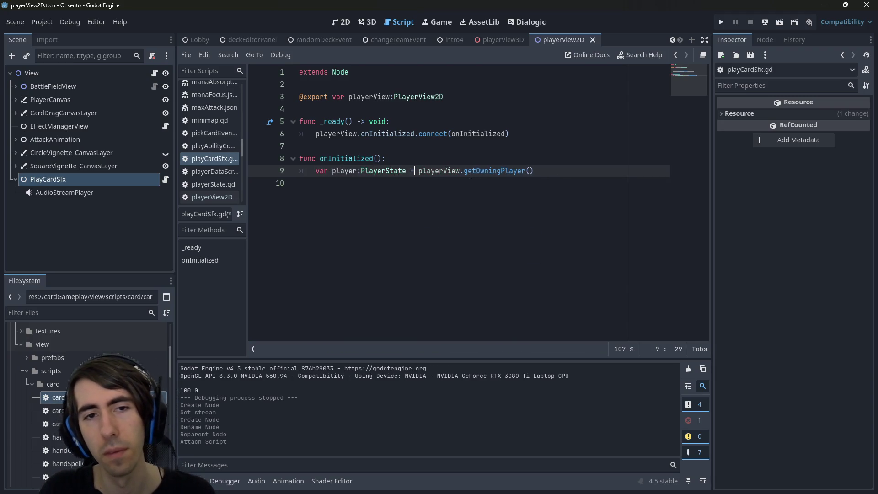
pyautogui.press('Escape')
pyautogui.hotkey('ctrl', 's')
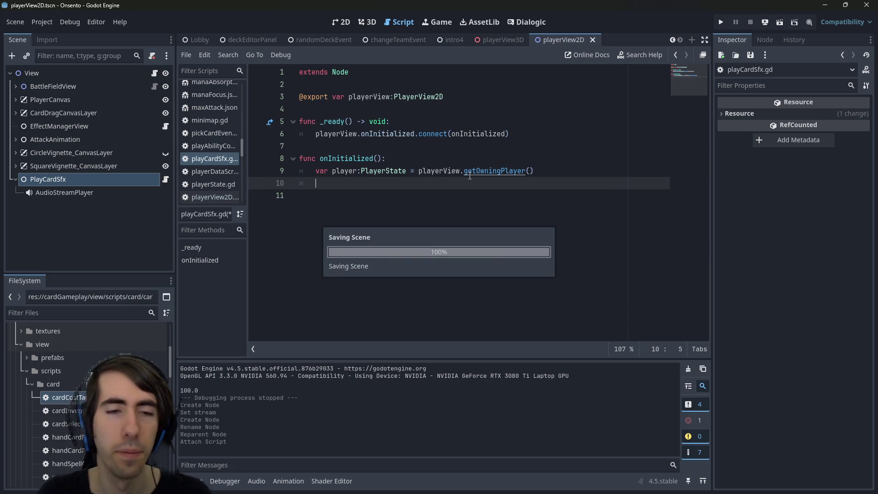
pyautogui.press('Return')
pyautogui.write('player.')
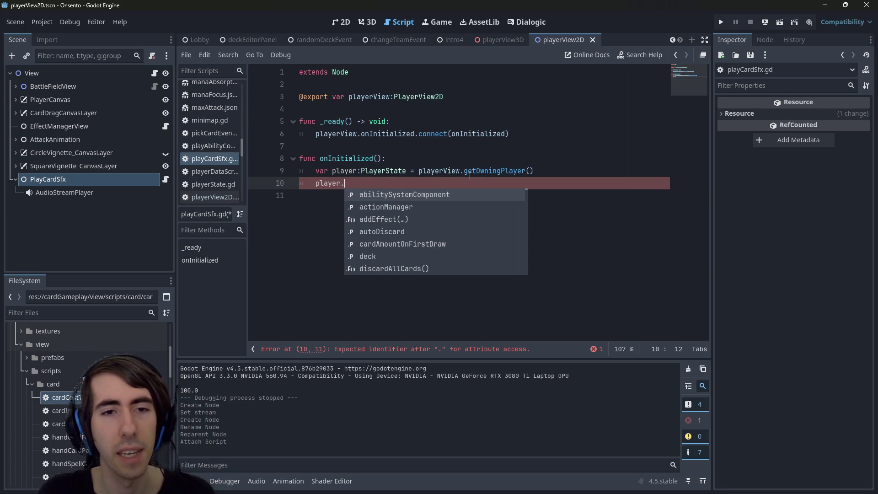
# Add a player.deck.shuffle() call to onInitialized
pyautogui.press('BackSpace')
pyautogui.write('.')
pyautogui.press('BackSpace')
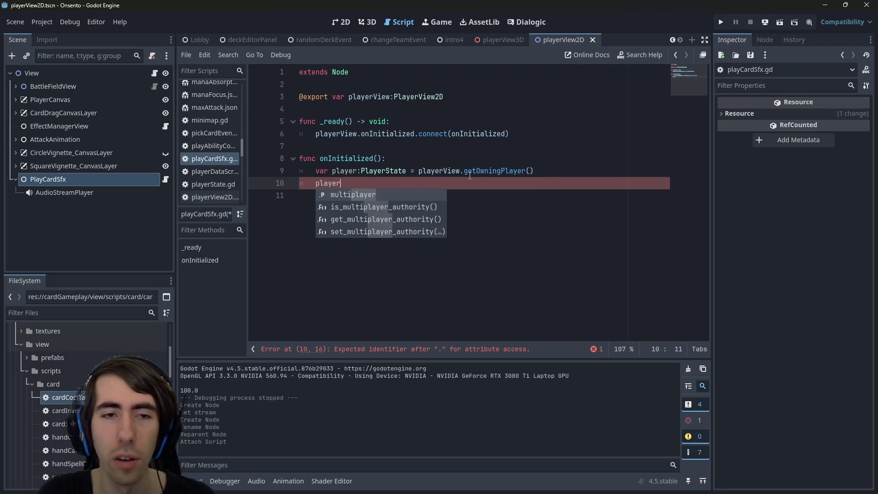
pyautogui.write('.deck.')
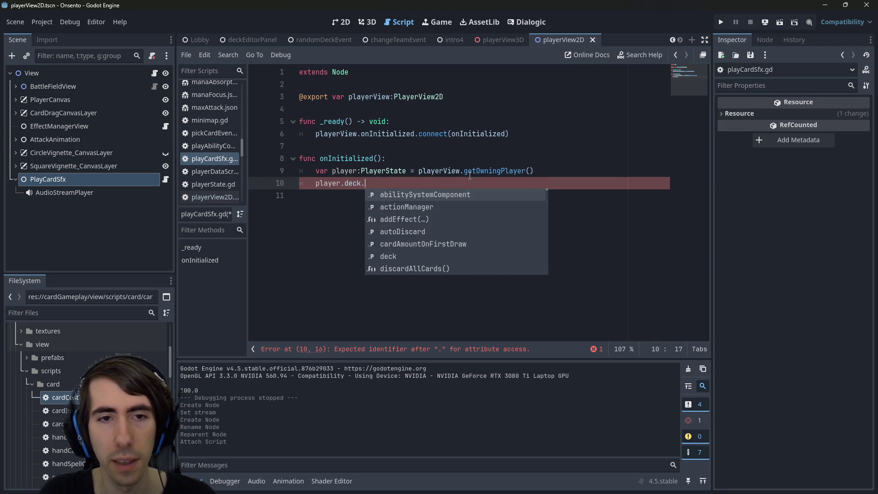
pyautogui.write('shuf')
pyautogui.press('Return')
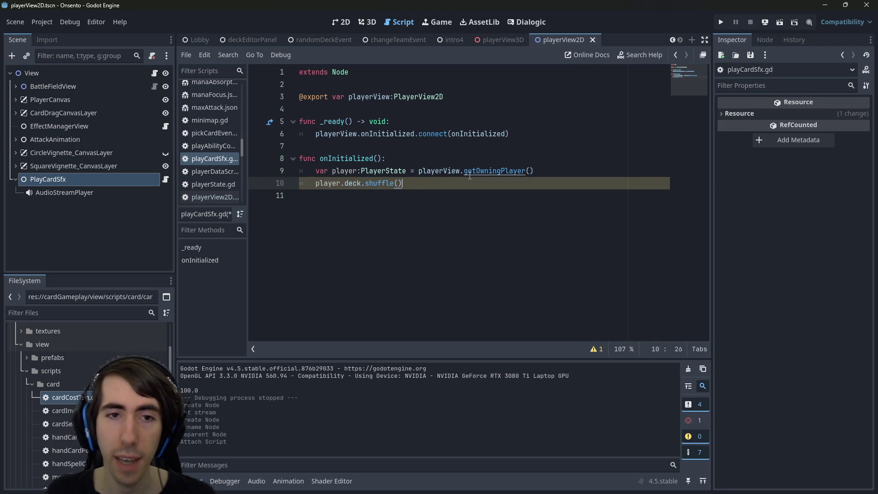
# Open deck.gd's shuffle definition and the Array shuffle docs, then return to deck.gd
pyautogui.keyDown('ctrl'); pyautogui.click(386, 183); pyautogui.keyUp('ctrl')
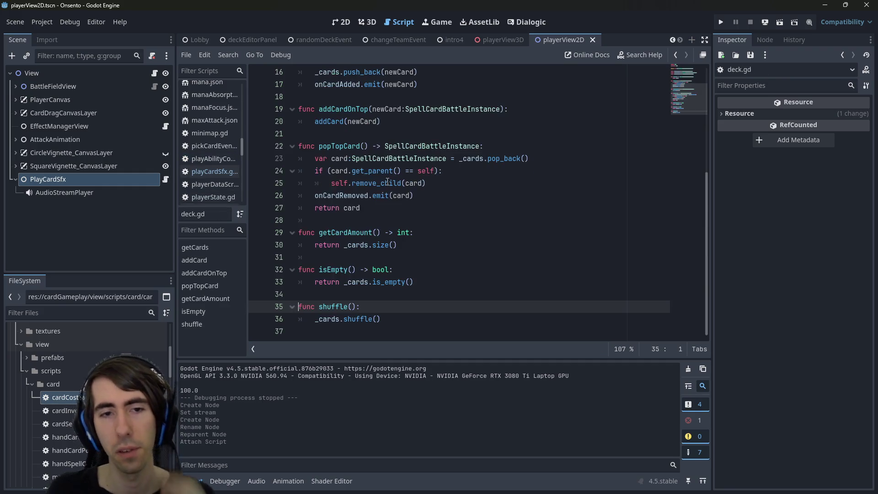
pyautogui.keyDown('ctrl'); pyautogui.click(361, 319); pyautogui.keyUp('ctrl')
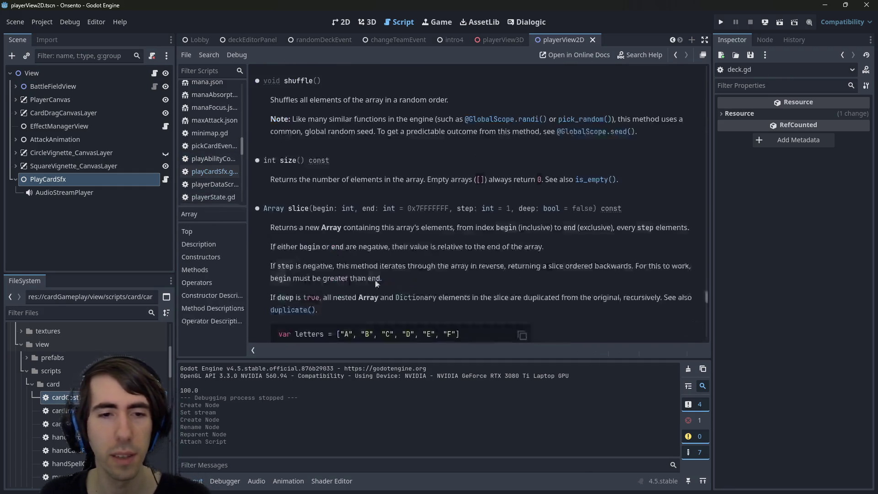
pyautogui.hotkey('alt', 'Left')
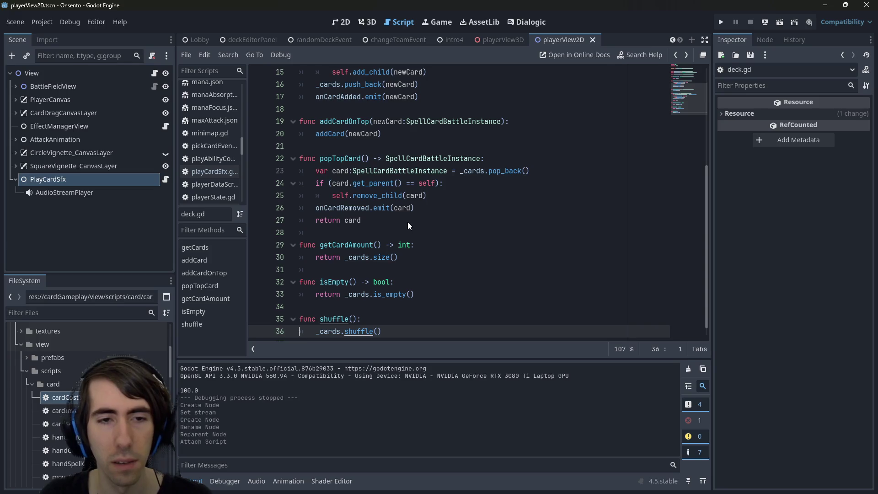
pyautogui.hotkey('alt', 'Left')
pyautogui.hotkey('alt', 'Right')
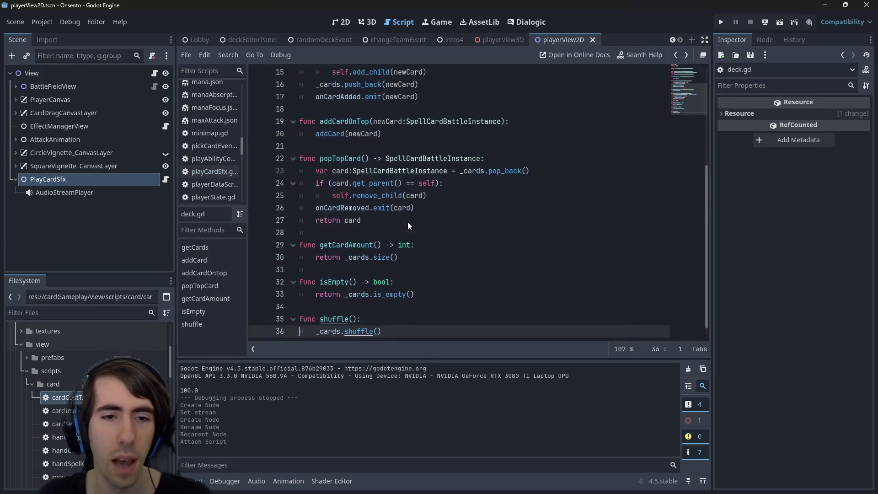
# Search all project files for shuffle() from deck.gd
pyautogui.doubleClick(330, 319)
pyautogui.hotkey('ctrl', 'shift', 'f')
pyautogui.press('End')
pyautogui.write('()')
pyautogui.press('Return')
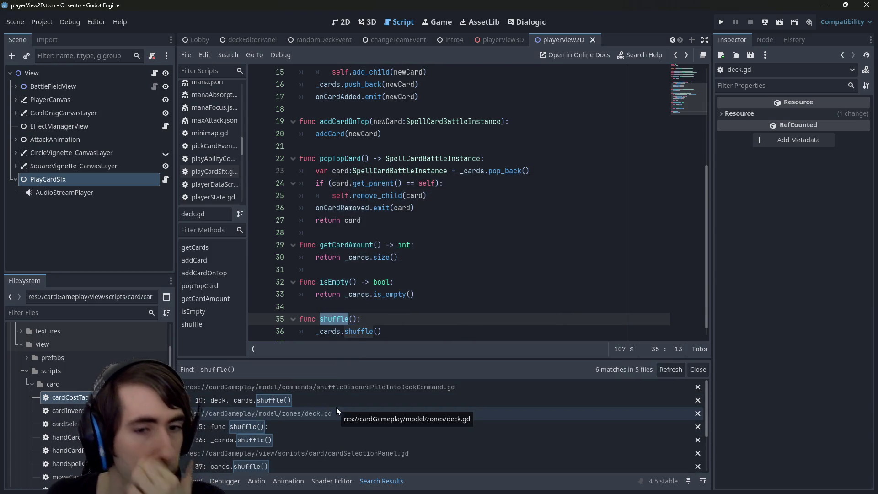
# Review the shuffle() matches in the discard-pile command, deck.gd and cardSelectionPanel.gd
pyautogui.click(334, 402)
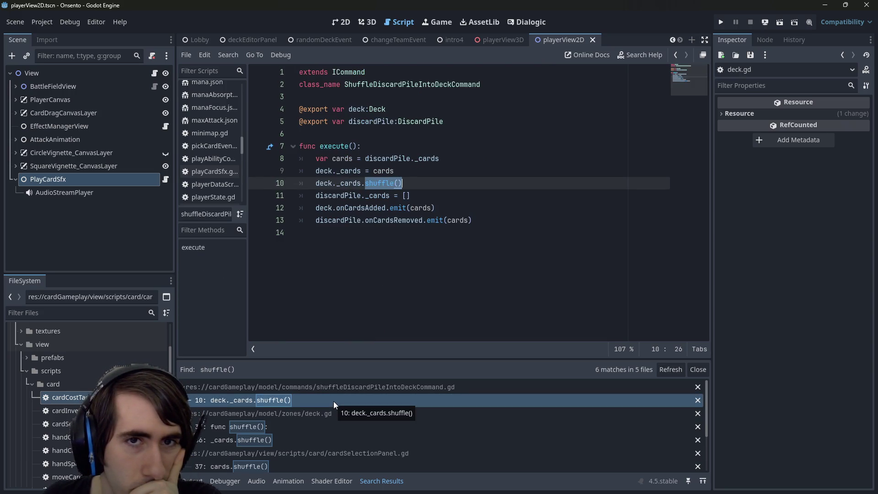
pyautogui.click(320, 413)
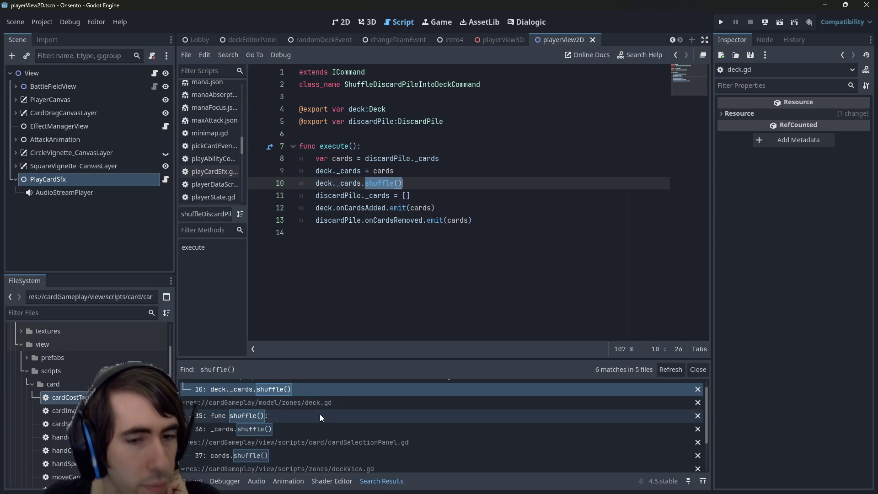
pyautogui.scroll(-1, 363, 304)
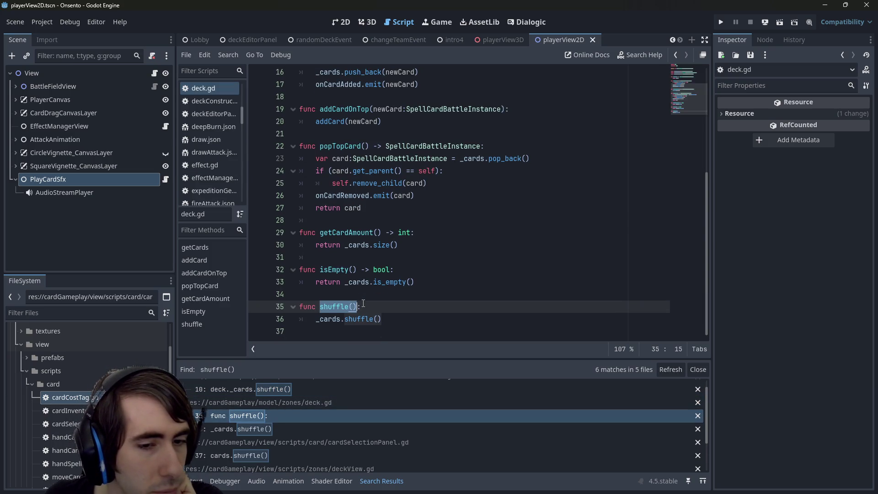
pyautogui.click(331, 451)
pyautogui.scroll(3, 371, 269)
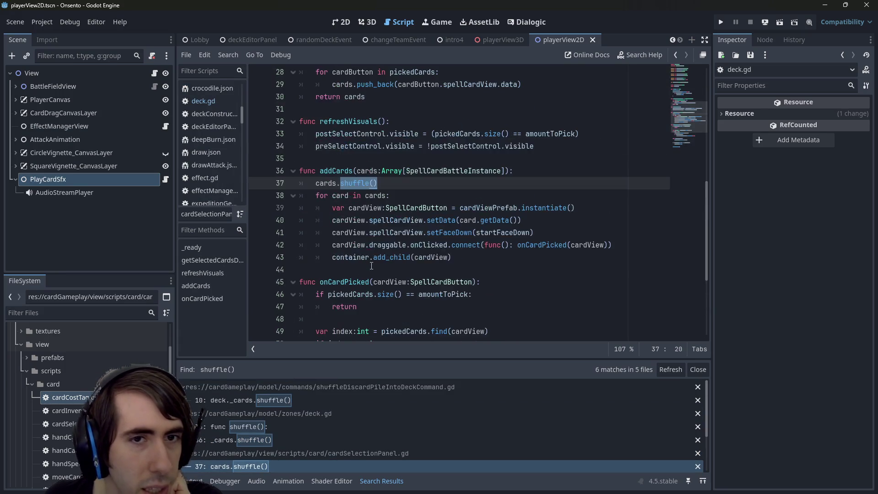
pyautogui.scroll(-2, 322, 399)
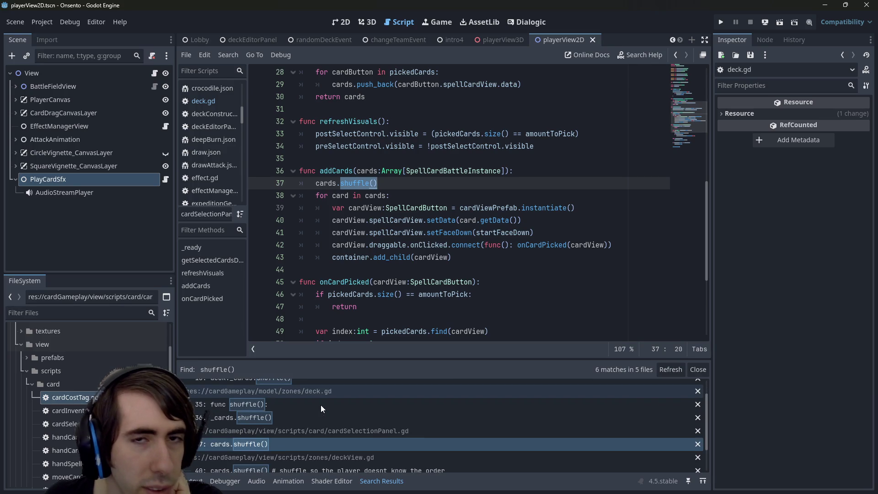
pyautogui.scroll(-3, 336, 434)
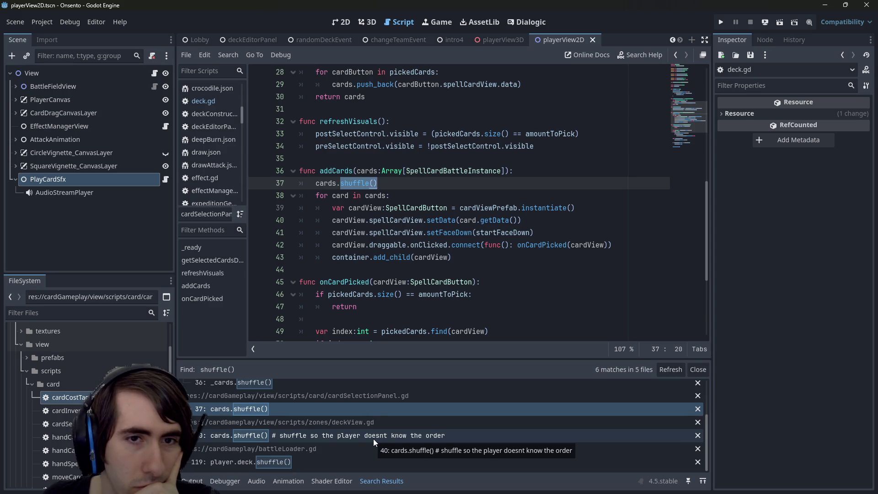
pyautogui.doubleClick(315, 183)
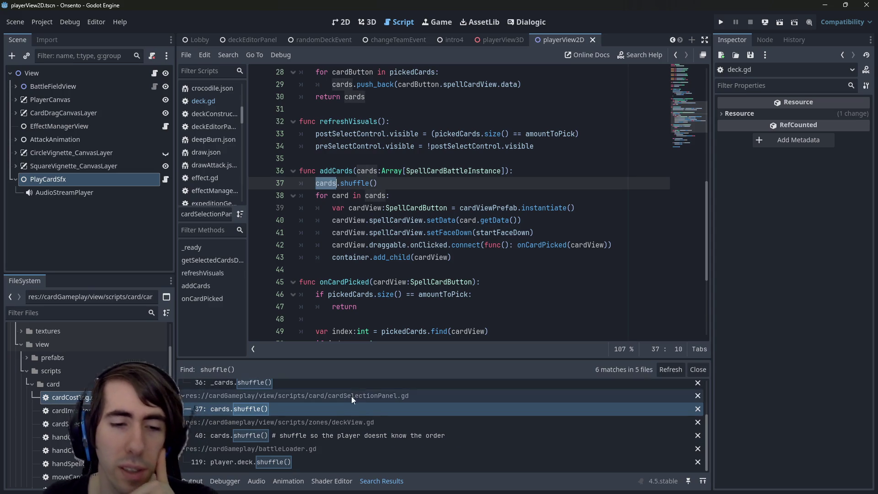
# Review the deckView.gd and battleLoader.gd line 119 matches, then return to deck.gd's shuffle
pyautogui.click(333, 434)
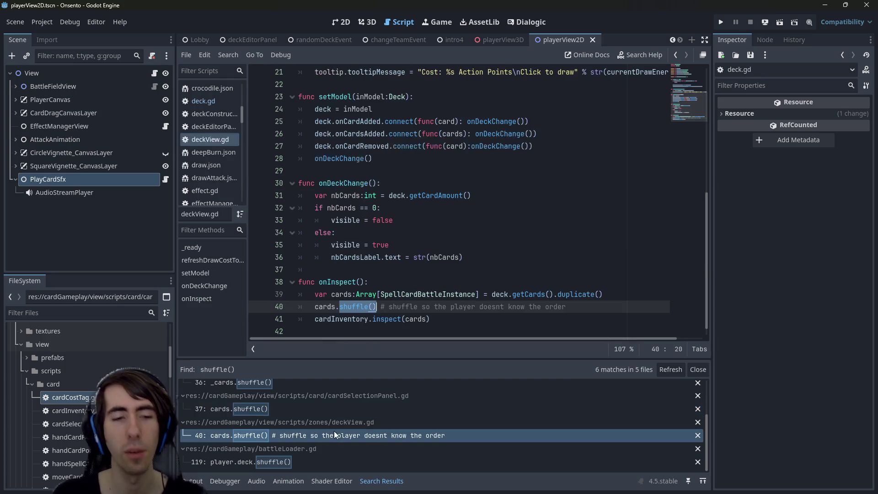
pyautogui.doubleClick(319, 307)
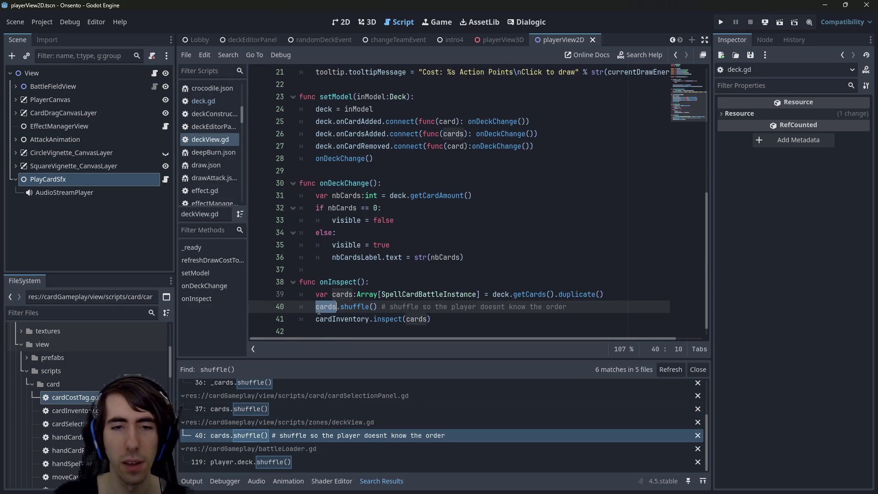
pyautogui.click(328, 457)
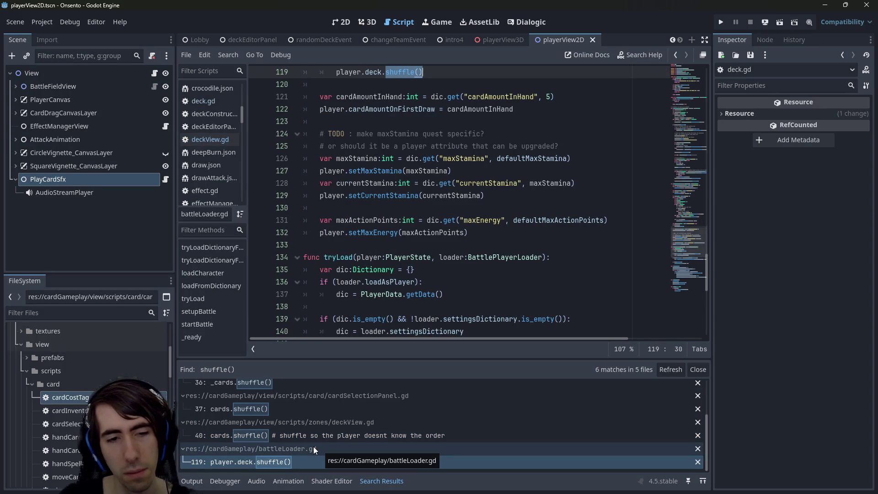
pyautogui.moveTo(356, 275)
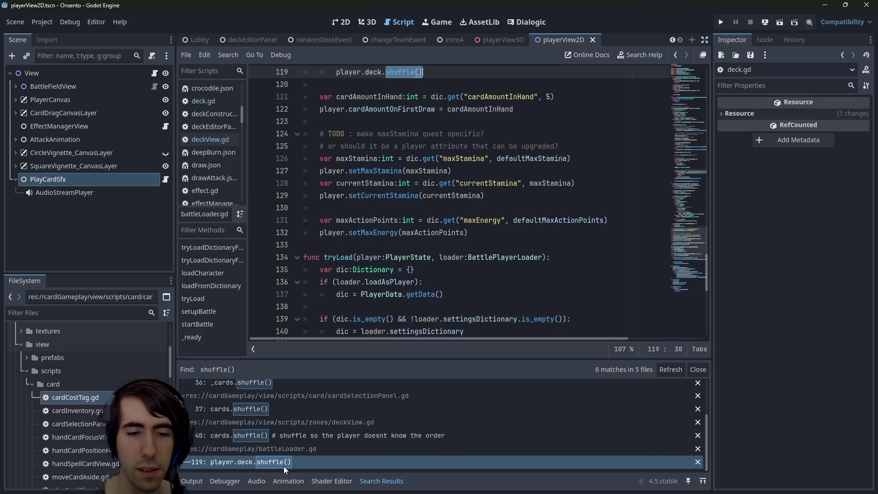
pyautogui.click(284, 458)
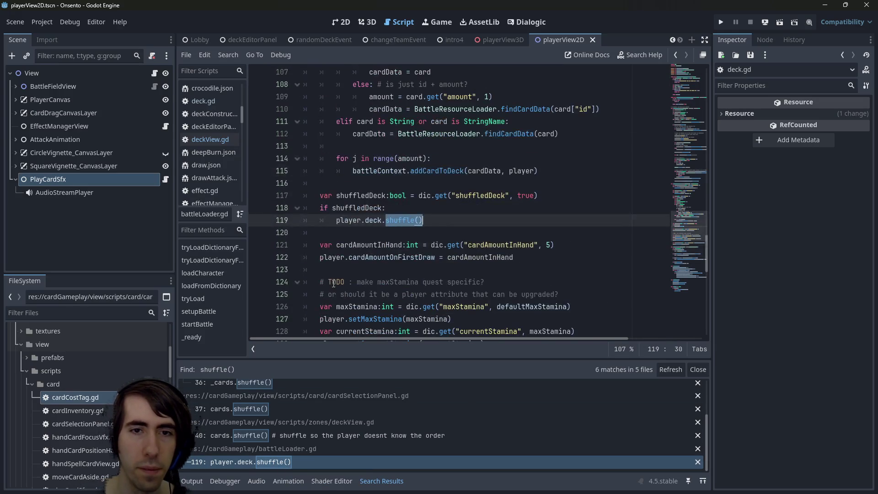
pyautogui.keyDown('ctrl'); pyautogui.click(397, 220); pyautogui.keyUp('ctrl')
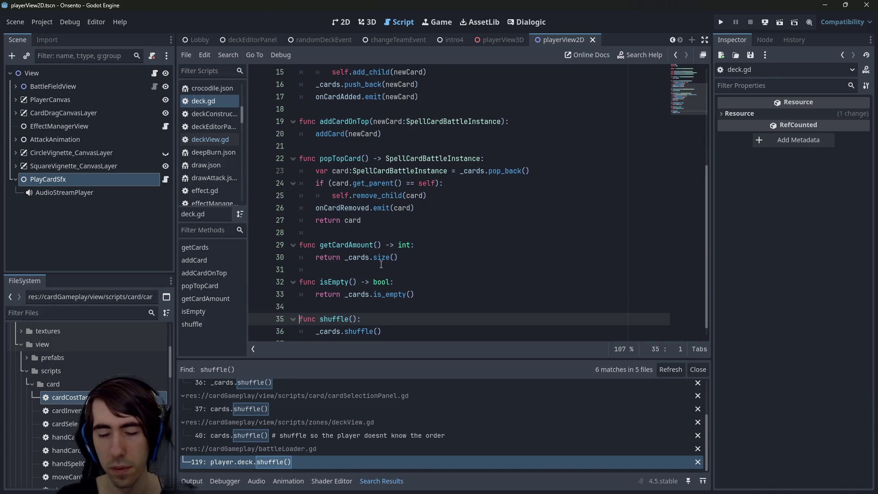
pyautogui.scroll(5, 408, 163)
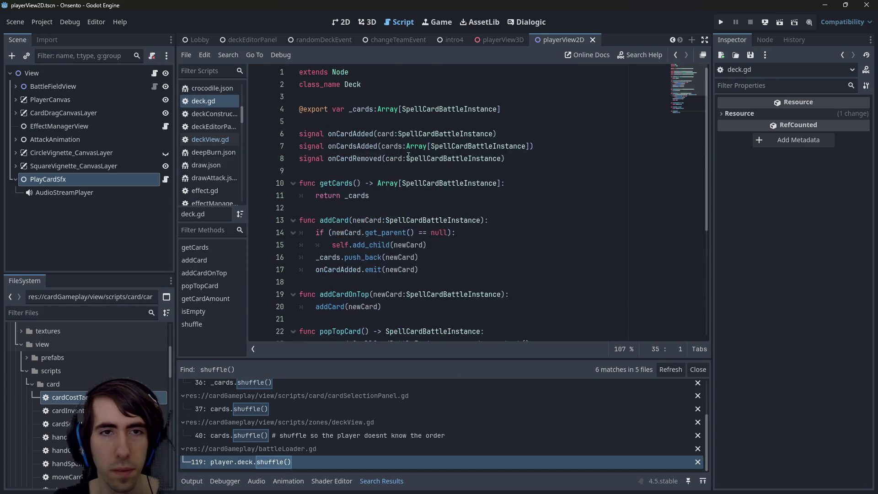
pyautogui.click(494, 100)
pyautogui.click(530, 120)
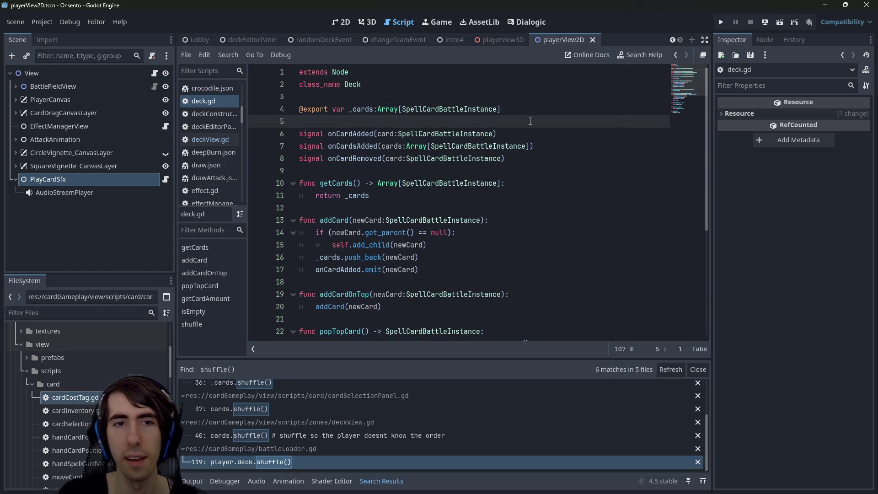